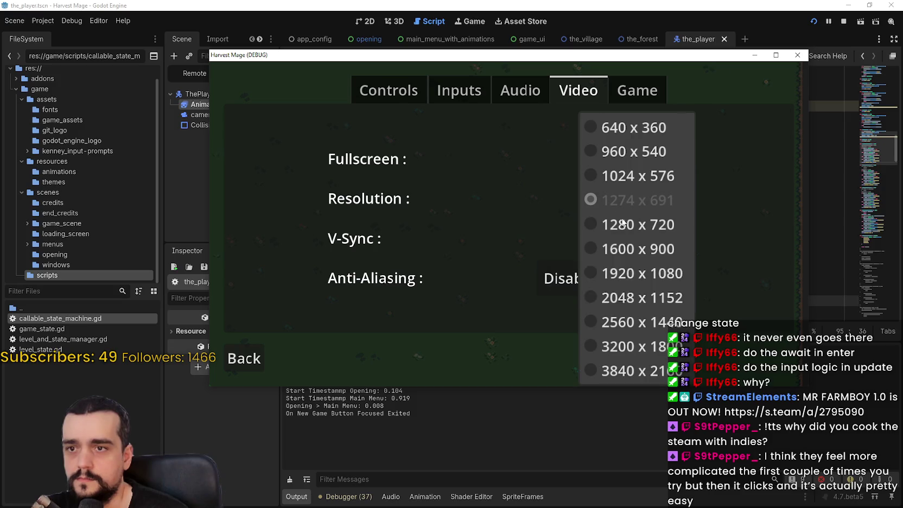
Set the game's video resolution to 1280 x 720, then start a New Game.
{"action": "left_click", "coordinate": [621, 222]}
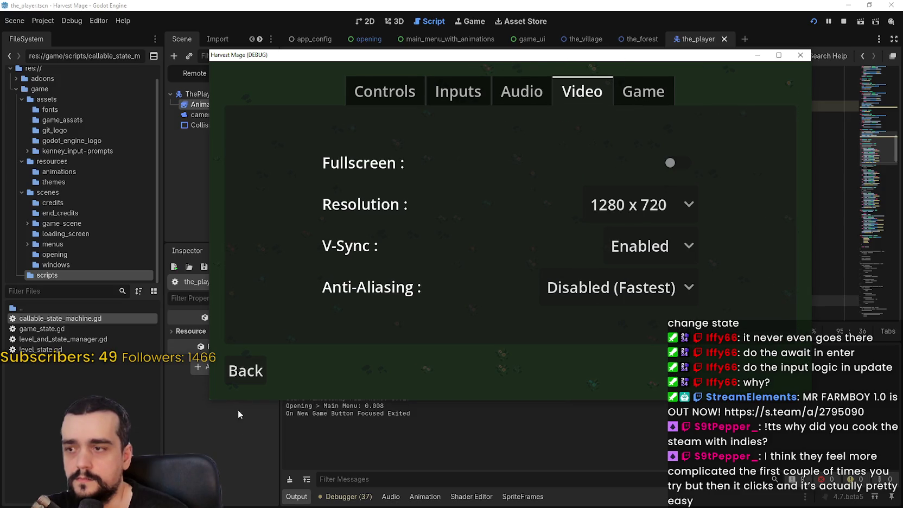
{"action": "left_click", "coordinate": [245, 371]}
{"action": "left_click", "coordinate": [288, 207]}
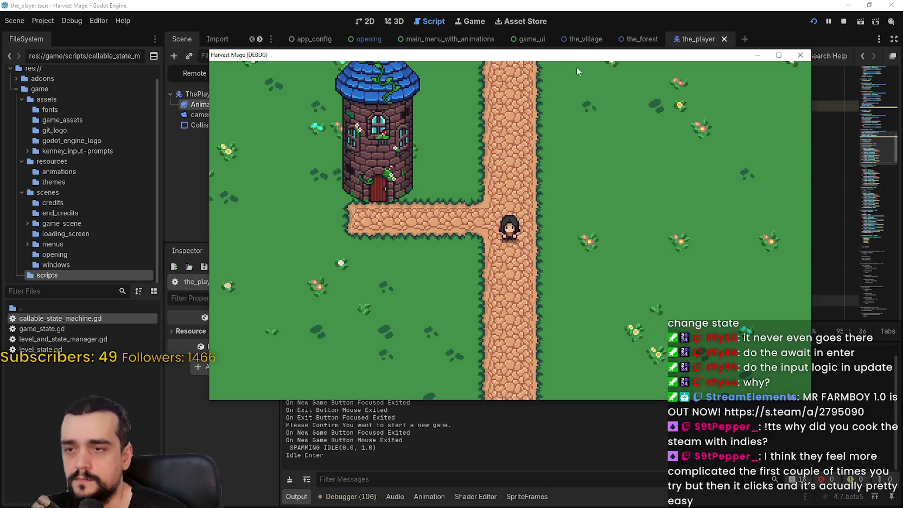
Walk the player right and left along the path.
{"action": "key", "text": "d"}
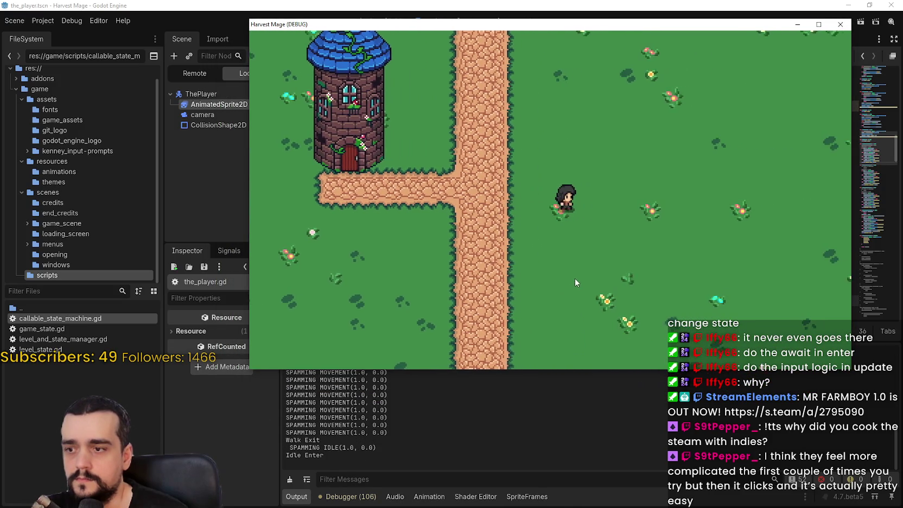
{"action": "key", "text": "d"}
{"action": "key", "text": "a"}
{"action": "key", "text": "d"}
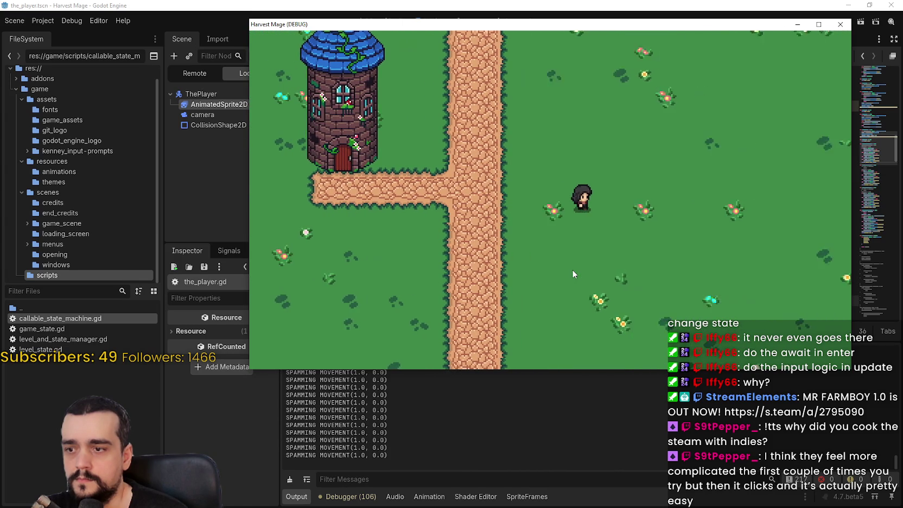
{"action": "key", "text": "a"}
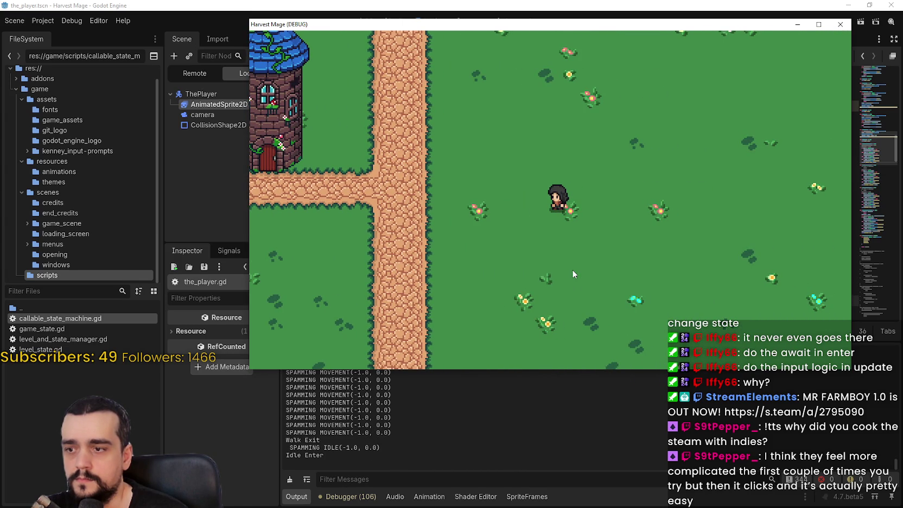
Walk the player up, down and along each diagonal.
{"action": "key", "text": "w"}
{"action": "key", "text": "s"}
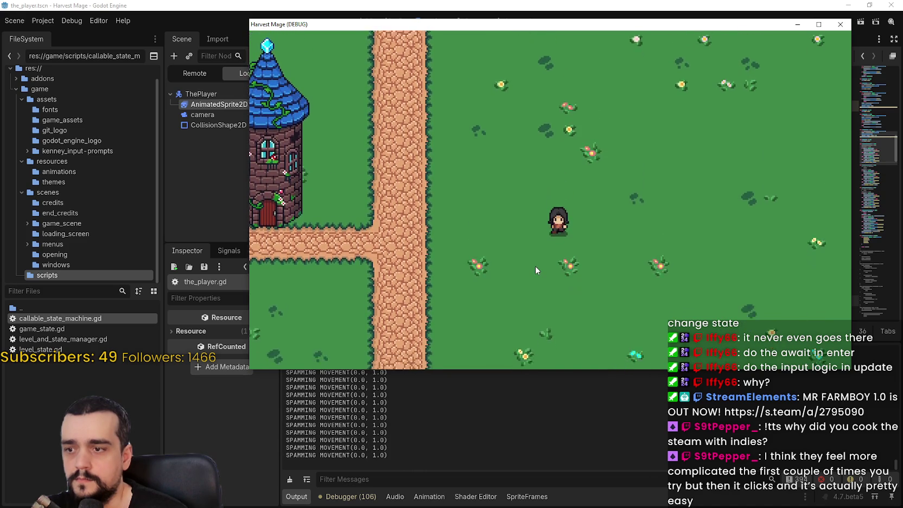
{"action": "key", "text": "d"}
{"action": "key", "text": "a"}
{"action": "key", "text": "w"}
{"action": "key", "text": "d"}
{"action": "key", "text": "w"}
{"action": "key", "text": "a"}
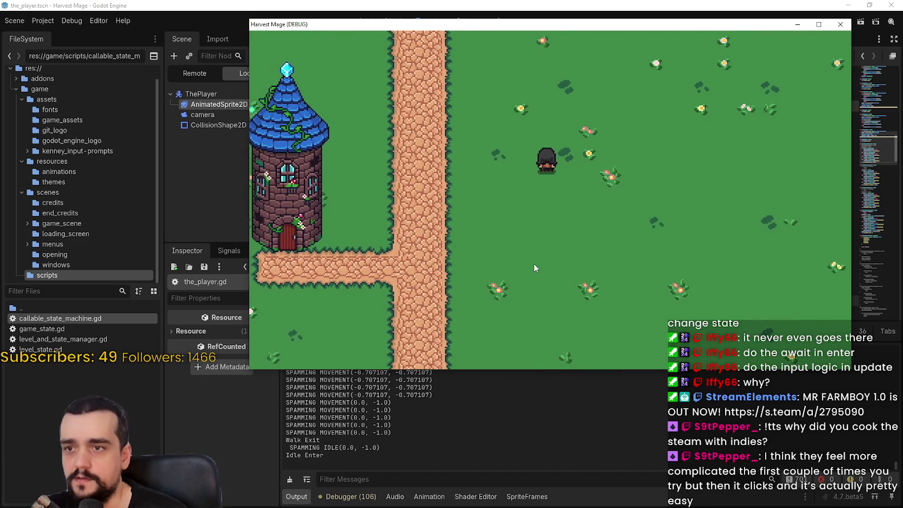
{"action": "key", "text": "d"}
{"action": "key", "text": "w"}
{"action": "key", "text": "a"}
{"action": "key", "text": "d"}
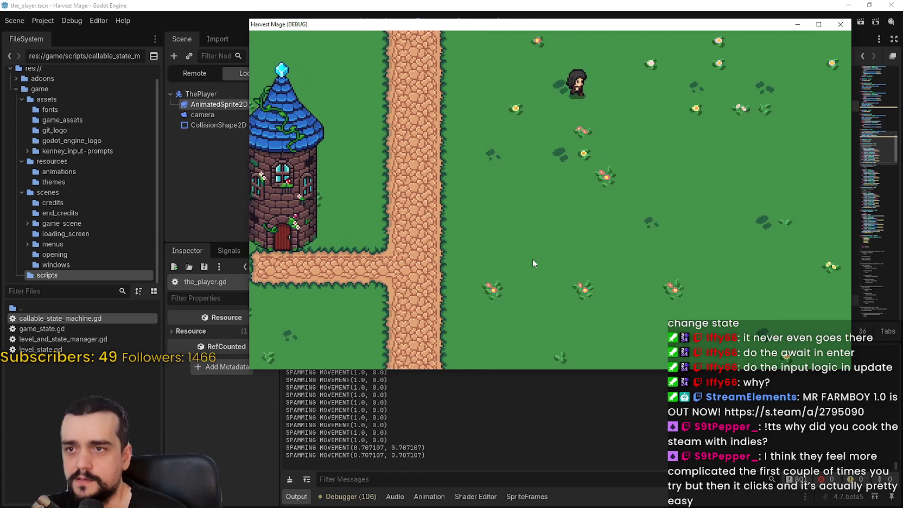
{"action": "key", "text": "s"}
{"action": "key", "text": "a"}
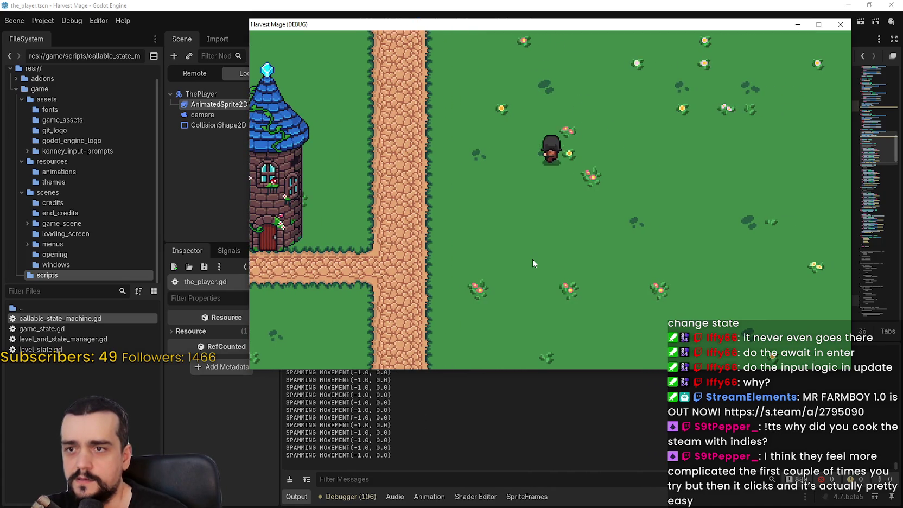
Keep walking in all directions, let the player idle, then jump while moving left.
{"action": "key", "text": "w"}
{"action": "key", "text": "d"}
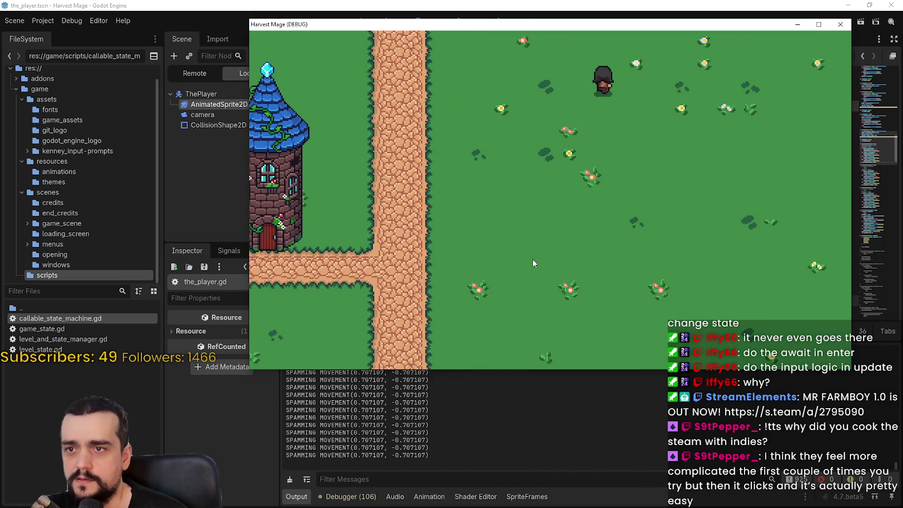
{"action": "key", "text": "s"}
{"action": "key", "text": "a"}
{"action": "key", "text": "w"}
{"action": "key", "text": "d"}
{"action": "key", "text": "s"}
{"action": "key", "text": "a"}
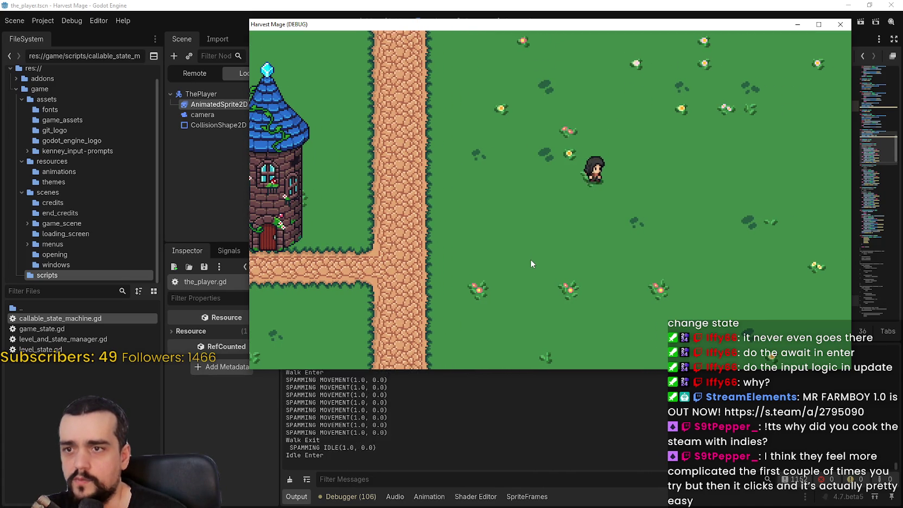
{"action": "key", "text": "d"}
{"action": "key", "text": "s"}
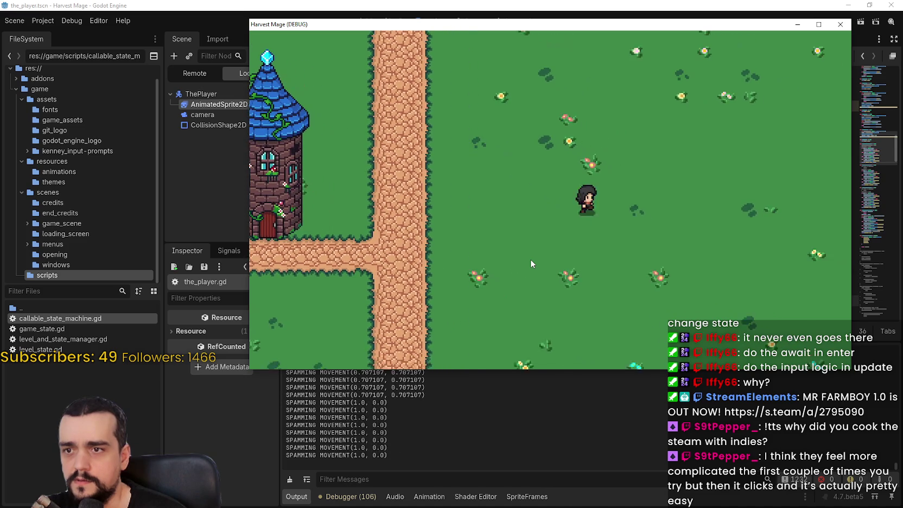
{"action": "key", "text": "w"}
{"action": "key", "text": "a"}
{"action": "key", "text": "s"}
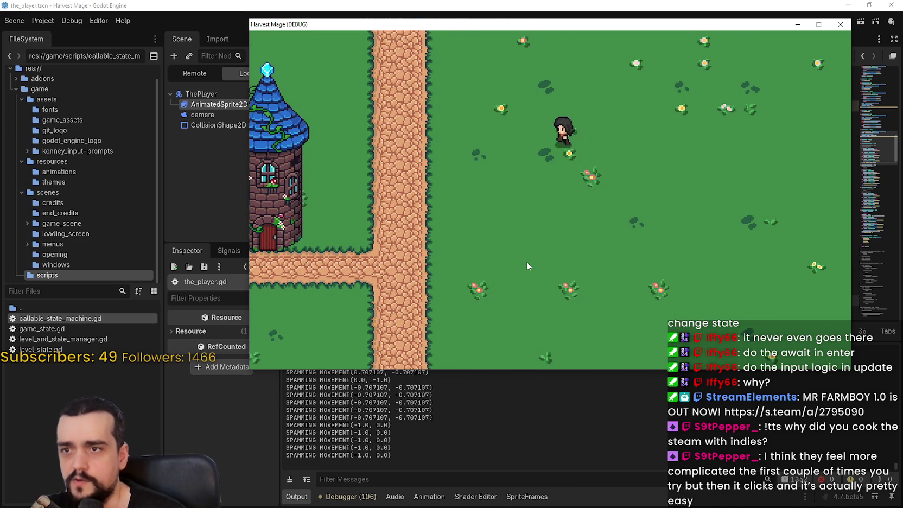
{"action": "key", "text": "d"}
{"action": "key", "text": "a"}
{"action": "key", "text": "space"}
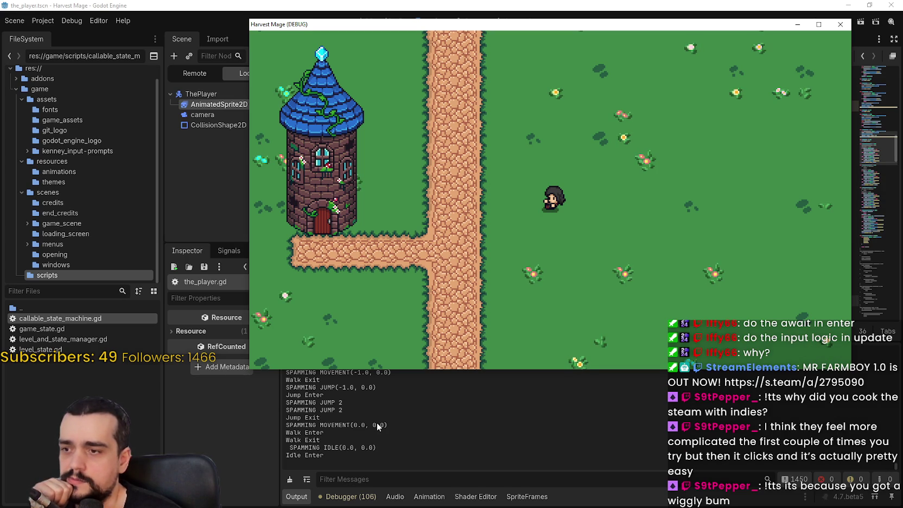
Close the running game and scroll through the_player.gd's jump_update code.
{"action": "left_click", "coordinate": [477, 451]}
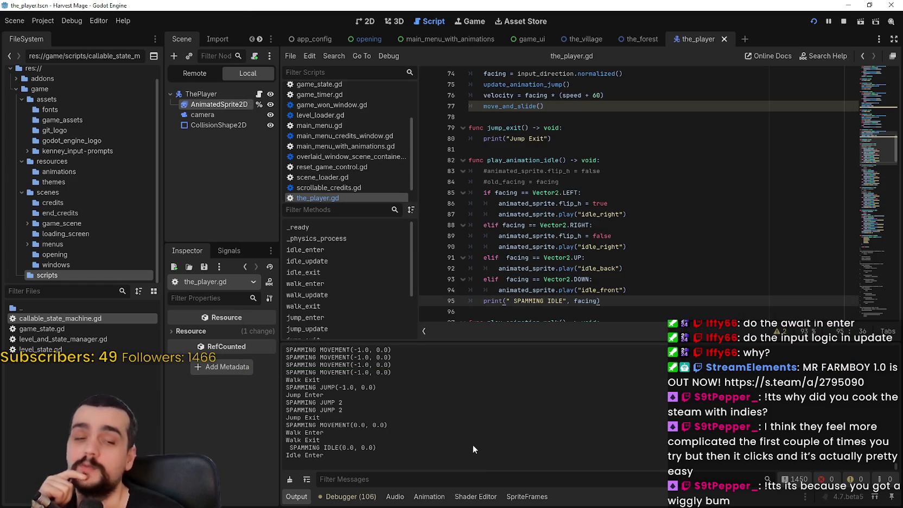
{"action": "left_click", "coordinate": [654, 229]}
{"action": "scroll", "coordinate": [657, 252], "scroll_direction": "up", "scroll_amount": 2}
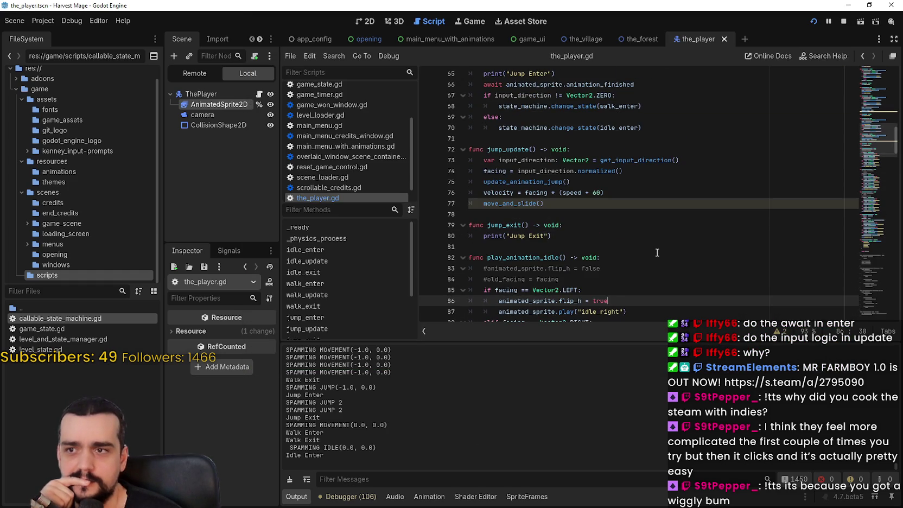
{"action": "scroll", "coordinate": [656, 250], "scroll_direction": "up", "scroll_amount": 1}
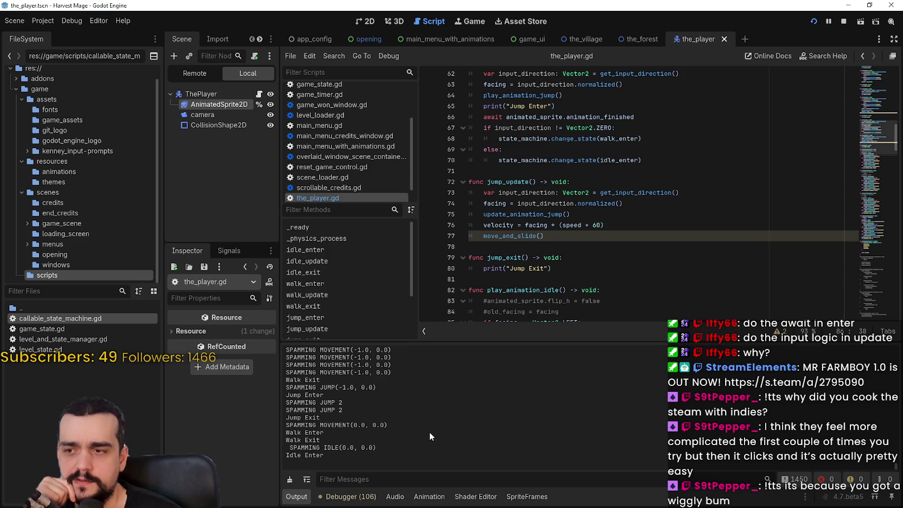
{"action": "scroll", "coordinate": [662, 201], "scroll_direction": "down", "scroll_amount": 4}
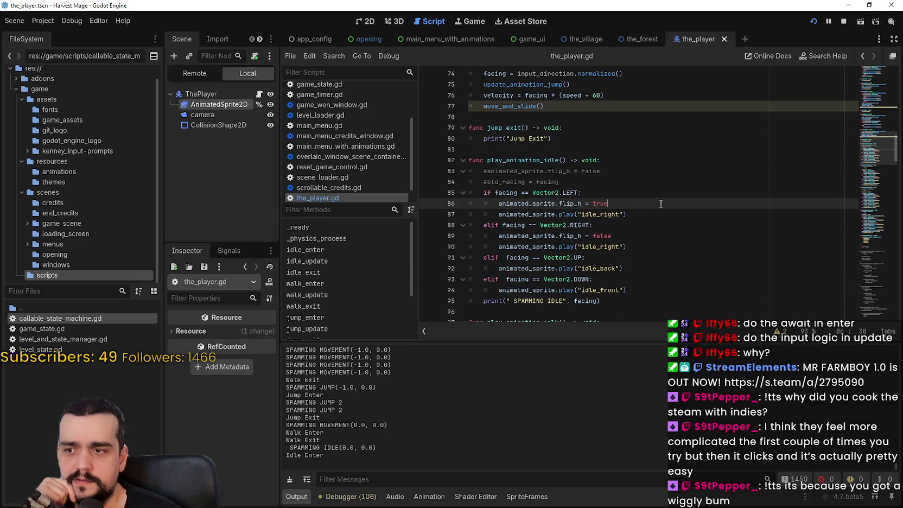
{"action": "scroll", "coordinate": [660, 203], "scroll_direction": "down", "scroll_amount": 4}
{"action": "scroll", "coordinate": [660, 204], "scroll_direction": "up", "scroll_amount": 3}
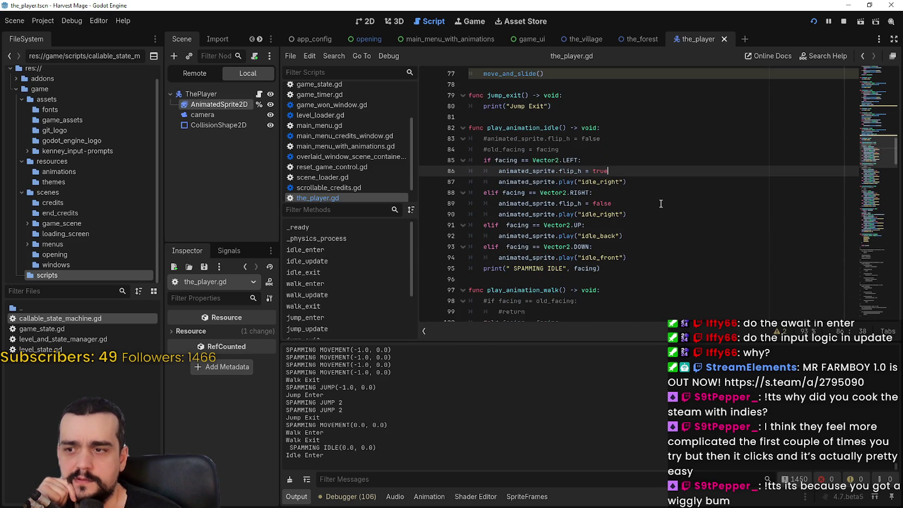
{"action": "scroll", "coordinate": [654, 206], "scroll_direction": "down", "scroll_amount": 3}
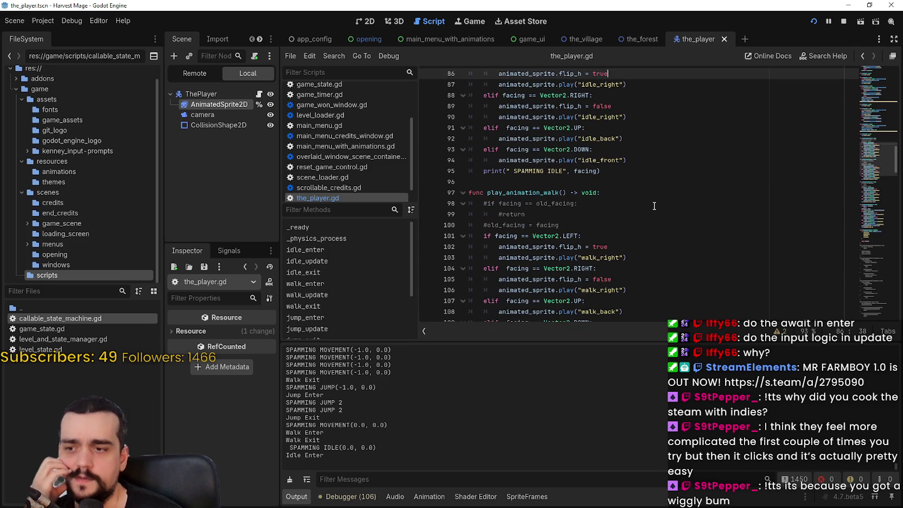
{"action": "scroll", "coordinate": [654, 206], "scroll_direction": "down", "scroll_amount": 5}
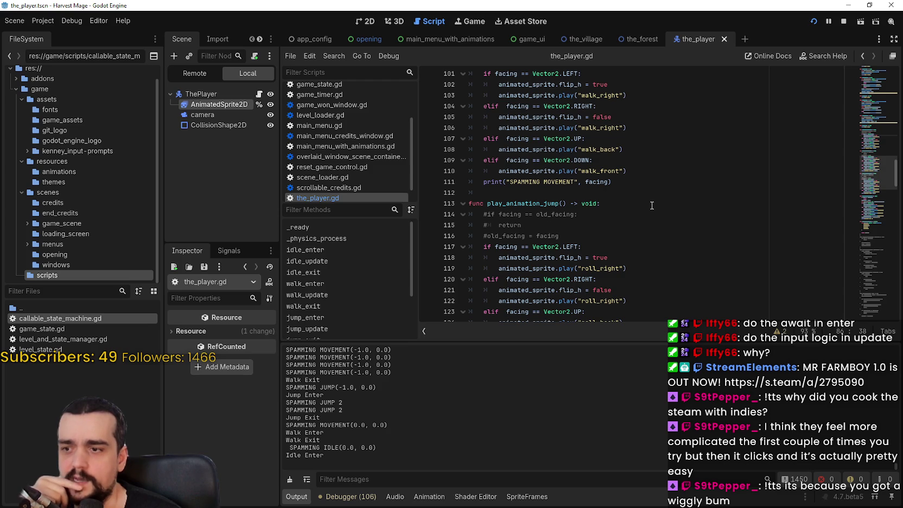
Review the play_animation functions and select the input direction and facing lines 73–74.
{"action": "scroll", "coordinate": [651, 205], "scroll_direction": "up", "scroll_amount": 3}
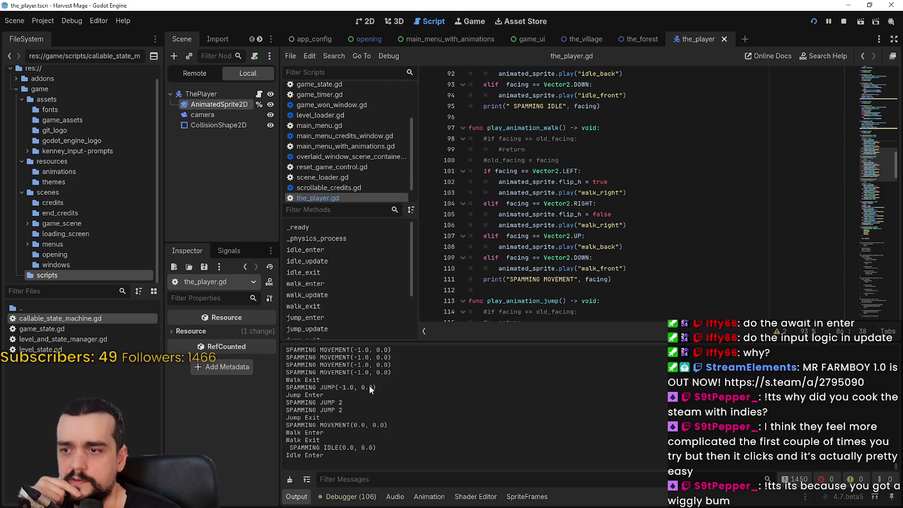
{"action": "scroll", "coordinate": [745, 193], "scroll_direction": "up", "scroll_amount": 2}
{"action": "mouse_move", "coordinate": [867, 131]}
{"action": "left_mouse_down"}
{"action": "mouse_move", "coordinate": [853, 212]}
{"action": "mouse_move", "coordinate": [859, 121]}
{"action": "mouse_move", "coordinate": [858, 144]}
{"action": "left_mouse_up"}
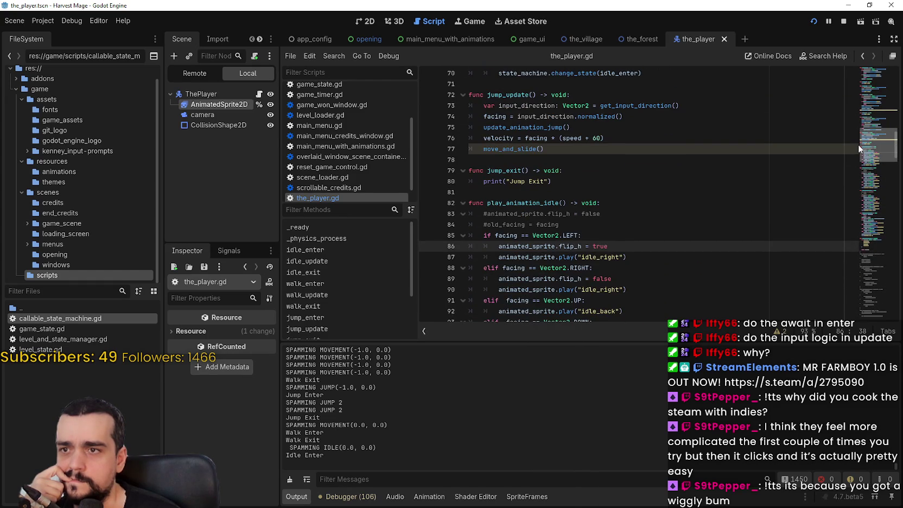
{"action": "mouse_move", "coordinate": [622, 116]}
{"action": "left_mouse_down"}
{"action": "mouse_move", "coordinate": [467, 116]}
{"action": "mouse_move", "coordinate": [464, 107]}
{"action": "left_mouse_up"}
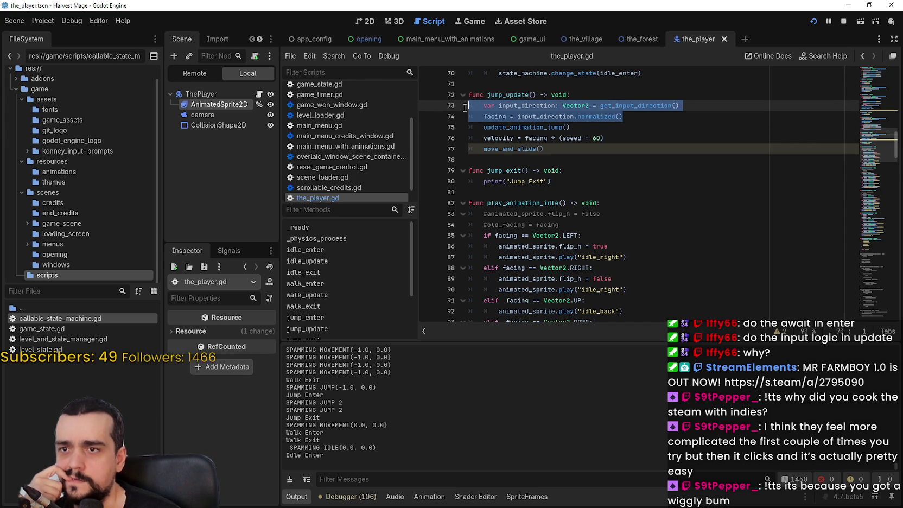
{"action": "left_click", "coordinate": [487, 116]}
{"action": "double_click", "coordinate": [488, 117]}
{"action": "left_click", "coordinate": [481, 117]}
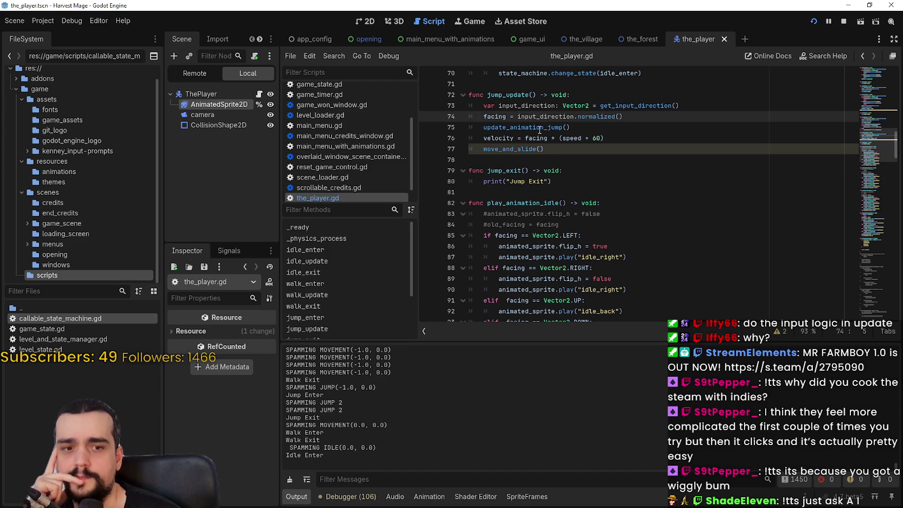
{"action": "mouse_move", "coordinate": [540, 130]}
{"action": "left_click", "coordinate": [524, 160]}
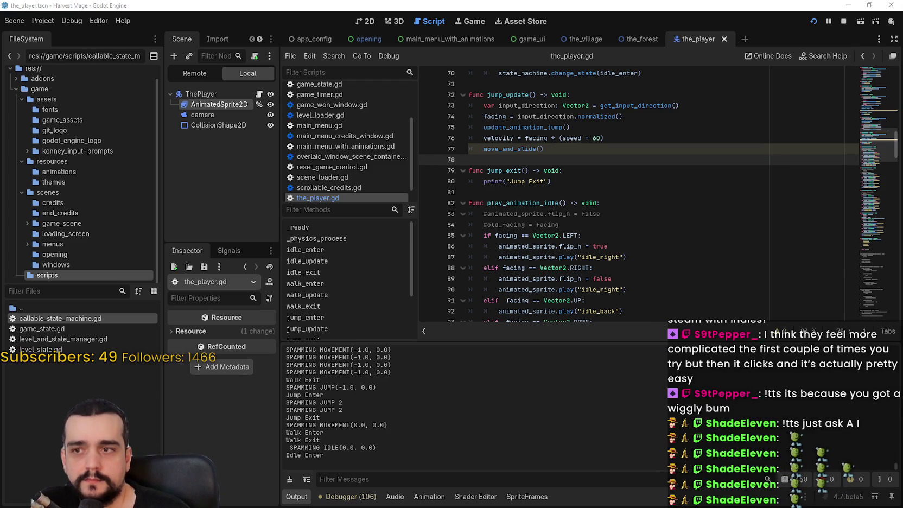
{"action": "left_click", "coordinate": [635, 159]}
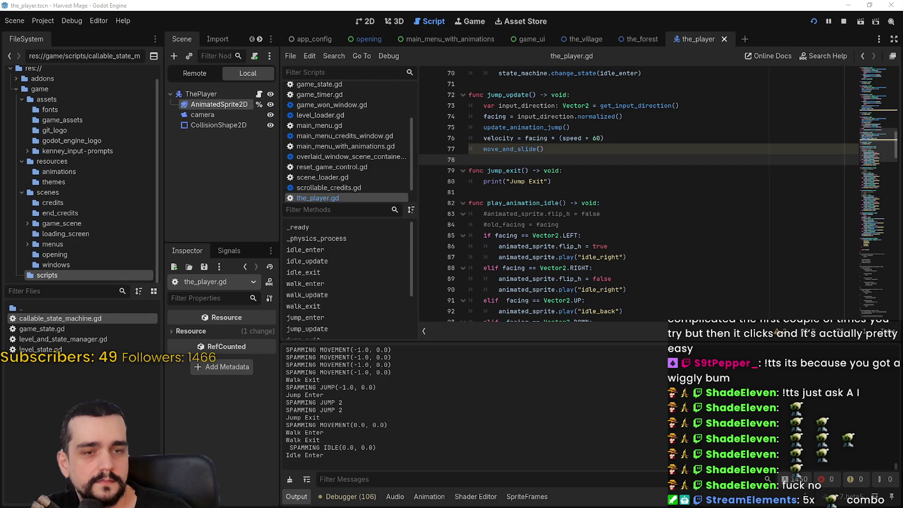
{"action": "left_click", "coordinate": [592, 182]}
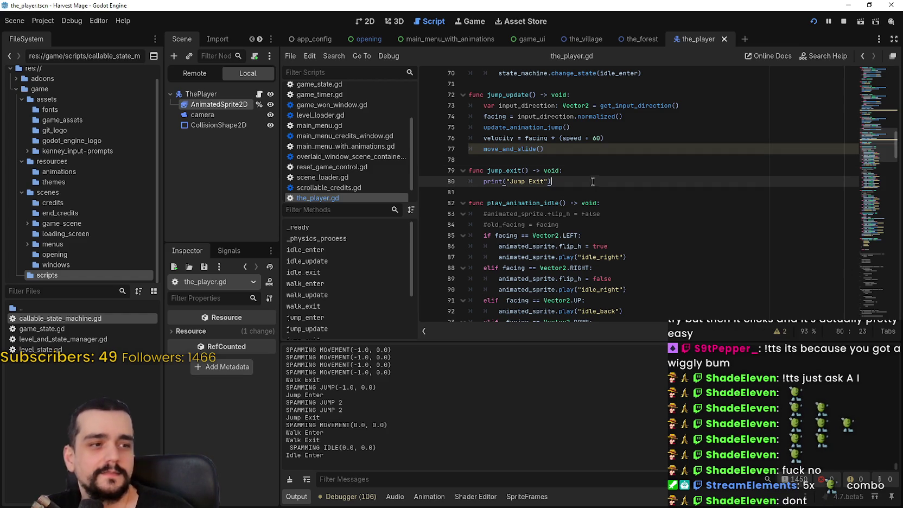
{"action": "left_click", "coordinate": [602, 187]}
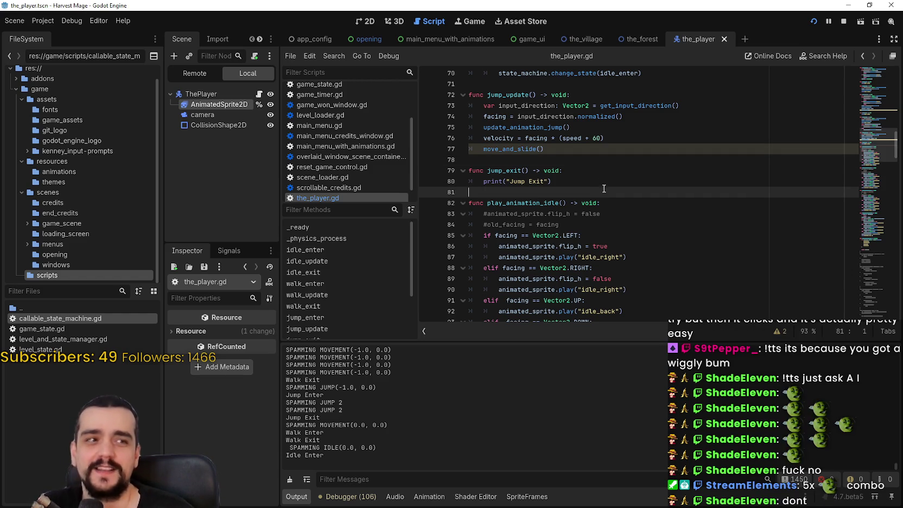
{"action": "left_click", "coordinate": [597, 166]}
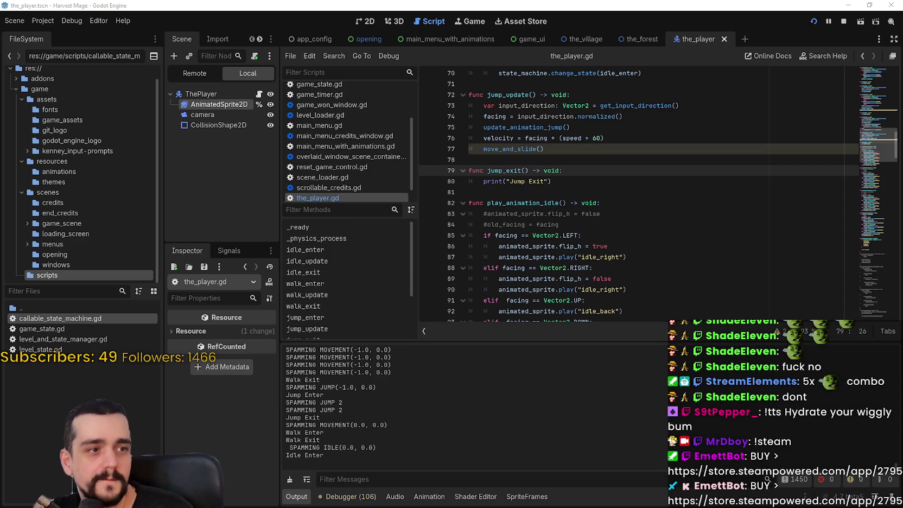
{"action": "left_click", "coordinate": [599, 178]}
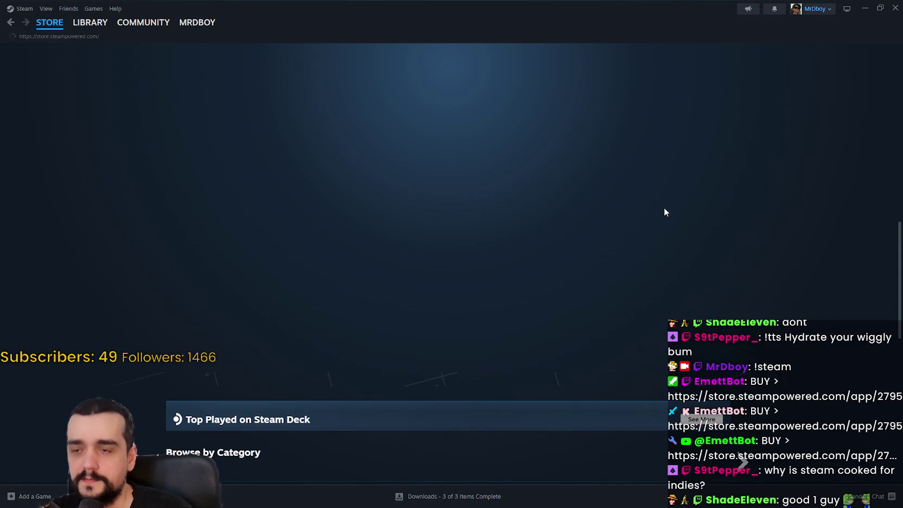
Scroll the store home page past Your Personal Calendar and show the Popular Upcoming list.
{"action": "scroll", "coordinate": [661, 154], "scroll_direction": "down", "scroll_amount": 5}
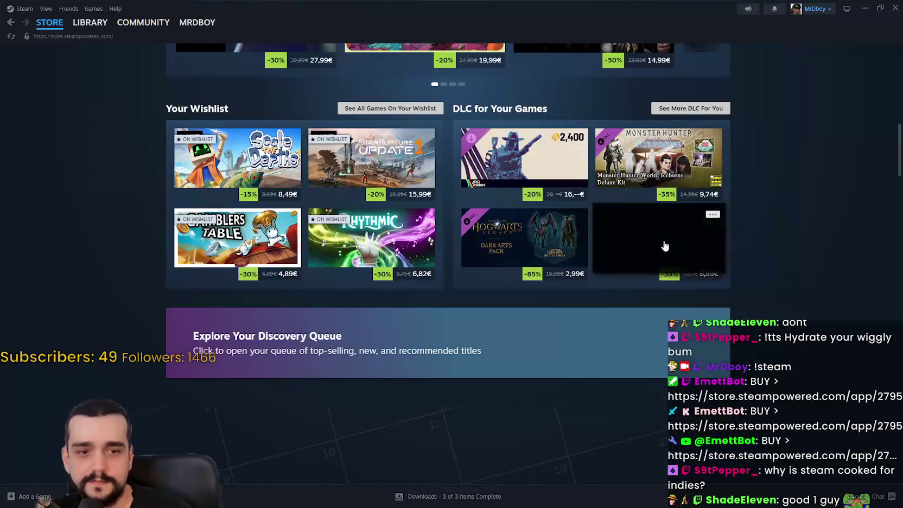
{"action": "mouse_move", "coordinate": [664, 245]}
{"action": "scroll", "coordinate": [809, 308], "scroll_direction": "down", "scroll_amount": 3}
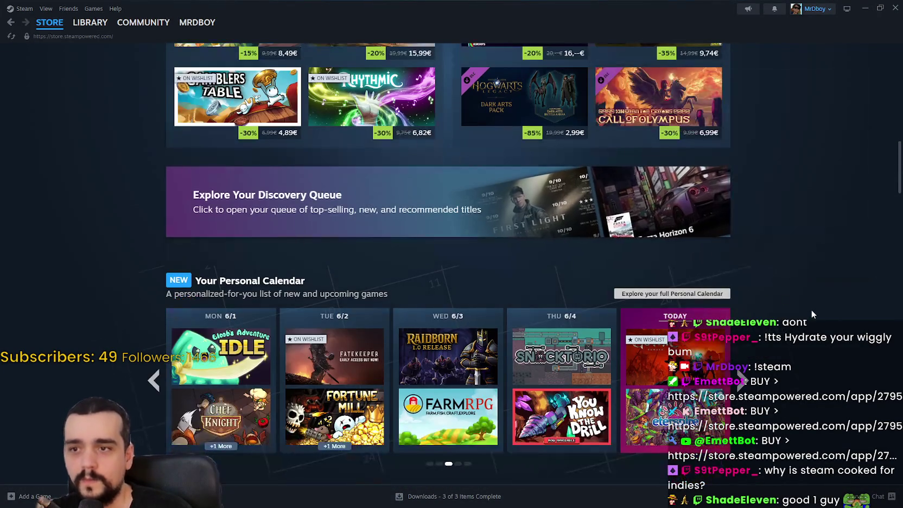
{"action": "scroll", "coordinate": [784, 274], "scroll_direction": "down", "scroll_amount": 4}
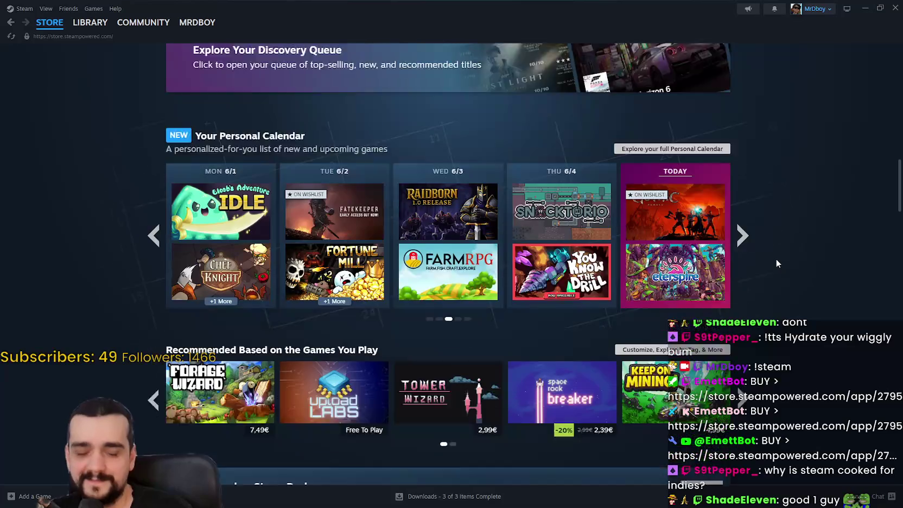
{"action": "scroll", "coordinate": [777, 263], "scroll_direction": "up", "scroll_amount": 2}
{"action": "scroll", "coordinate": [779, 255], "scroll_direction": "down", "scroll_amount": 6}
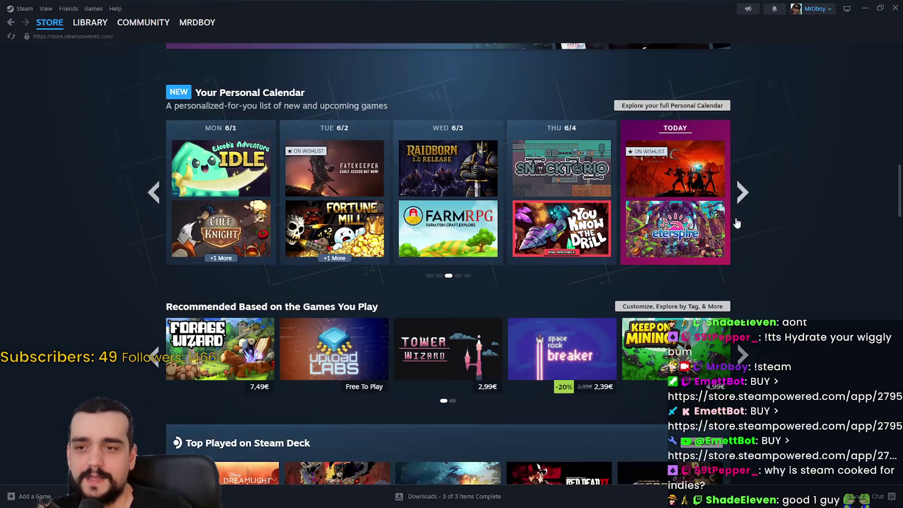
{"action": "scroll", "coordinate": [736, 222], "scroll_direction": "down", "scroll_amount": 12}
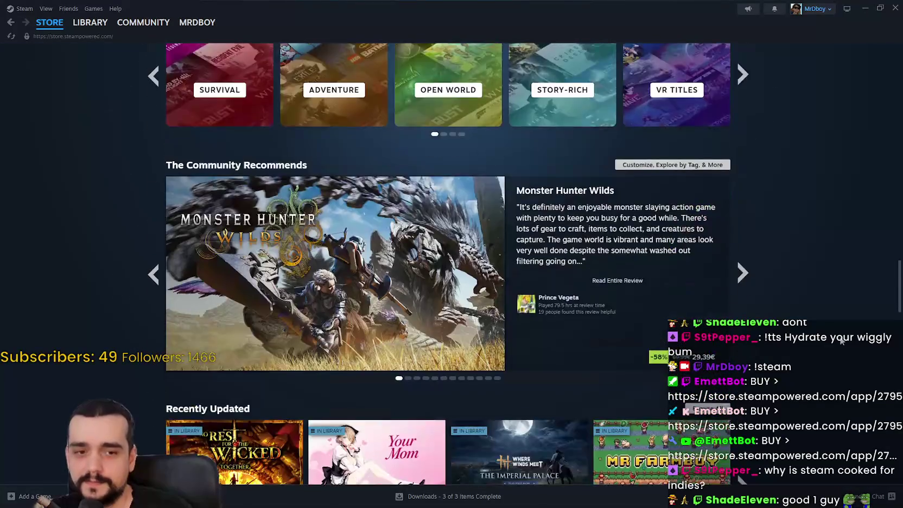
{"action": "scroll", "coordinate": [789, 312], "scroll_direction": "down", "scroll_amount": 10}
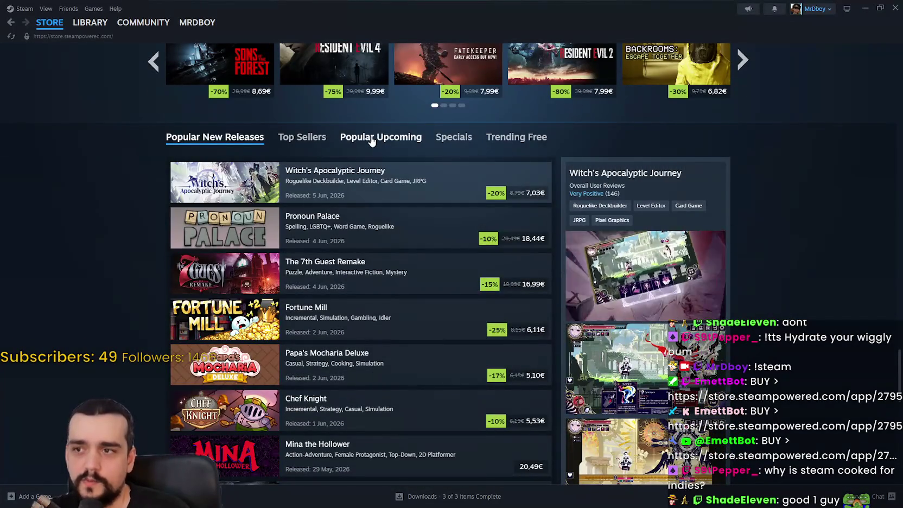
{"action": "left_click", "coordinate": [372, 140]}
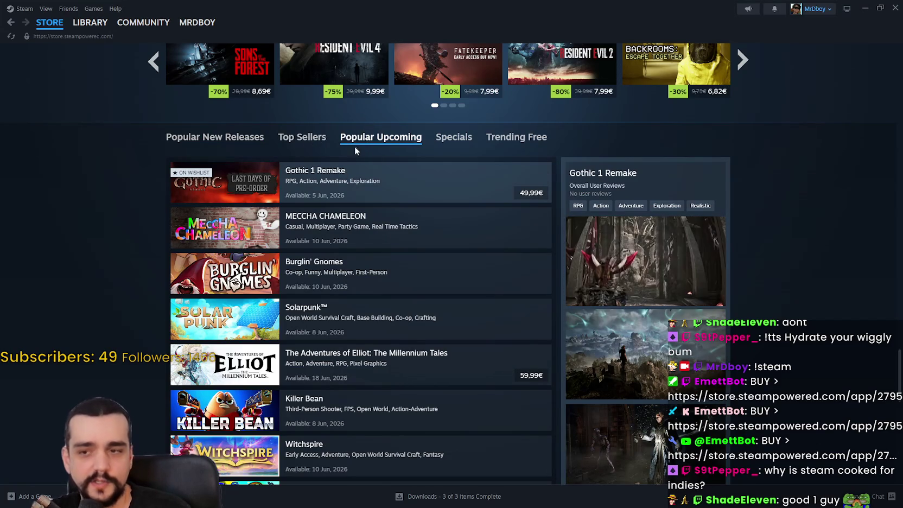
Switch back to Popular New Releases and scroll through that list.
{"action": "scroll", "coordinate": [477, 233], "scroll_direction": "down", "scroll_amount": 3}
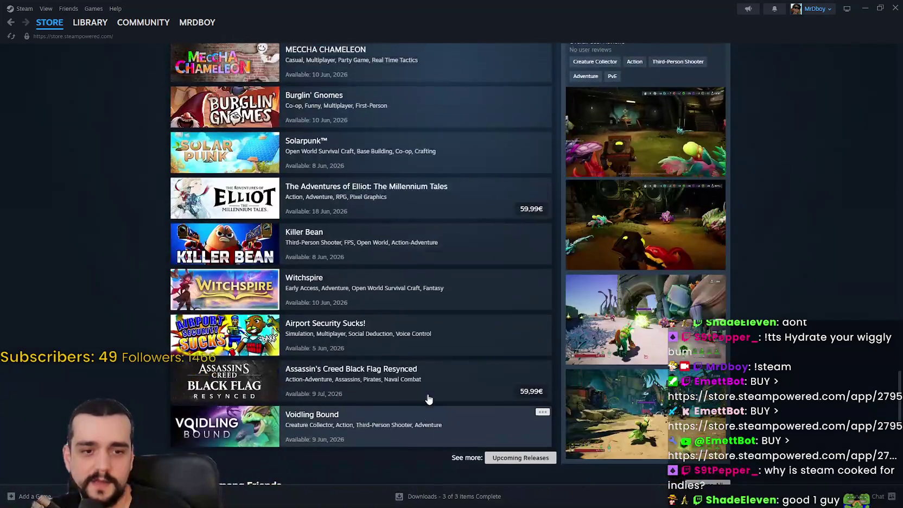
{"action": "scroll", "coordinate": [228, 244], "scroll_direction": "up", "scroll_amount": 5}
{"action": "left_click", "coordinate": [217, 236]}
{"action": "scroll", "coordinate": [206, 217], "scroll_direction": "down", "scroll_amount": 3}
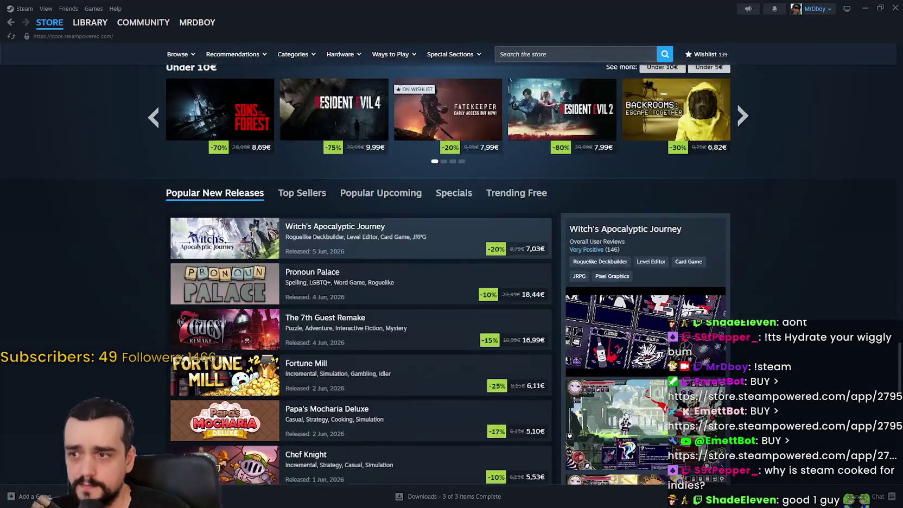
{"action": "scroll", "coordinate": [228, 190], "scroll_direction": "down", "scroll_amount": 4}
{"action": "scroll", "coordinate": [271, 325], "scroll_direction": "up", "scroll_amount": 6}
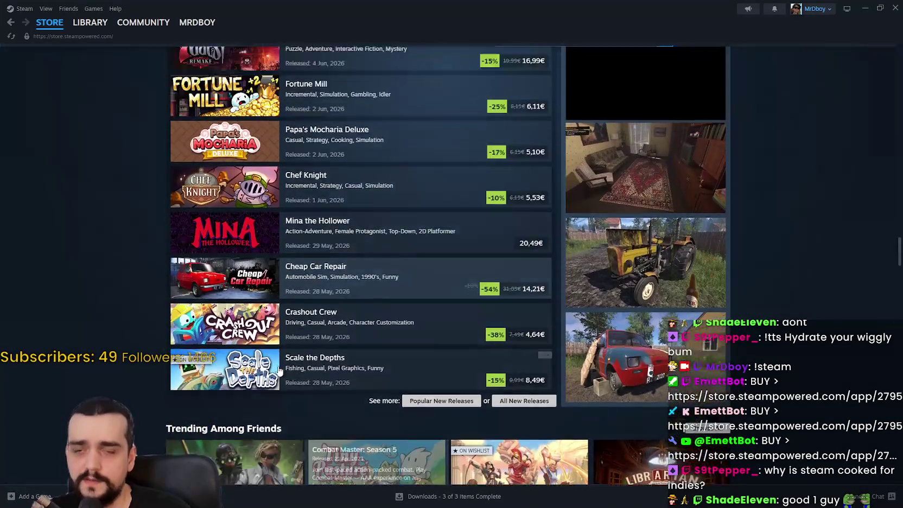
{"action": "scroll", "coordinate": [659, 319], "scroll_direction": "up", "scroll_amount": 10}
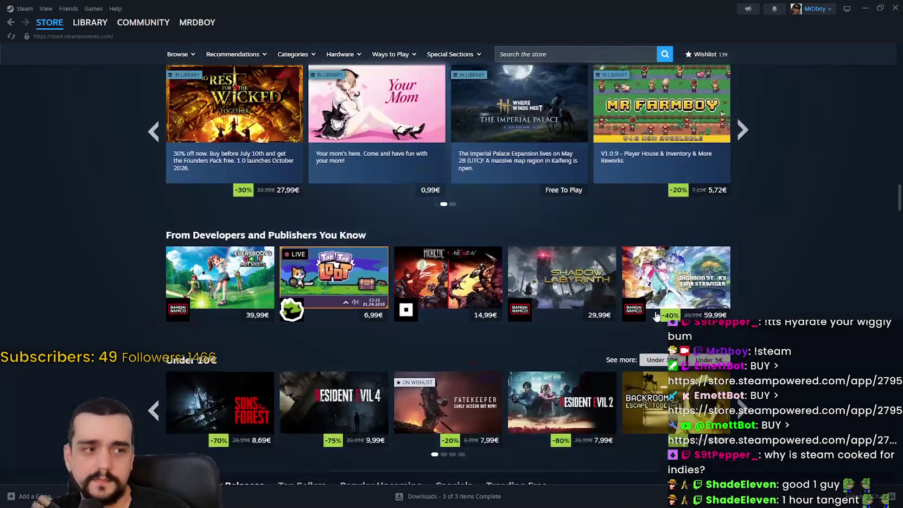
{"action": "scroll", "coordinate": [658, 319], "scroll_direction": "up", "scroll_amount": 10}
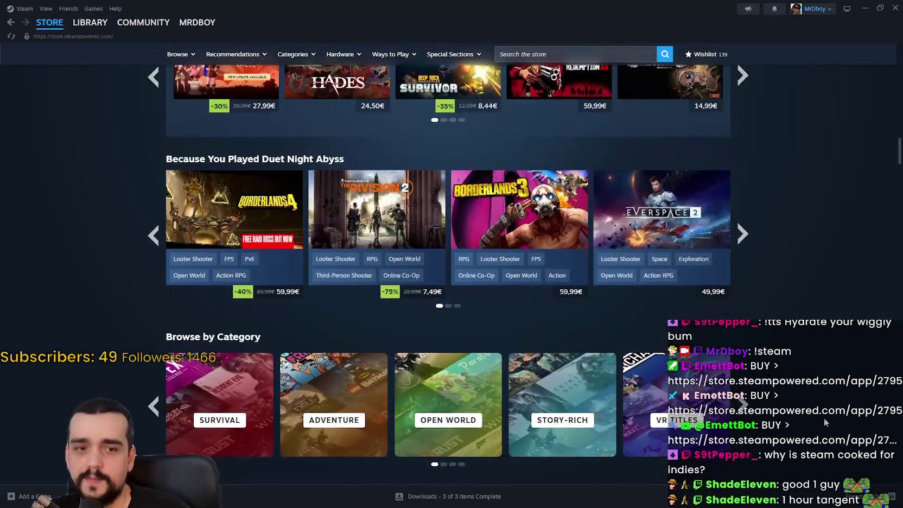
{"action": "scroll", "coordinate": [823, 419], "scroll_direction": "up", "scroll_amount": 9}
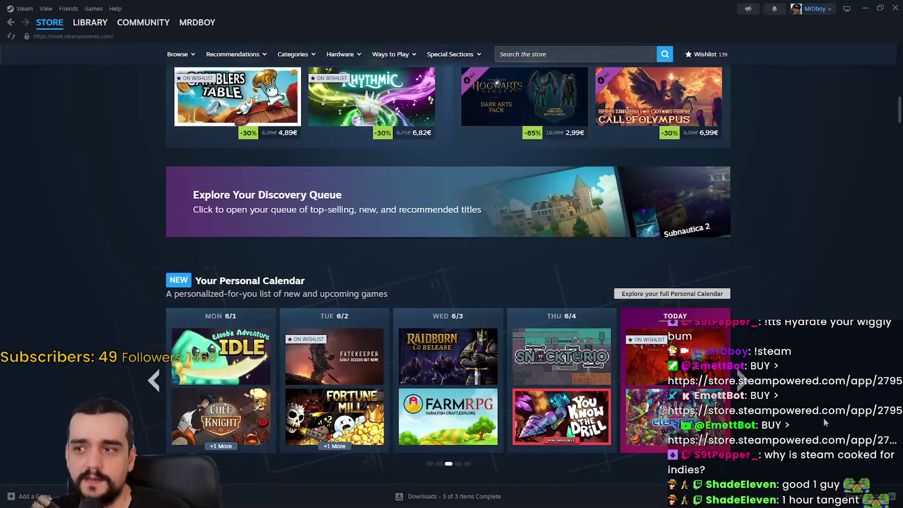
{"action": "scroll", "coordinate": [330, 167], "scroll_direction": "down", "scroll_amount": 2}
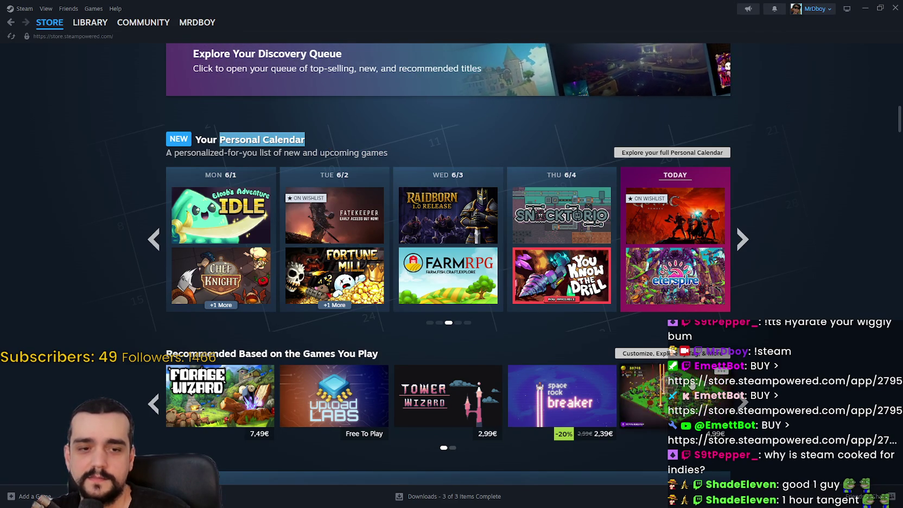
{"action": "scroll", "coordinate": [147, 379], "scroll_direction": "down", "scroll_amount": 20}
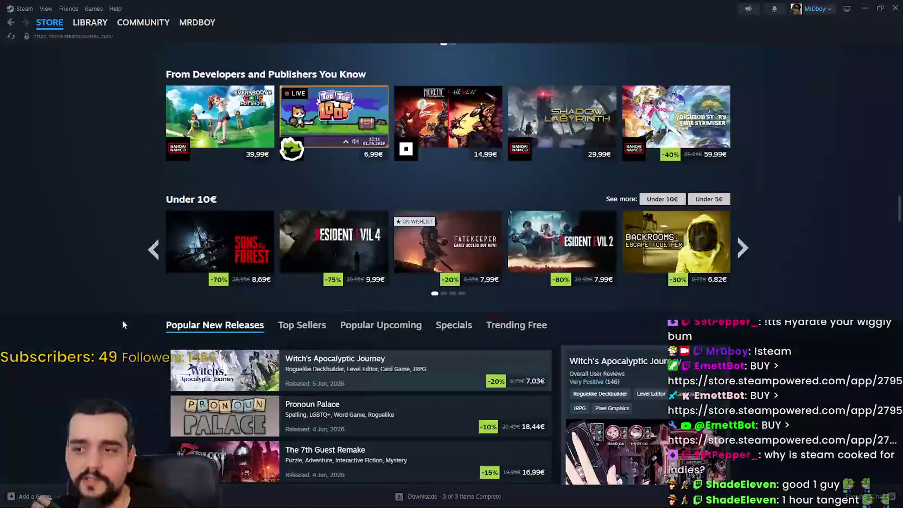
{"action": "scroll", "coordinate": [122, 322], "scroll_direction": "down", "scroll_amount": 3}
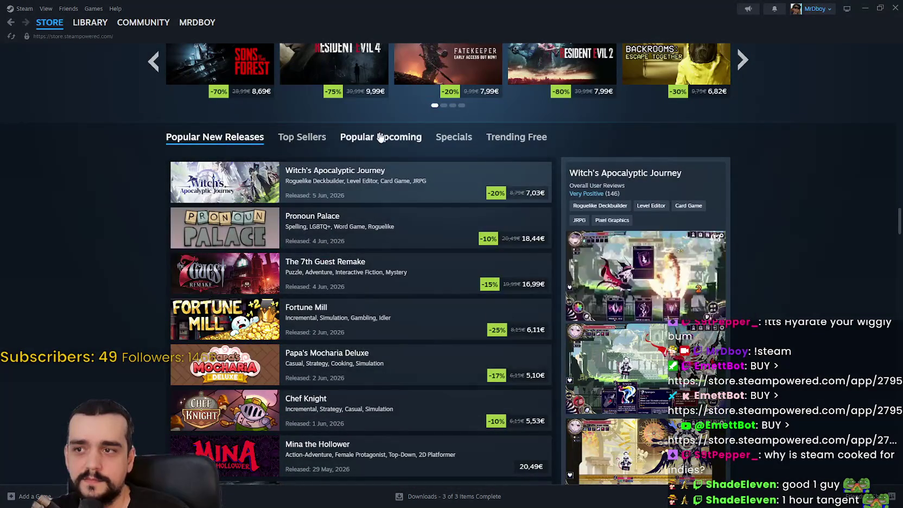
Show the Popular Upcoming games again and browse them.
{"action": "left_click", "coordinate": [379, 137]}
{"action": "scroll", "coordinate": [12, 204], "scroll_direction": "down", "scroll_amount": 2}
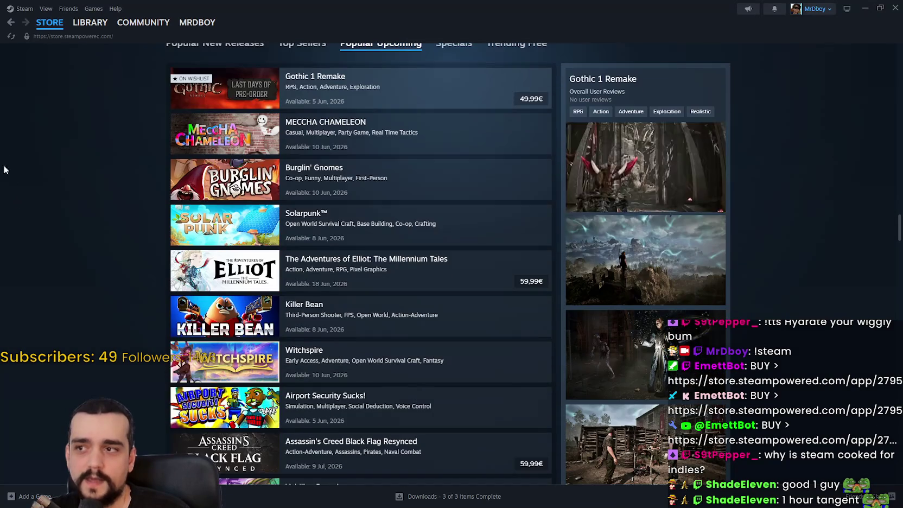
{"action": "scroll", "coordinate": [54, 187], "scroll_direction": "down", "scroll_amount": 2}
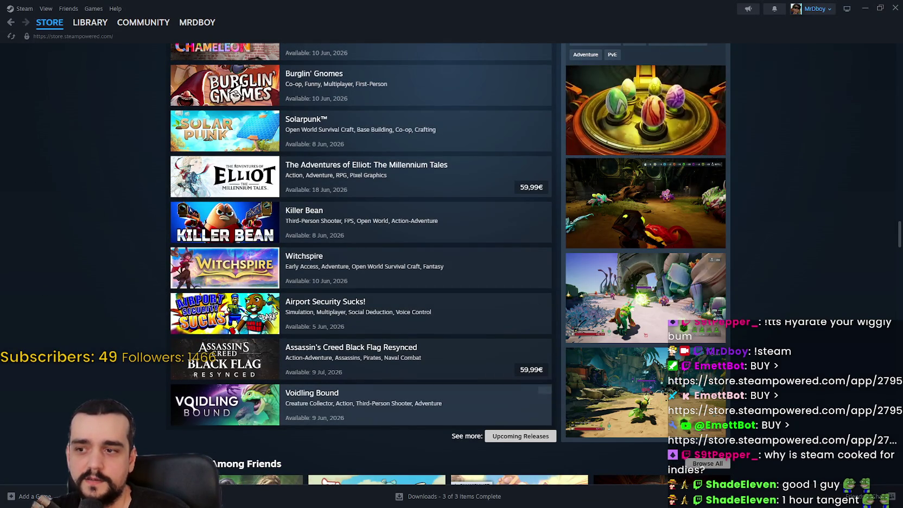
{"action": "scroll", "coordinate": [256, 423], "scroll_direction": "up", "scroll_amount": 10}
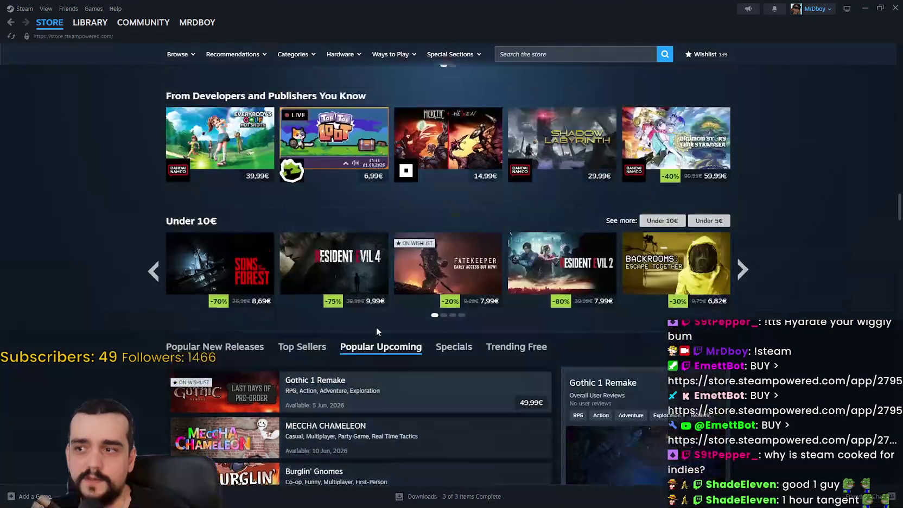
{"action": "scroll", "coordinate": [381, 344], "scroll_direction": "down", "scroll_amount": 5}
{"action": "scroll", "coordinate": [407, 377], "scroll_direction": "up", "scroll_amount": 15}
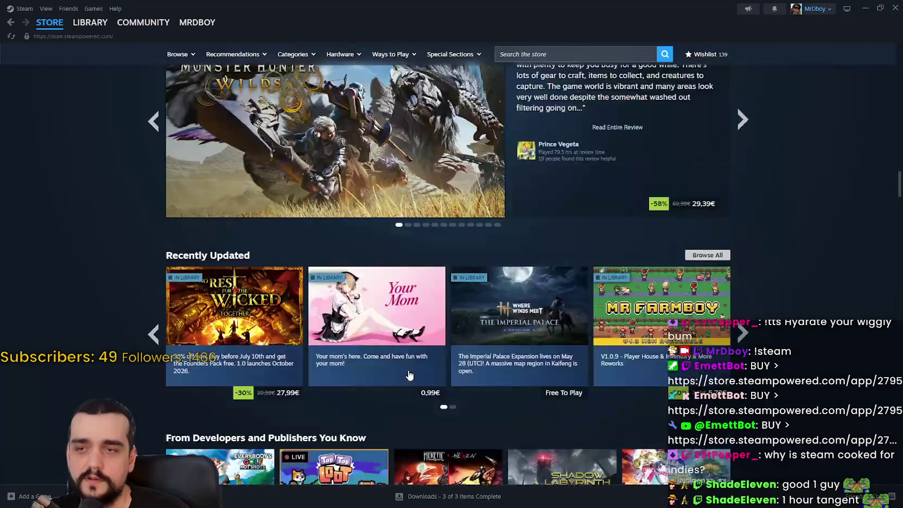
{"action": "scroll", "coordinate": [834, 265], "scroll_direction": "up", "scroll_amount": 10}
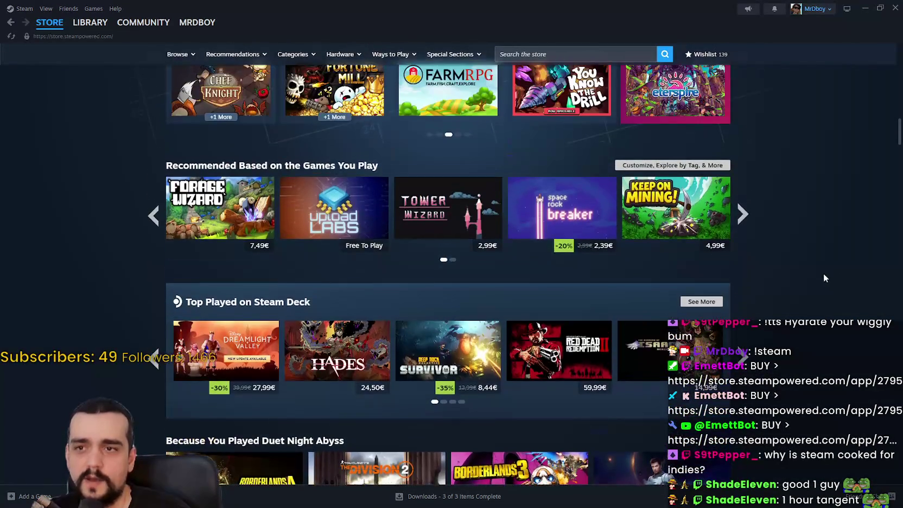
{"action": "scroll", "coordinate": [821, 322], "scroll_direction": "up", "scroll_amount": 4}
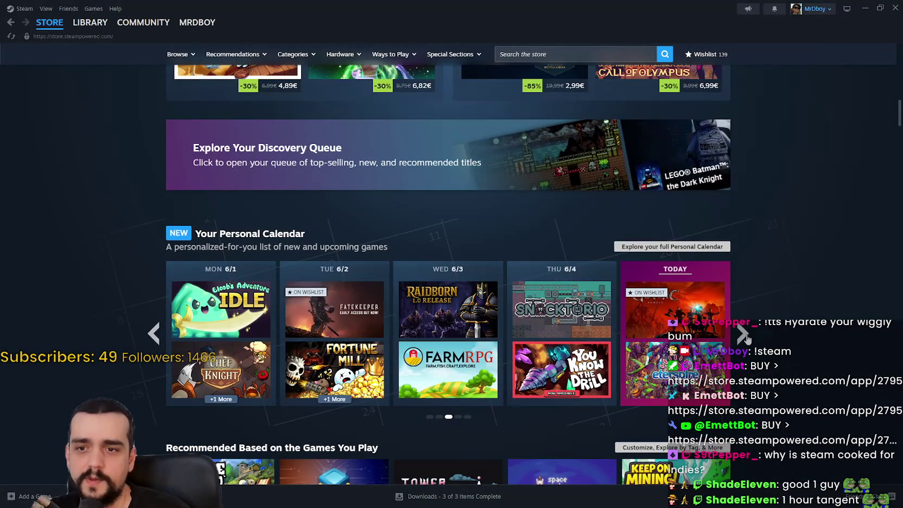
Page the Personal Calendar forward two weeks, then back to the current week.
{"action": "left_click", "coordinate": [743, 334]}
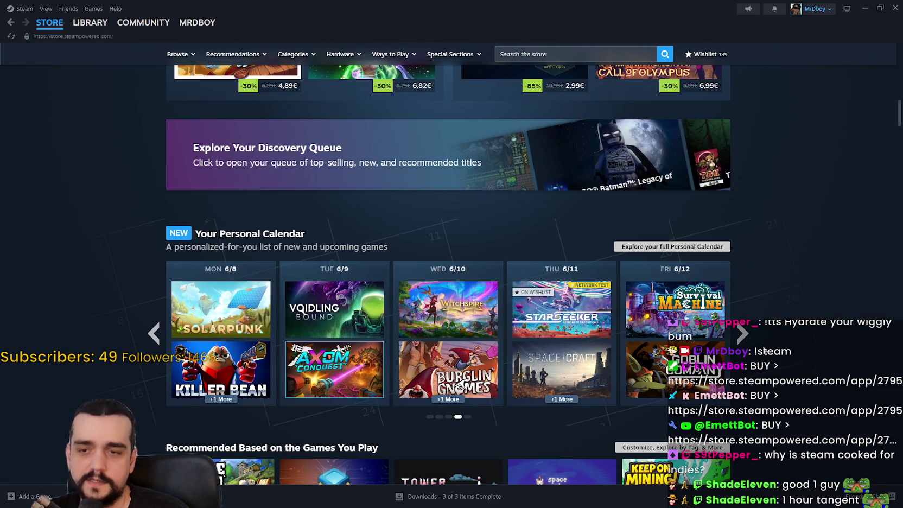
{"action": "left_click", "coordinate": [742, 333]}
{"action": "left_click", "coordinate": [154, 334]}
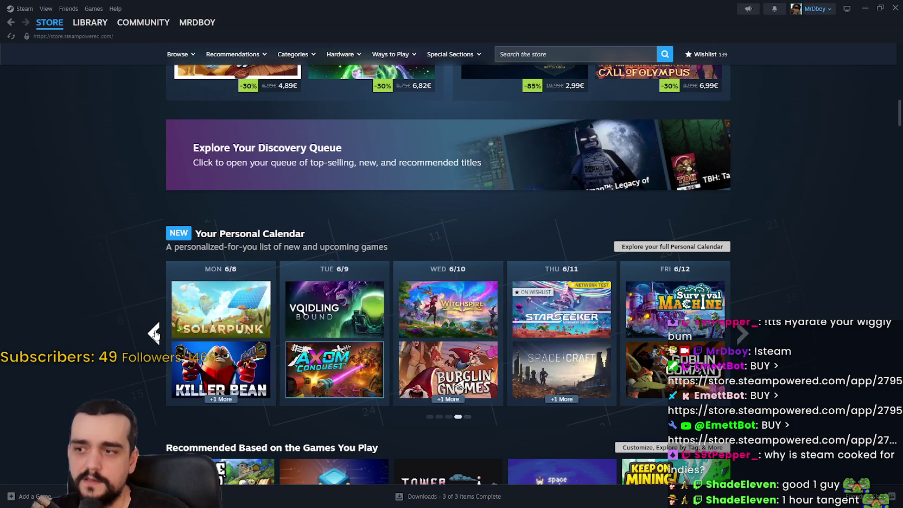
{"action": "left_click", "coordinate": [155, 334]}
{"action": "mouse_move", "coordinate": [691, 311]}
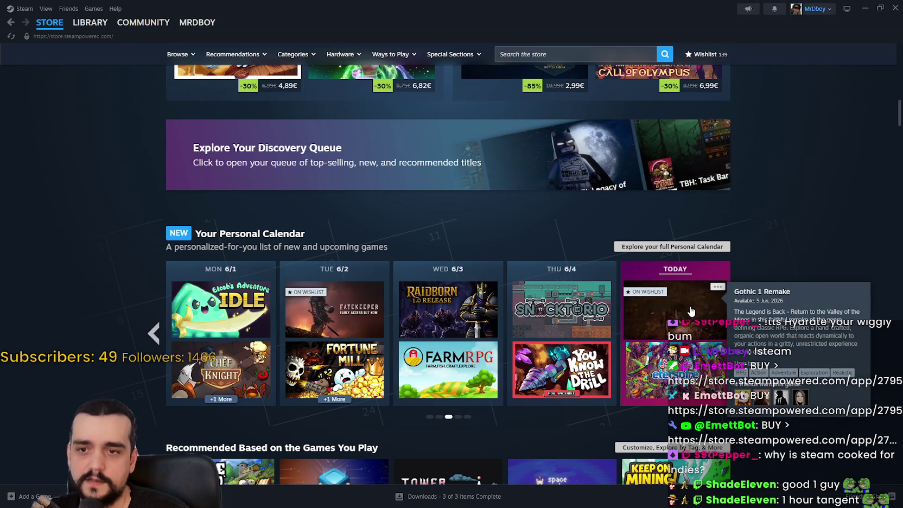
{"action": "scroll", "coordinate": [779, 284], "scroll_direction": "up", "scroll_amount": 15}
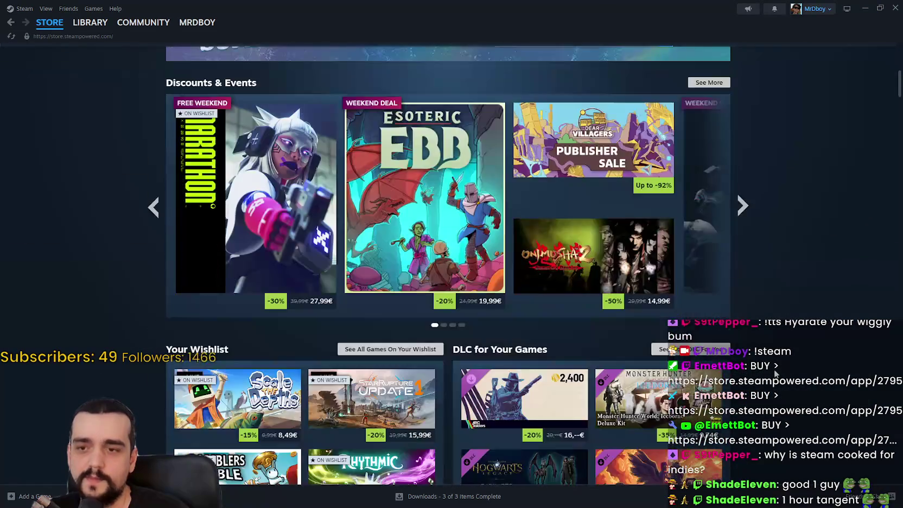
{"action": "scroll", "coordinate": [775, 373], "scroll_direction": "up", "scroll_amount": 6}
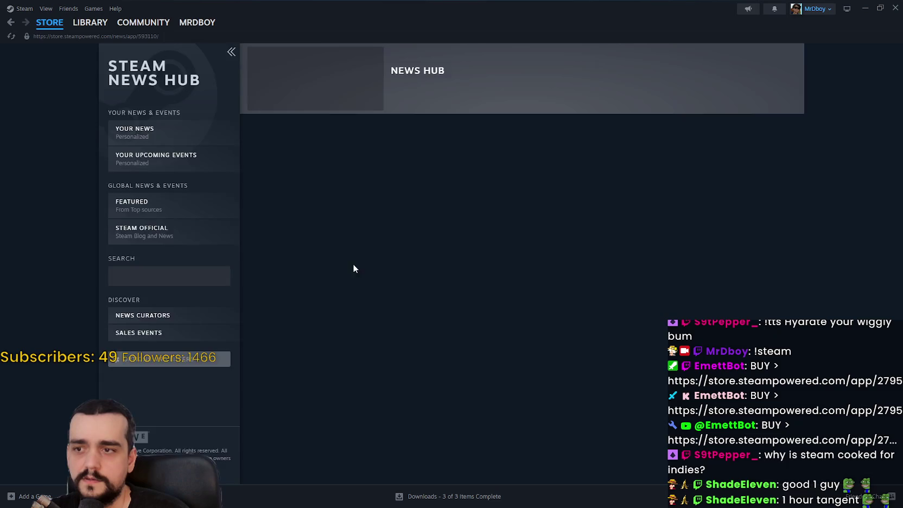
Highlight 'Personal Calendar' in the refreshed store home page article.
{"action": "scroll", "coordinate": [364, 254], "scroll_direction": "down", "scroll_amount": 8}
{"action": "scroll", "coordinate": [410, 270], "scroll_direction": "down", "scroll_amount": 10}
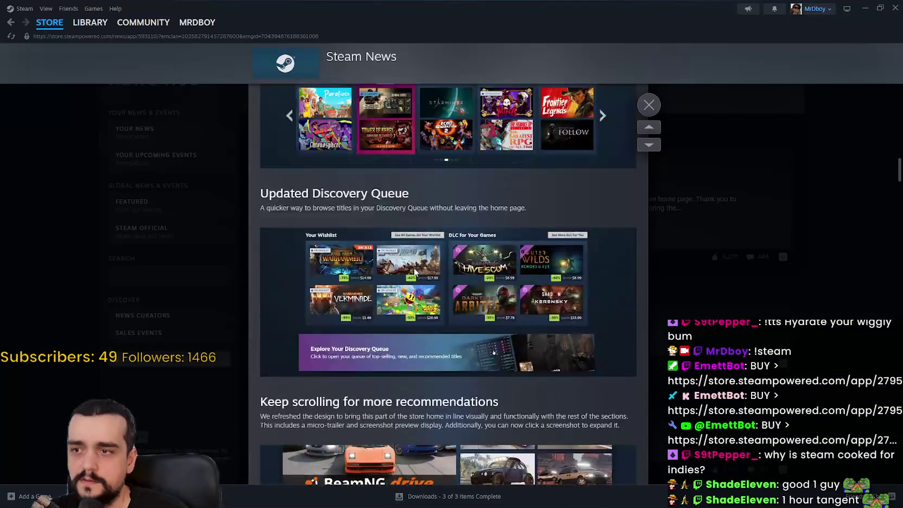
{"action": "scroll", "coordinate": [413, 272], "scroll_direction": "down", "scroll_amount": 10}
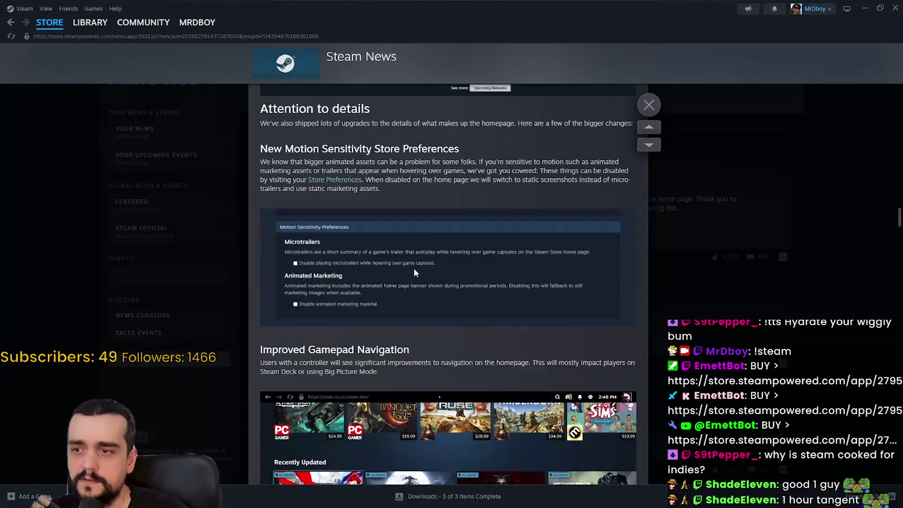
{"action": "scroll", "coordinate": [414, 271], "scroll_direction": "up", "scroll_amount": 7}
{"action": "scroll", "coordinate": [416, 284], "scroll_direction": "up", "scroll_amount": 2}
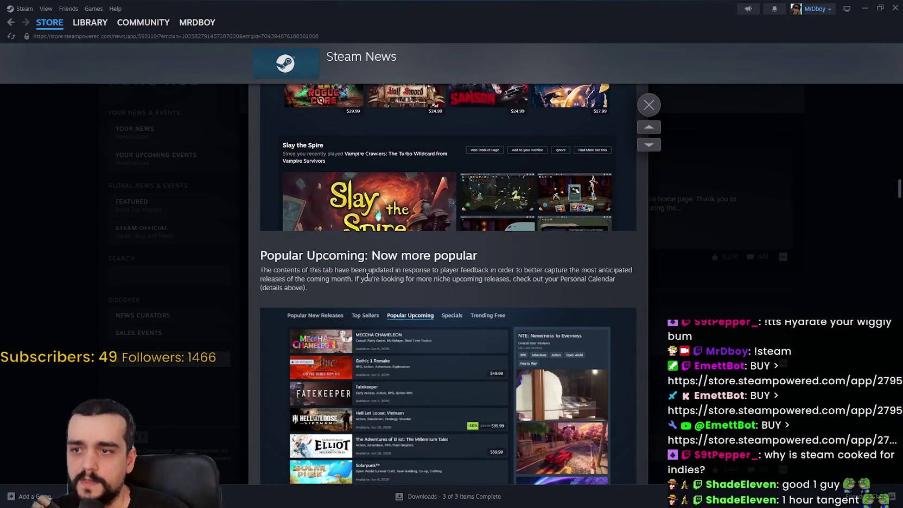
{"action": "mouse_move", "coordinate": [433, 279]}
{"action": "left_mouse_down"}
{"action": "mouse_move", "coordinate": [509, 279]}
{"action": "mouse_move", "coordinate": [657, 304]}
{"action": "left_mouse_up"}
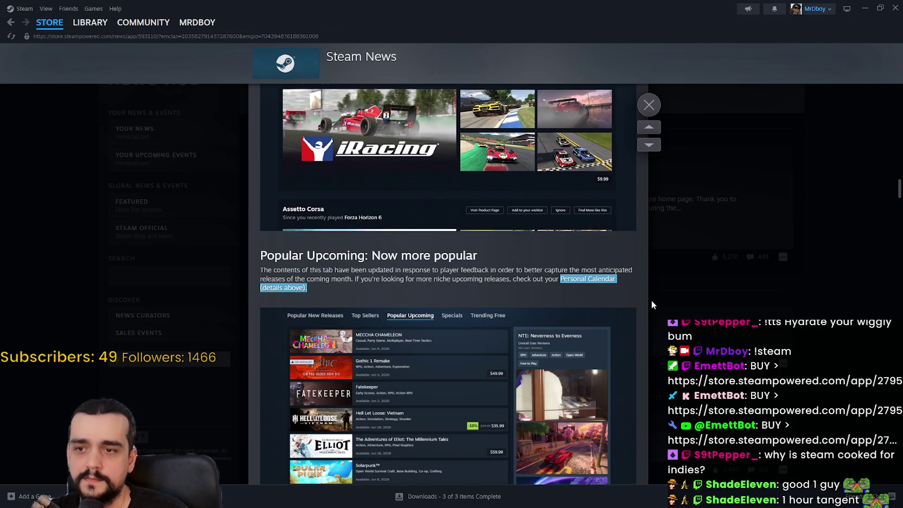
{"action": "left_click_drag", "start_coordinate": [562, 279], "coordinate": [615, 279]}
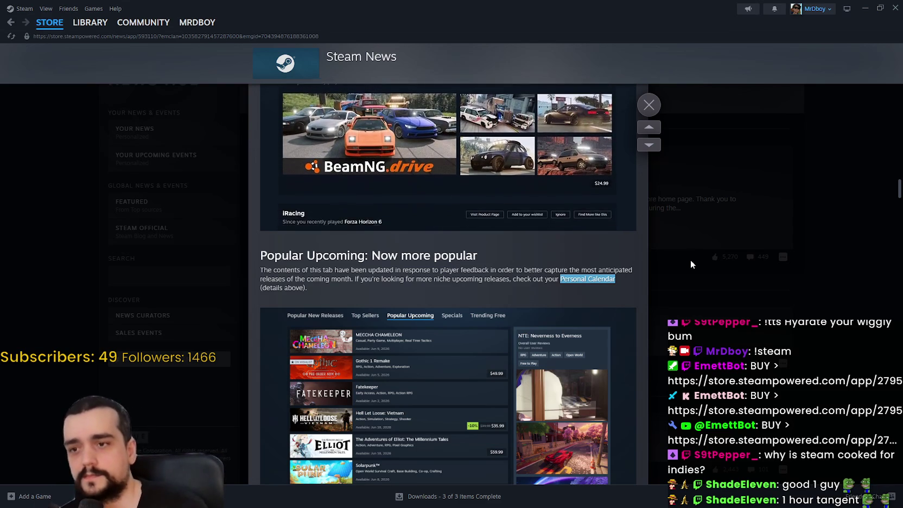
Highlight the article's Popular Upcoming heading, then close the article overlay.
{"action": "scroll", "coordinate": [537, 261], "scroll_direction": "down", "scroll_amount": 1}
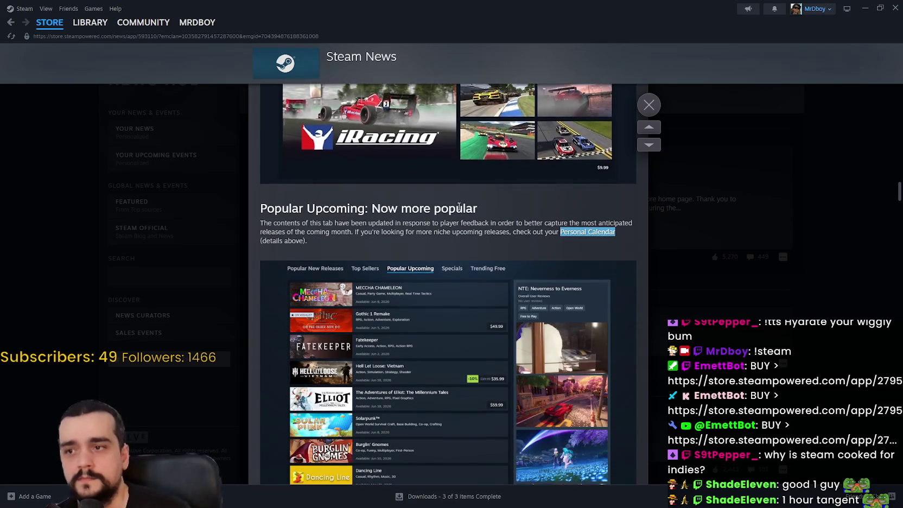
{"action": "triple_click", "coordinate": [369, 209]}
{"action": "scroll", "coordinate": [467, 265], "scroll_direction": "down", "scroll_amount": 2}
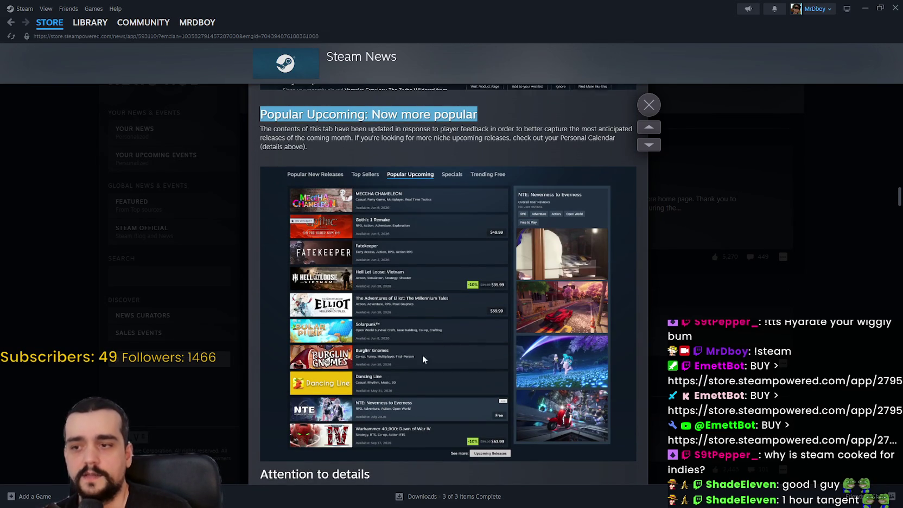
{"action": "left_click", "coordinate": [680, 270]}
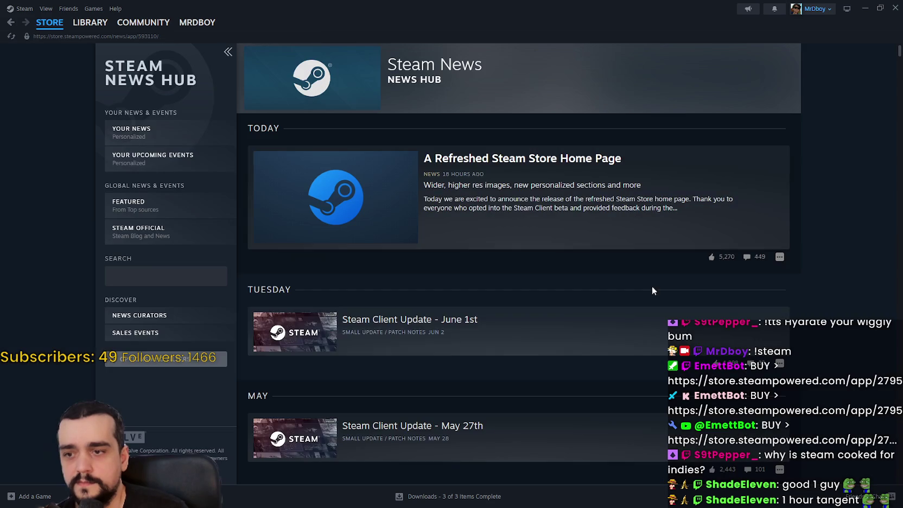
Go to the store front page and show the Popular Upcoming releases.
{"action": "left_click", "coordinate": [42, 23]}
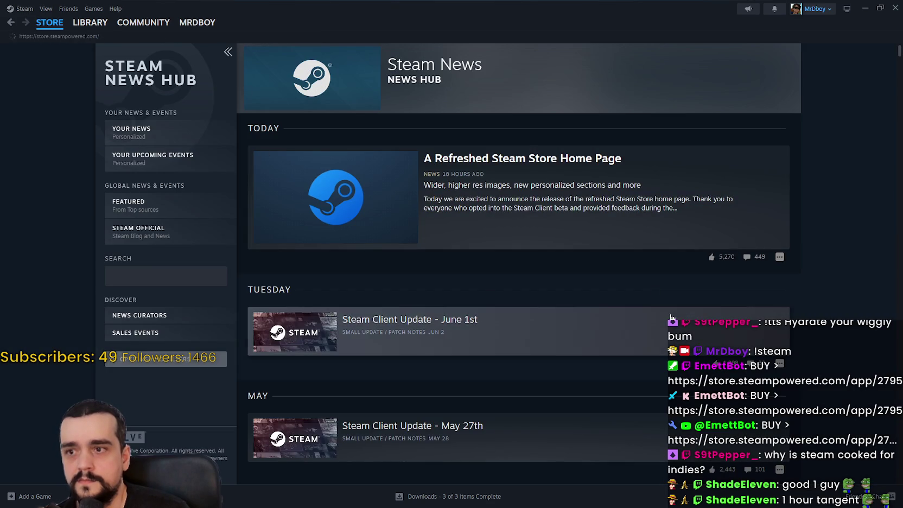
{"action": "scroll", "coordinate": [594, 300], "scroll_direction": "down", "scroll_amount": 10}
{"action": "scroll", "coordinate": [398, 334], "scroll_direction": "down", "scroll_amount": 20}
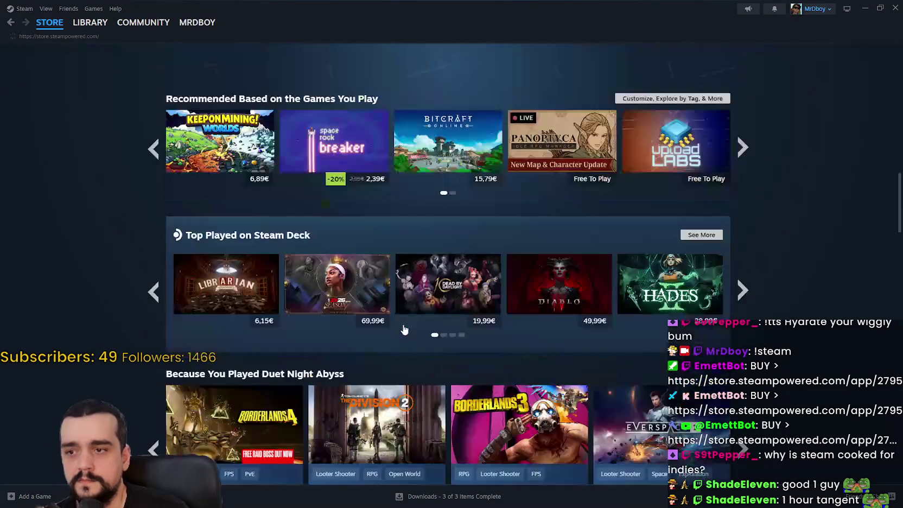
{"action": "scroll", "coordinate": [408, 326], "scroll_direction": "down", "scroll_amount": 5}
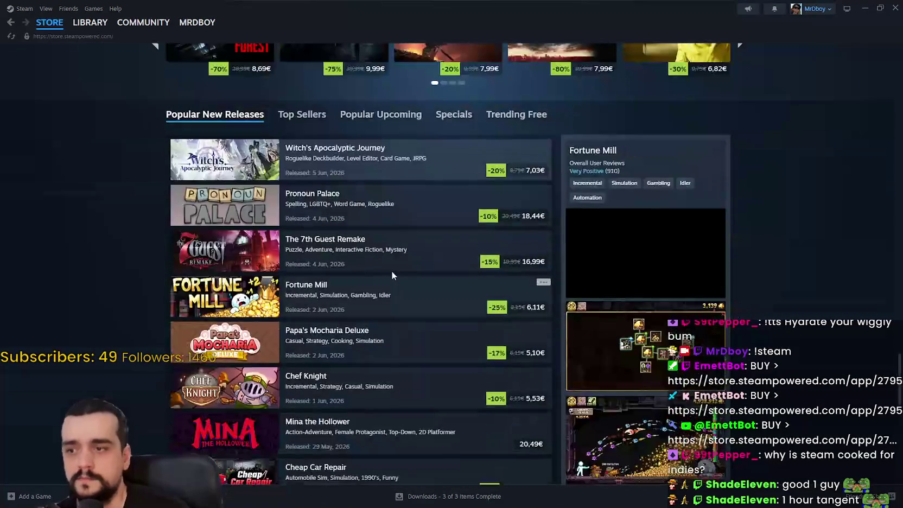
{"action": "left_click", "coordinate": [348, 114]}
{"action": "scroll", "coordinate": [354, 466], "scroll_direction": "down", "scroll_amount": 4}
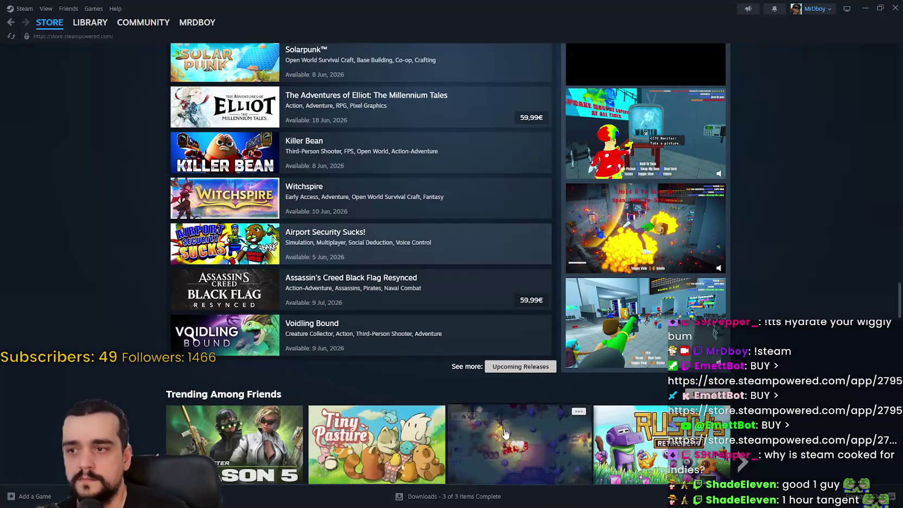
Scroll back up to Your Personal Calendar, showing releases from Mon 6/1 onward.
{"action": "scroll", "coordinate": [435, 403], "scroll_direction": "up", "scroll_amount": 2}
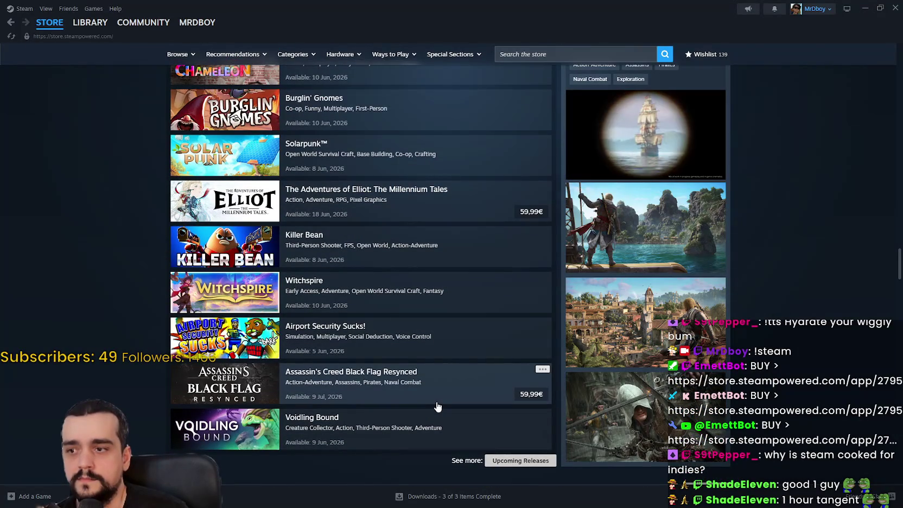
{"action": "scroll", "coordinate": [454, 442], "scroll_direction": "up", "scroll_amount": 2}
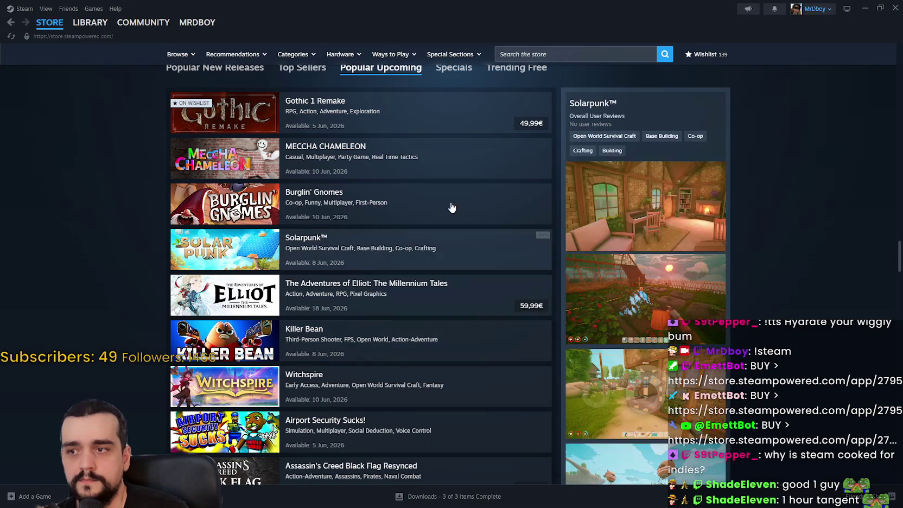
{"action": "scroll", "coordinate": [430, 230], "scroll_direction": "up", "scroll_amount": 4}
{"action": "scroll", "coordinate": [428, 235], "scroll_direction": "up", "scroll_amount": 15}
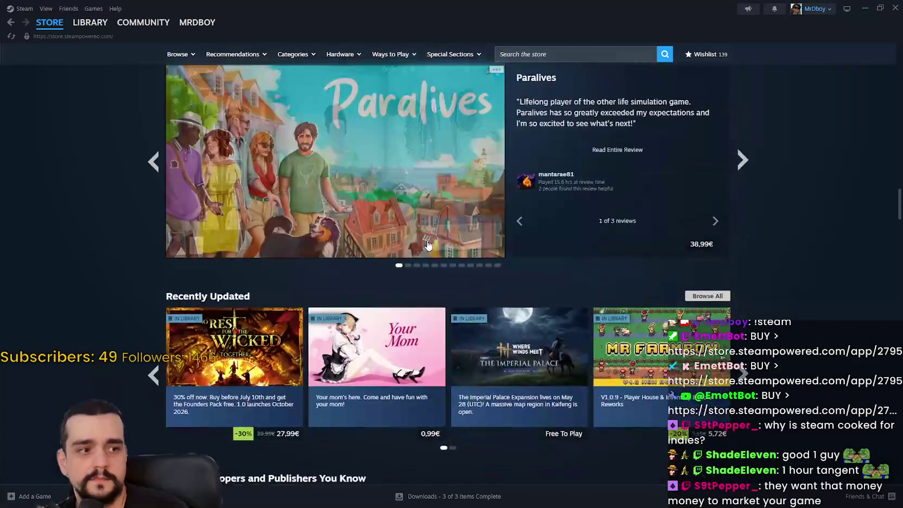
{"action": "scroll", "coordinate": [416, 263], "scroll_direction": "up", "scroll_amount": 2}
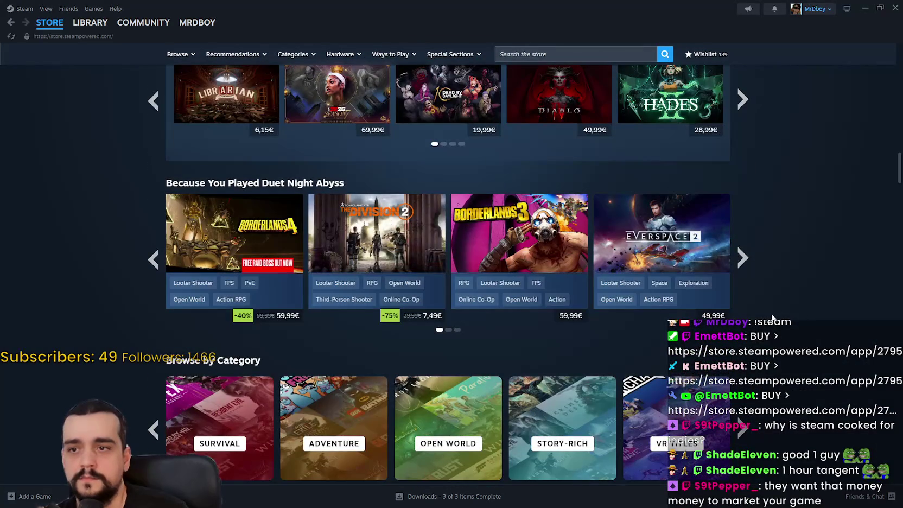
{"action": "scroll", "coordinate": [763, 309], "scroll_direction": "up", "scroll_amount": 5}
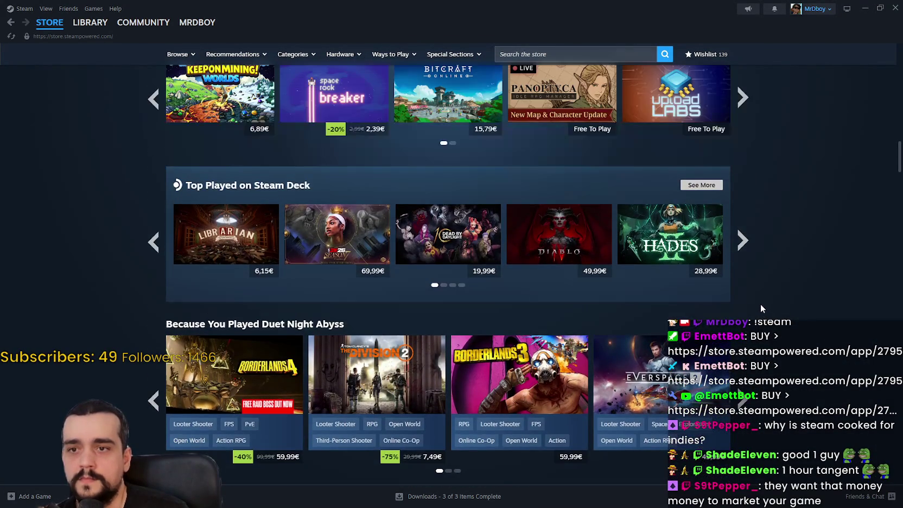
{"action": "scroll", "coordinate": [759, 304], "scroll_direction": "up", "scroll_amount": 2}
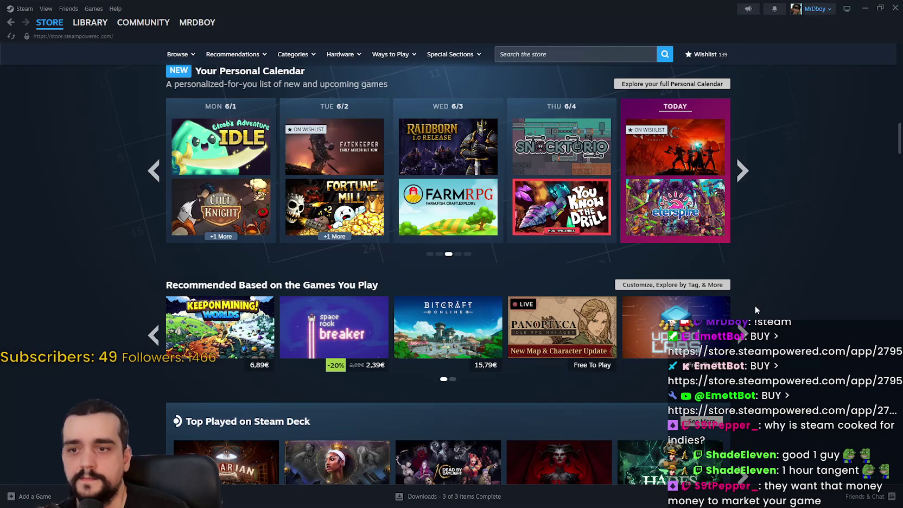
{"action": "scroll", "coordinate": [751, 303], "scroll_direction": "up", "scroll_amount": 2}
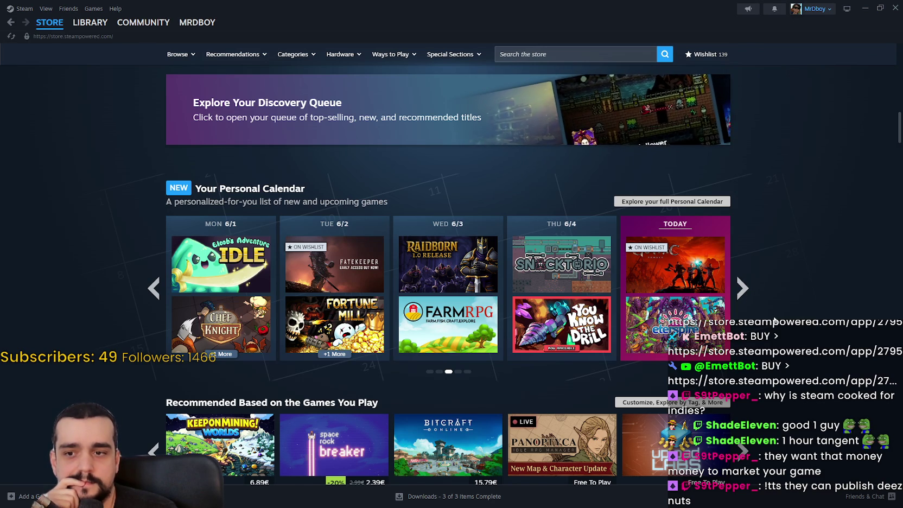
{"action": "scroll", "coordinate": [775, 322], "scroll_direction": "down", "scroll_amount": 1}
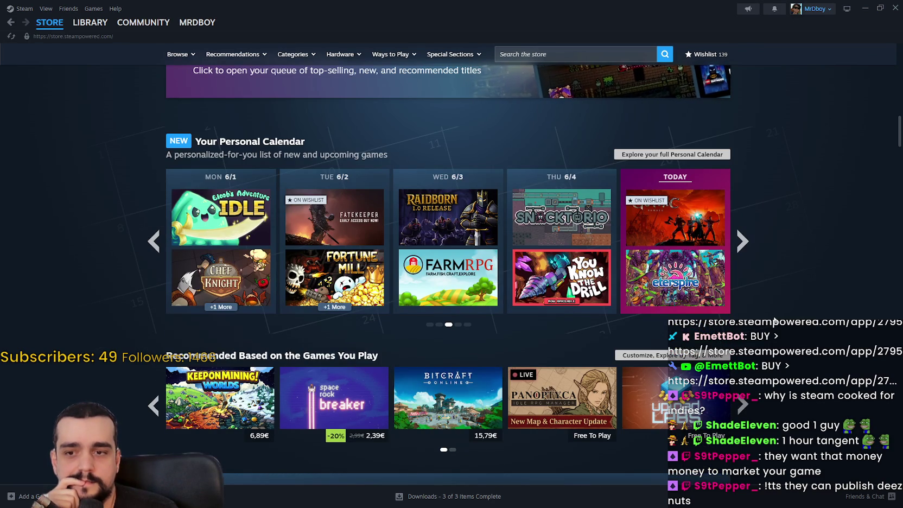
{"action": "left_click", "coordinate": [743, 405]}
{"action": "left_click", "coordinate": [744, 405]}
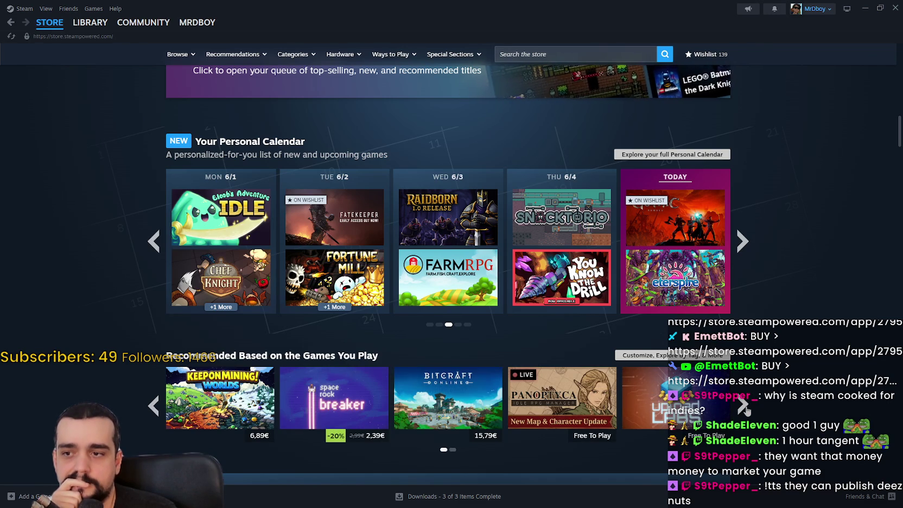
{"action": "left_click", "coordinate": [744, 242]}
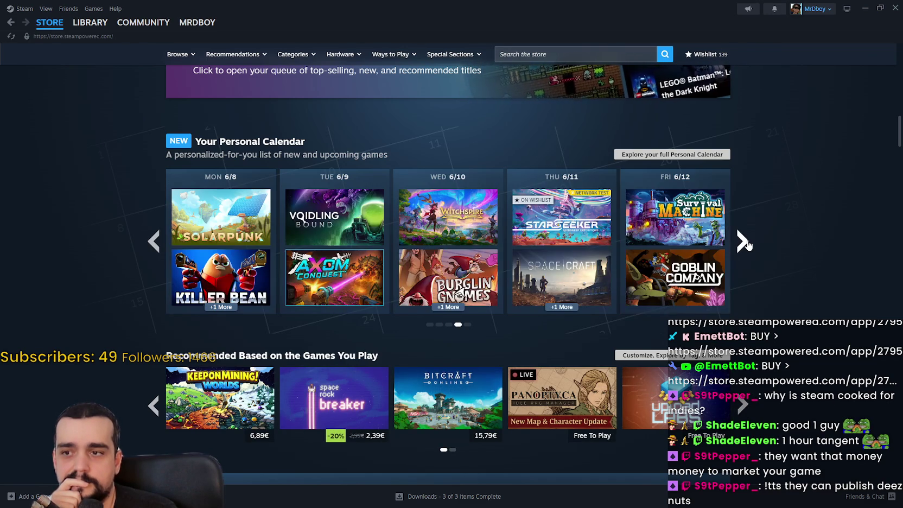
{"action": "left_click", "coordinate": [743, 242]}
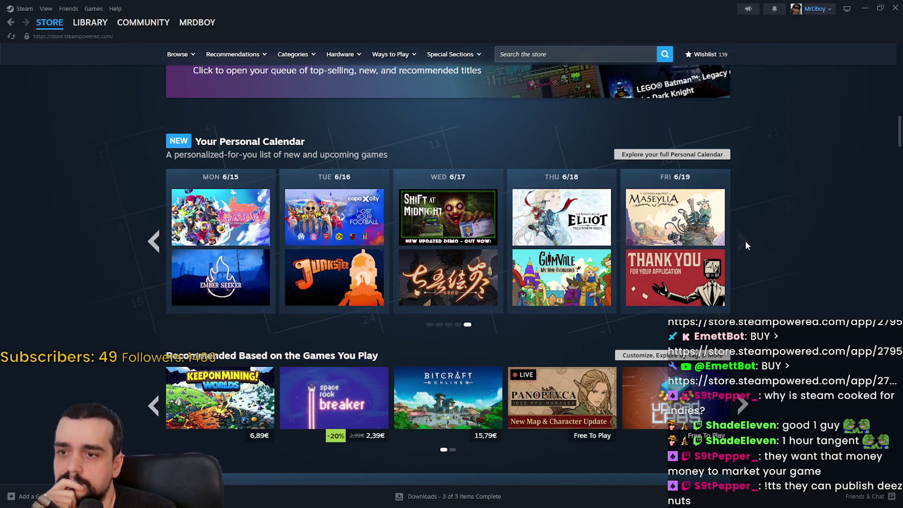
{"action": "left_click", "coordinate": [146, 242]}
{"action": "left_click", "coordinate": [146, 242]}
{"action": "left_click", "coordinate": [147, 242]}
{"action": "left_click", "coordinate": [146, 241]}
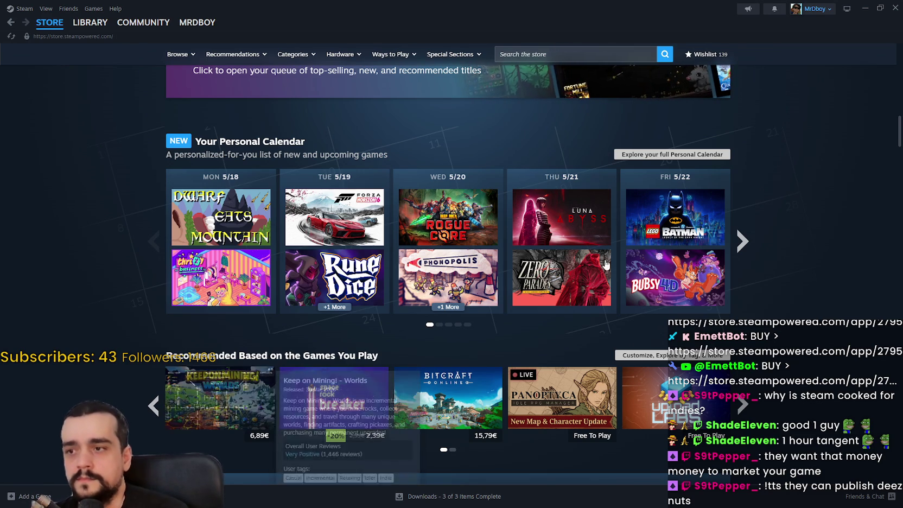
{"action": "left_click", "coordinate": [743, 245]}
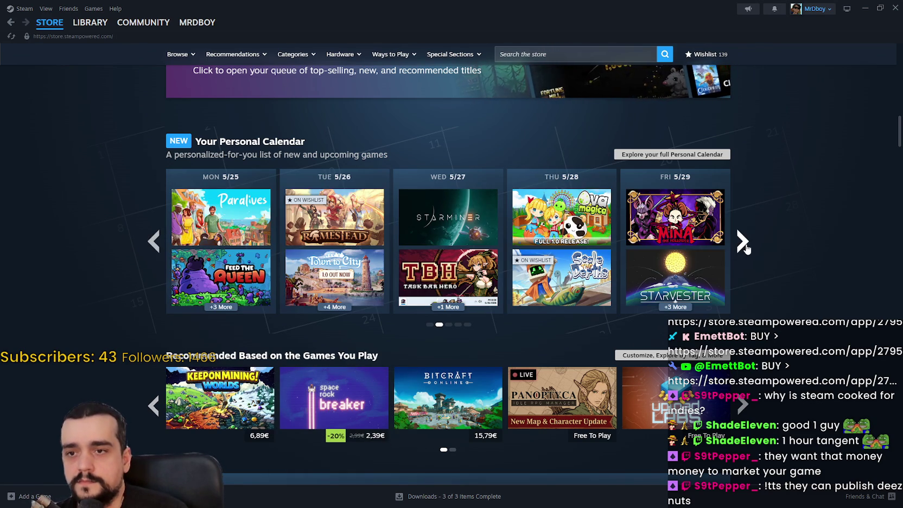
{"action": "left_click", "coordinate": [743, 243]}
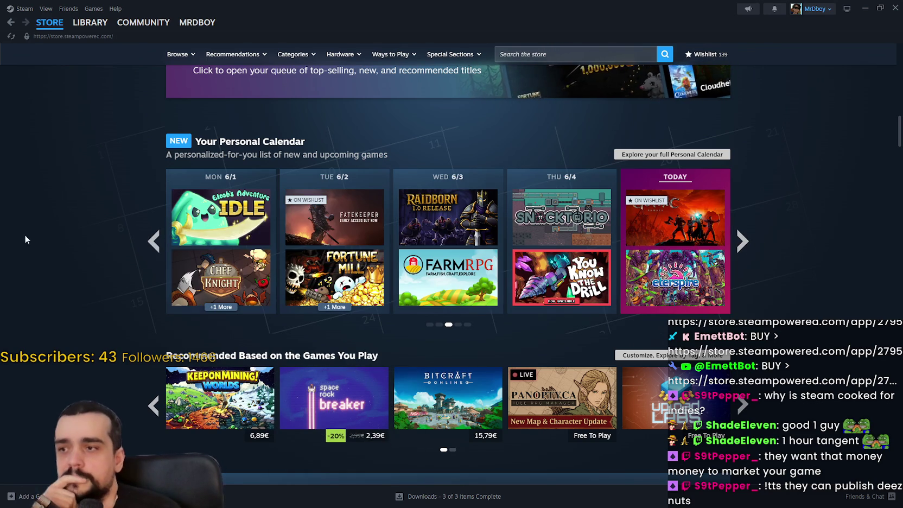
{"action": "left_click", "coordinate": [154, 242]}
{"action": "mouse_move", "coordinate": [463, 278]}
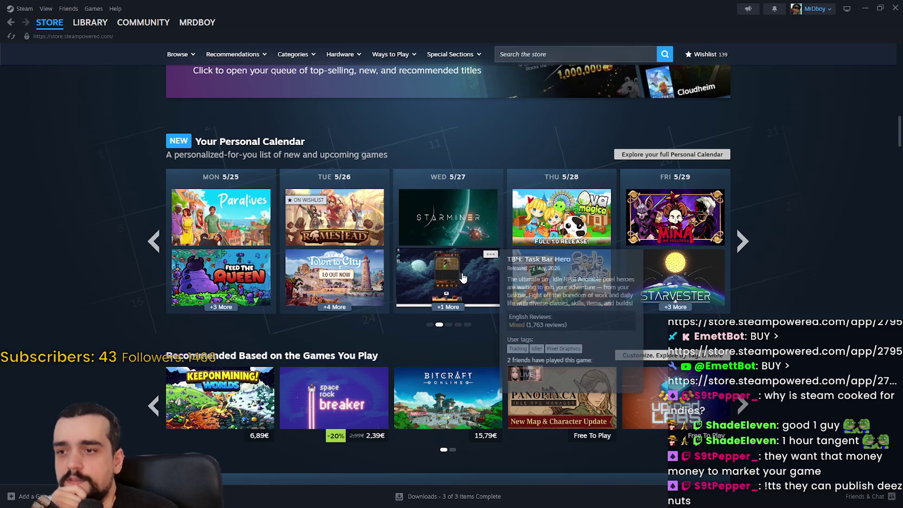
{"action": "left_click", "coordinate": [742, 243]}
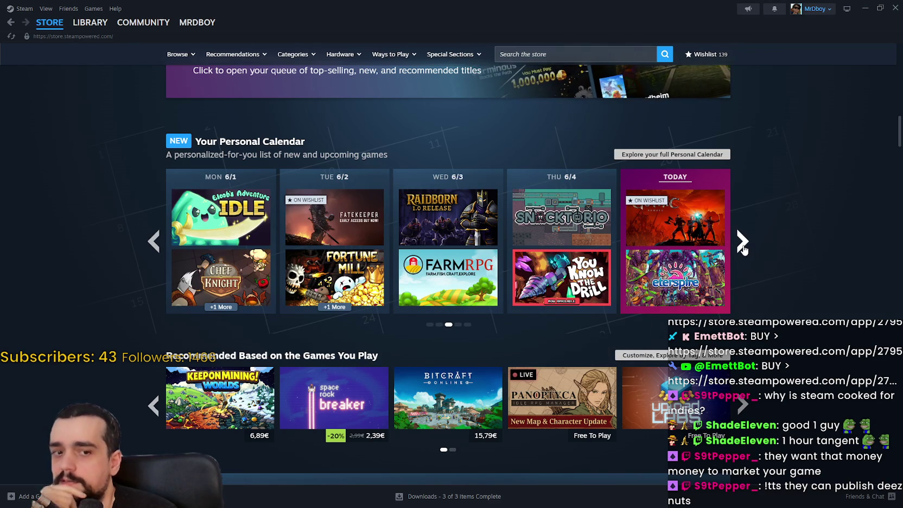
{"action": "mouse_move", "coordinate": [700, 295]}
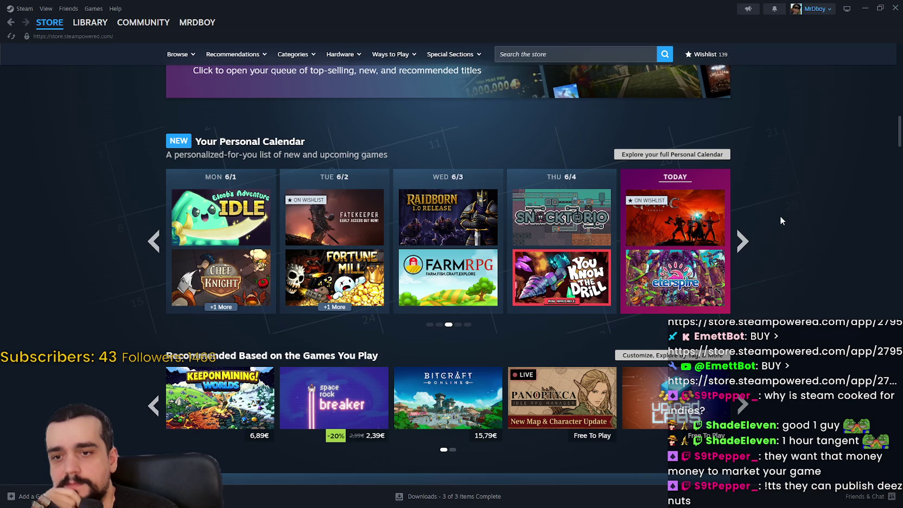
{"action": "mouse_move", "coordinate": [679, 274]}
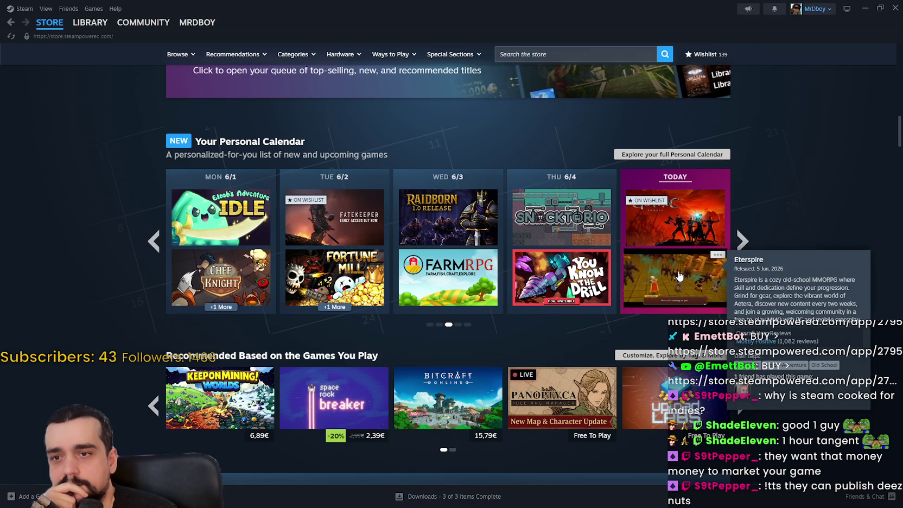
Open the Eterspire store page and step through its screenshots.
{"action": "left_click", "coordinate": [679, 274]}
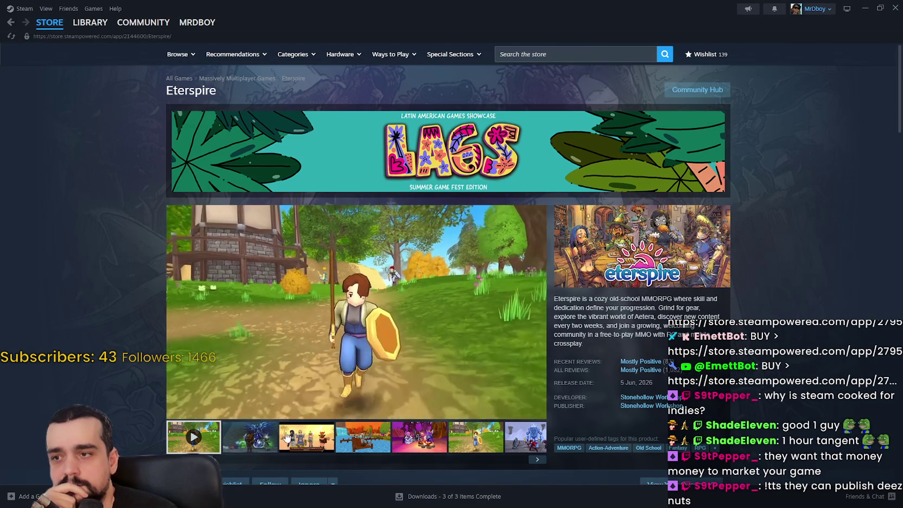
{"action": "left_click", "coordinate": [273, 439]}
{"action": "left_click", "coordinate": [310, 441]}
{"action": "left_click", "coordinate": [369, 441]}
{"action": "left_click", "coordinate": [421, 442]}
{"action": "left_click", "coordinate": [495, 446]}
{"action": "left_click", "coordinate": [524, 440]}
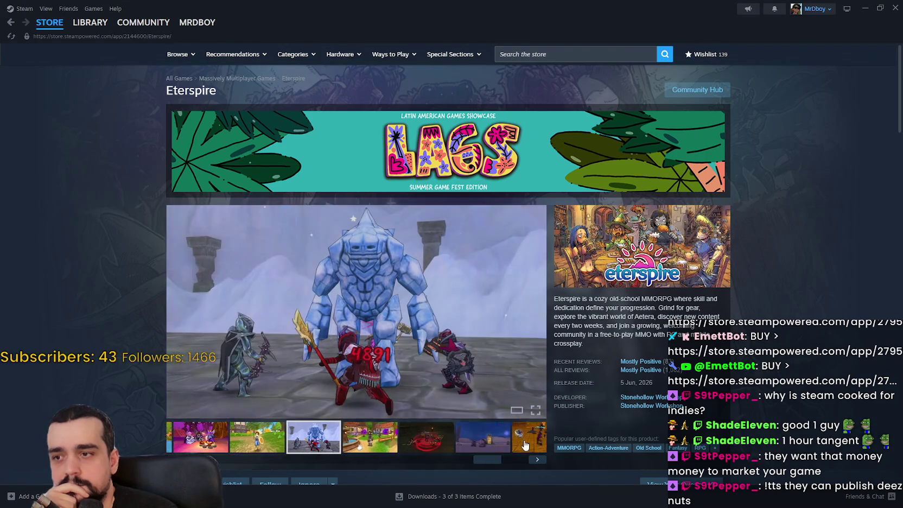
{"action": "left_click", "coordinate": [371, 437]}
{"action": "left_click", "coordinate": [408, 440]}
{"action": "left_click", "coordinate": [469, 441]}
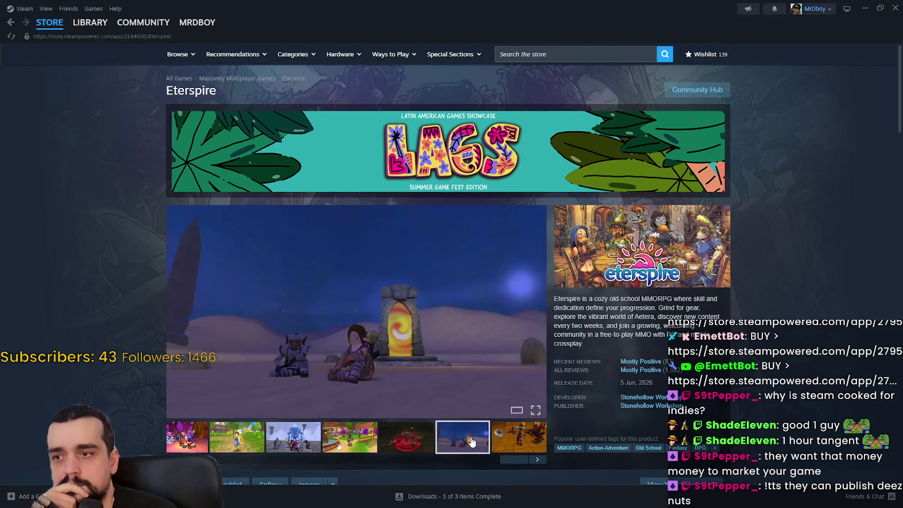
Scroll the page and show the seventh Eterspire screenshot.
{"action": "scroll", "coordinate": [472, 439], "scroll_direction": "down", "scroll_amount": 3}
{"action": "scroll", "coordinate": [278, 373], "scroll_direction": "down", "scroll_amount": 4}
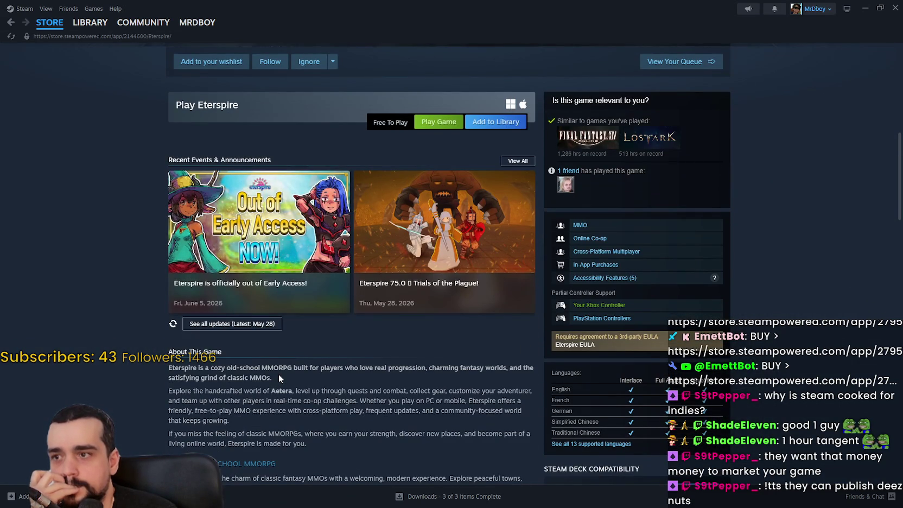
{"action": "scroll", "coordinate": [279, 374], "scroll_direction": "up", "scroll_amount": 5}
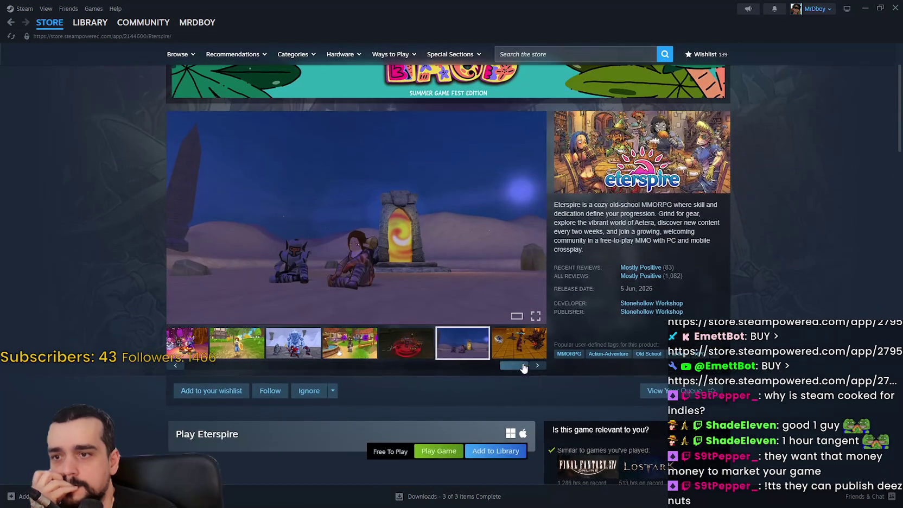
{"action": "left_click", "coordinate": [520, 350]}
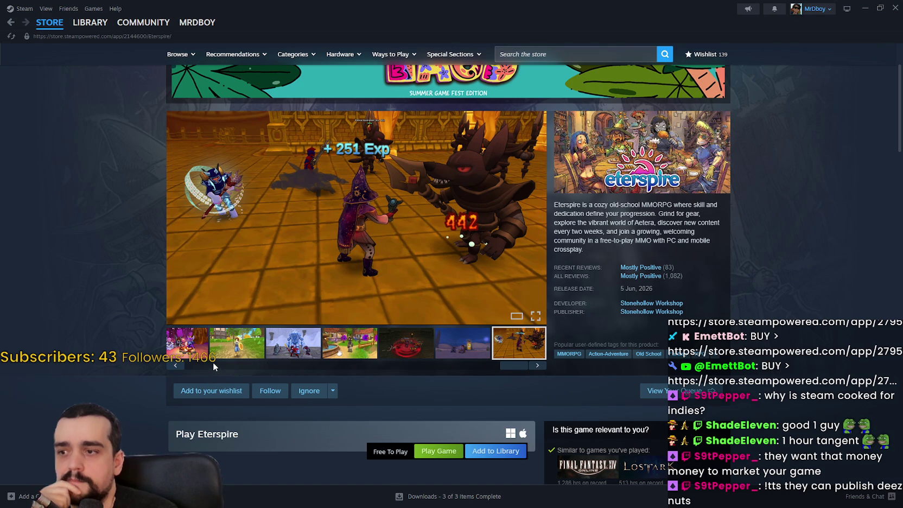
Play and skip ahead in the Eterspire trailer, then open its Community Hub.
{"action": "left_click", "coordinate": [197, 345]}
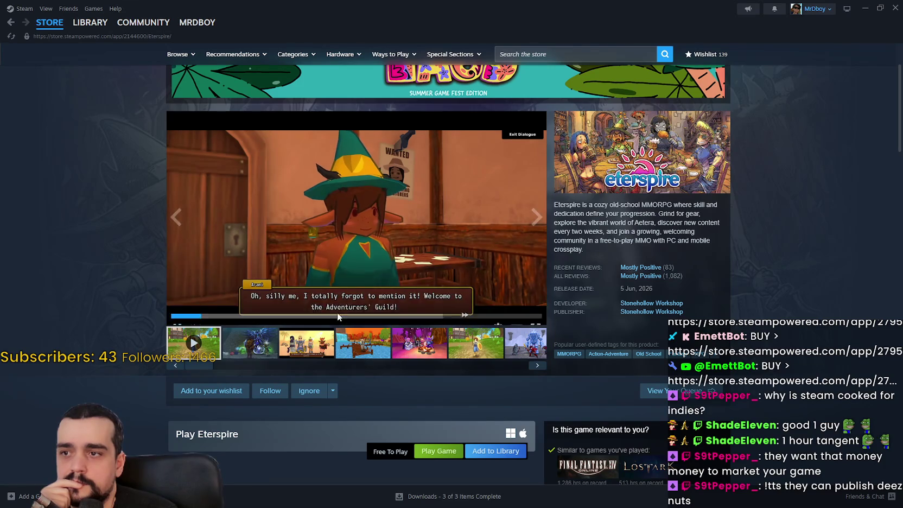
{"action": "left_click", "coordinate": [304, 304]}
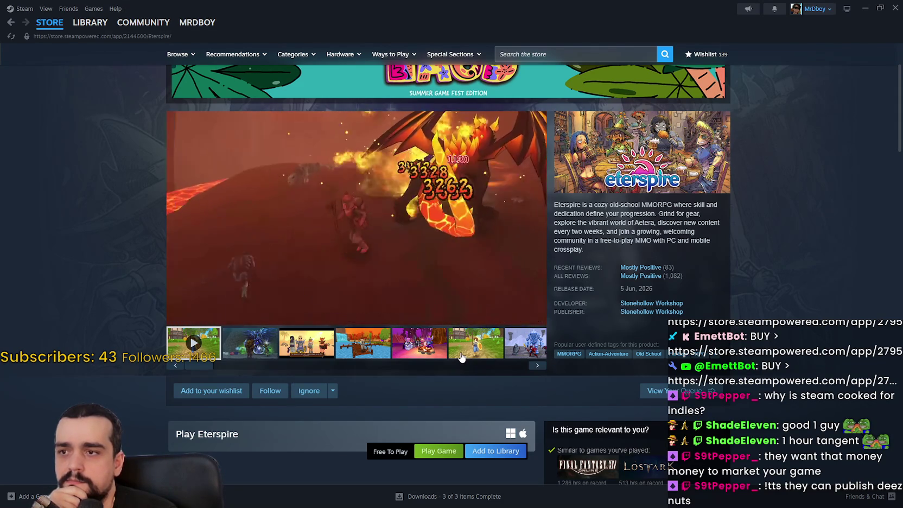
{"action": "scroll", "coordinate": [733, 142], "scroll_direction": "up", "scroll_amount": 2}
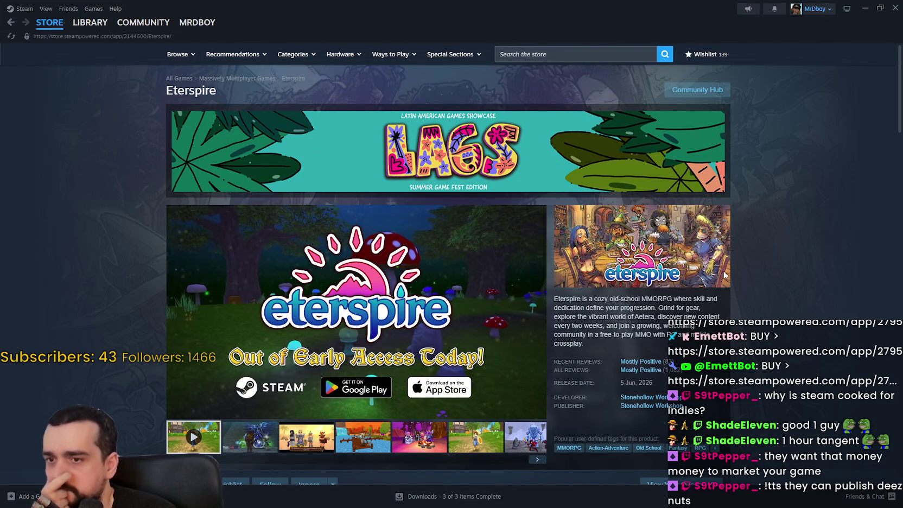
{"action": "left_click", "coordinate": [693, 90]}
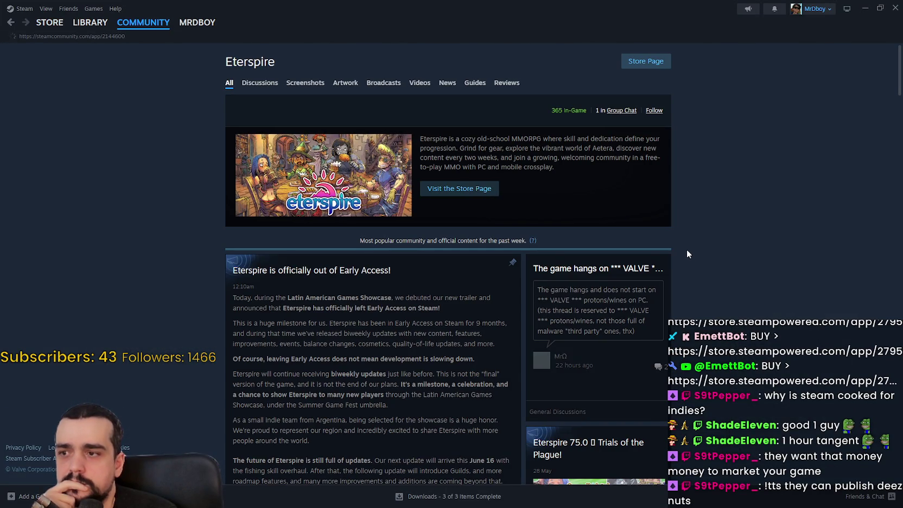
Scroll through Eterspire's community artwork, screenshots and reviews, then return to its store page.
{"action": "scroll", "coordinate": [681, 239], "scroll_direction": "down", "scroll_amount": 4}
{"action": "scroll", "coordinate": [679, 231], "scroll_direction": "down", "scroll_amount": 10}
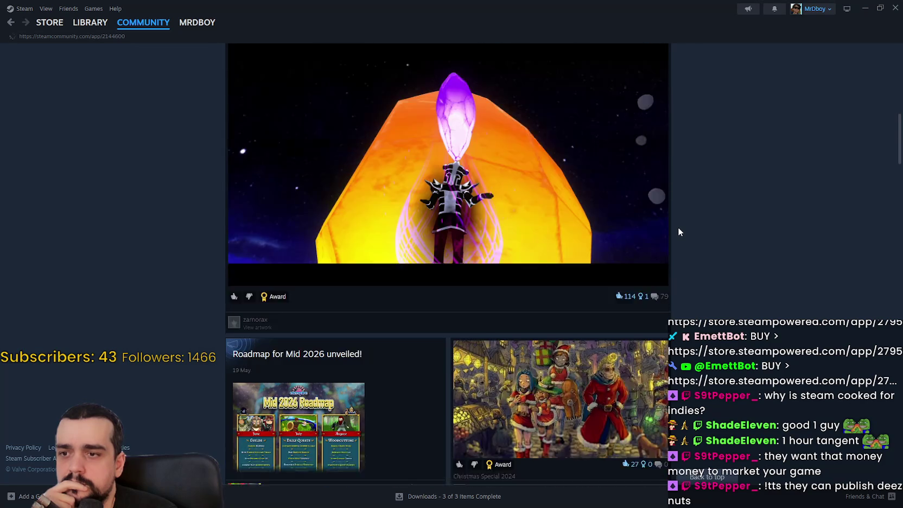
{"action": "scroll", "coordinate": [678, 232], "scroll_direction": "down", "scroll_amount": 1}
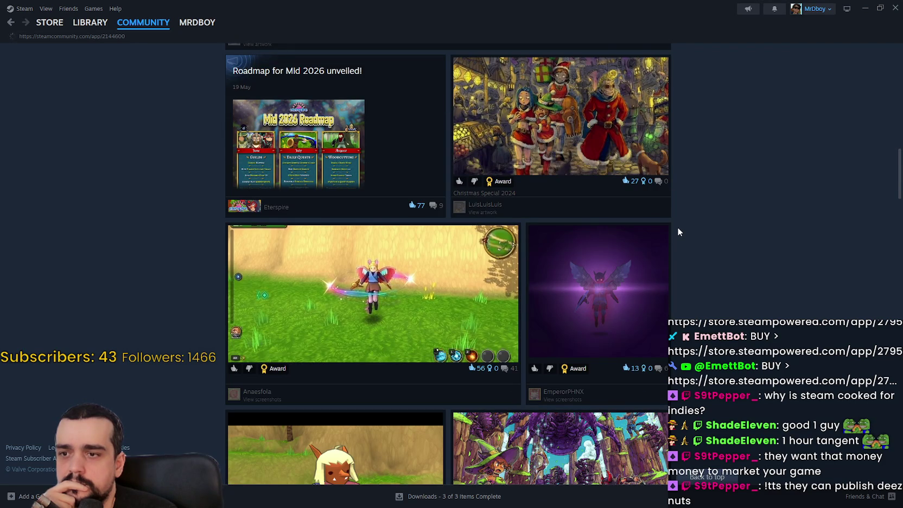
{"action": "scroll", "coordinate": [678, 231], "scroll_direction": "down", "scroll_amount": 5}
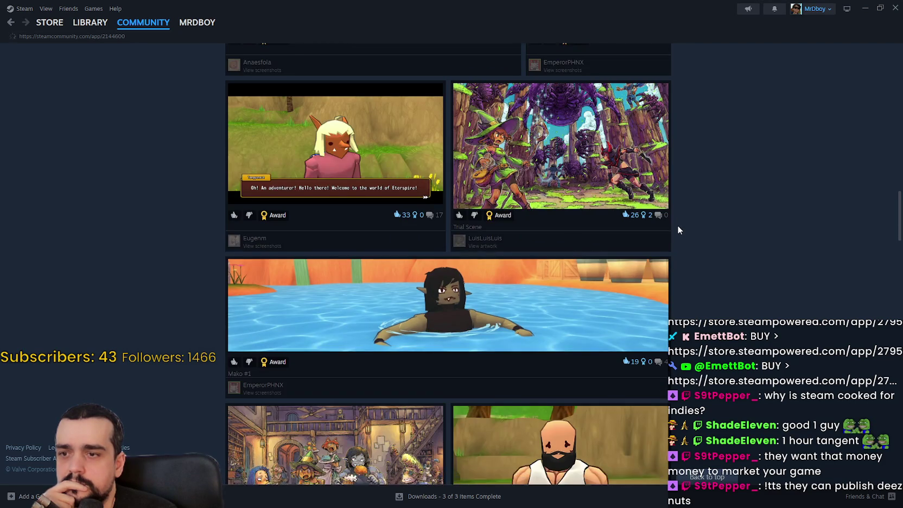
{"action": "scroll", "coordinate": [677, 224], "scroll_direction": "down", "scroll_amount": 2}
{"action": "scroll", "coordinate": [678, 223], "scroll_direction": "down", "scroll_amount": 5}
{"action": "scroll", "coordinate": [677, 228], "scroll_direction": "down", "scroll_amount": 7}
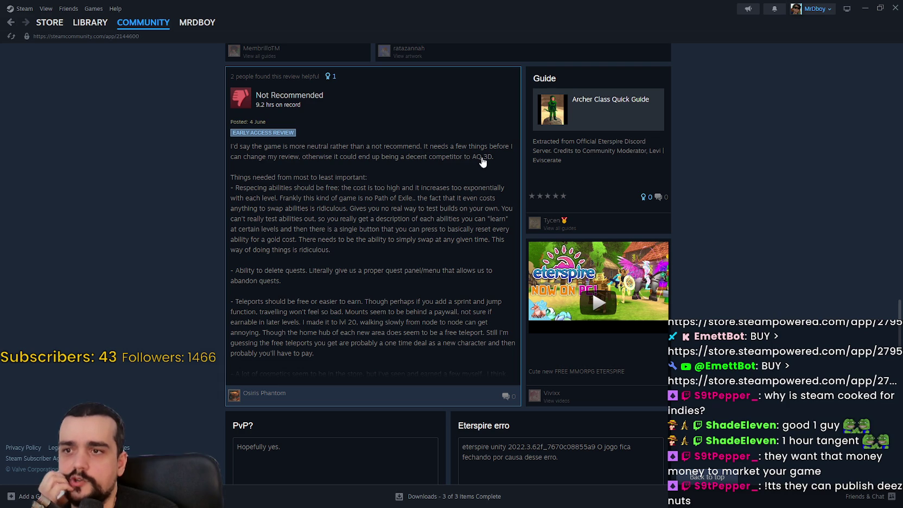
{"action": "scroll", "coordinate": [482, 164], "scroll_direction": "down", "scroll_amount": 5}
{"action": "left_click", "coordinate": [47, 23]}
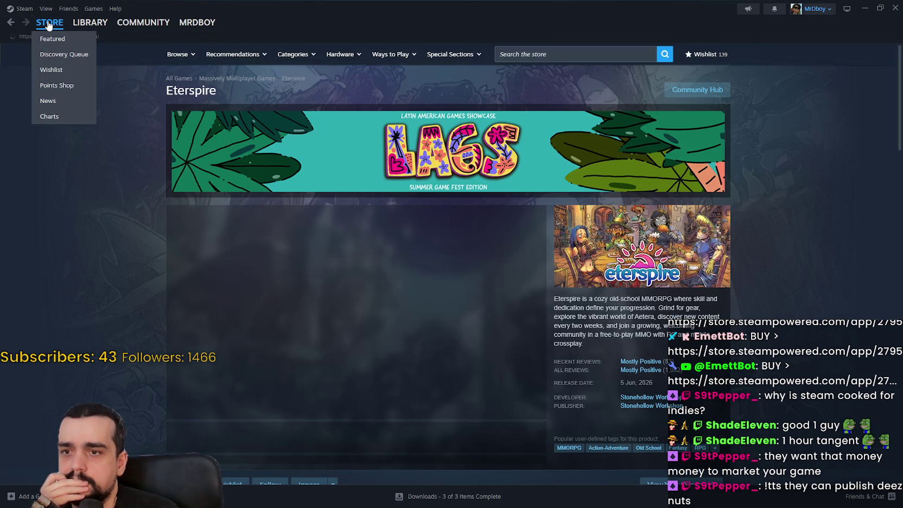
Go to the Steam store front page and page through three featured games.
{"action": "left_click", "coordinate": [48, 25]}
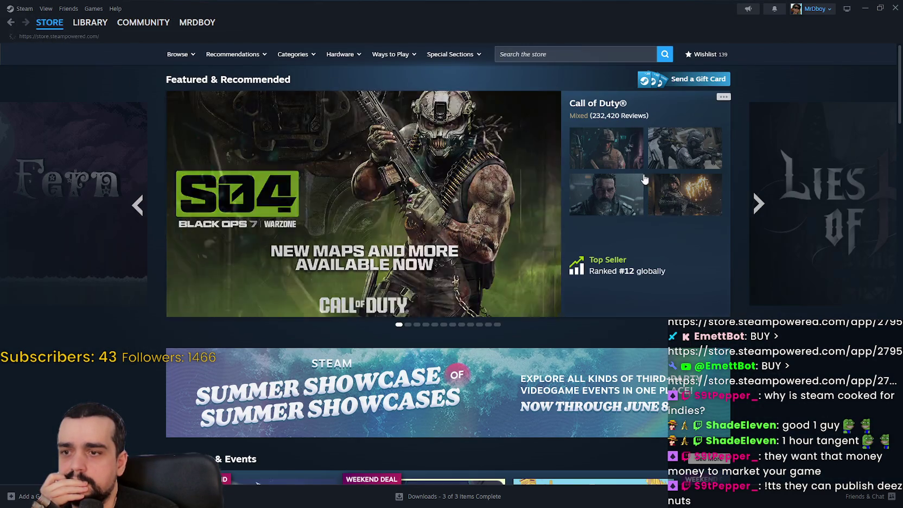
{"action": "left_click", "coordinate": [755, 204]}
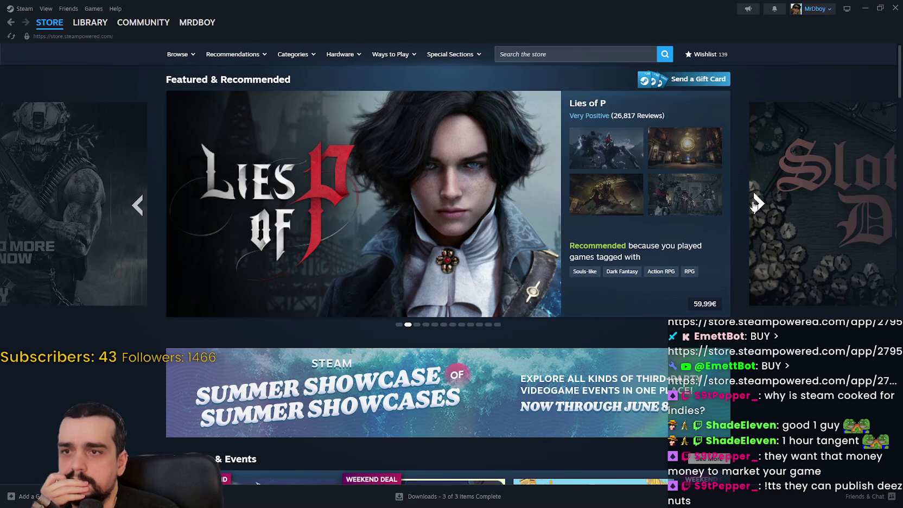
{"action": "left_click", "coordinate": [755, 204]}
{"action": "left_click", "coordinate": [755, 204]}
Scroll down to the DLC section and open the Kingdom Two Crowns: Call of Olympus page.
{"action": "scroll", "coordinate": [757, 204], "scroll_direction": "down", "scroll_amount": 5}
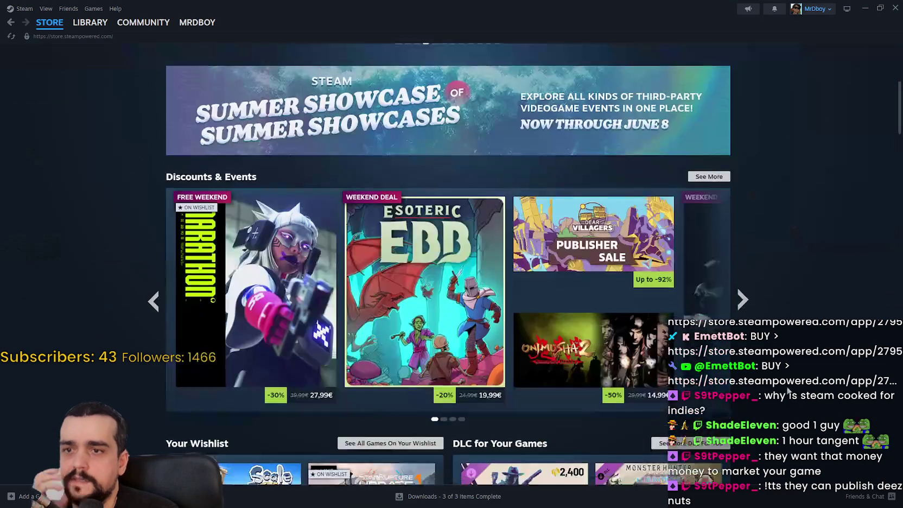
{"action": "scroll", "coordinate": [787, 390], "scroll_direction": "down", "scroll_amount": 4}
{"action": "scroll", "coordinate": [721, 225], "scroll_direction": "down", "scroll_amount": 1}
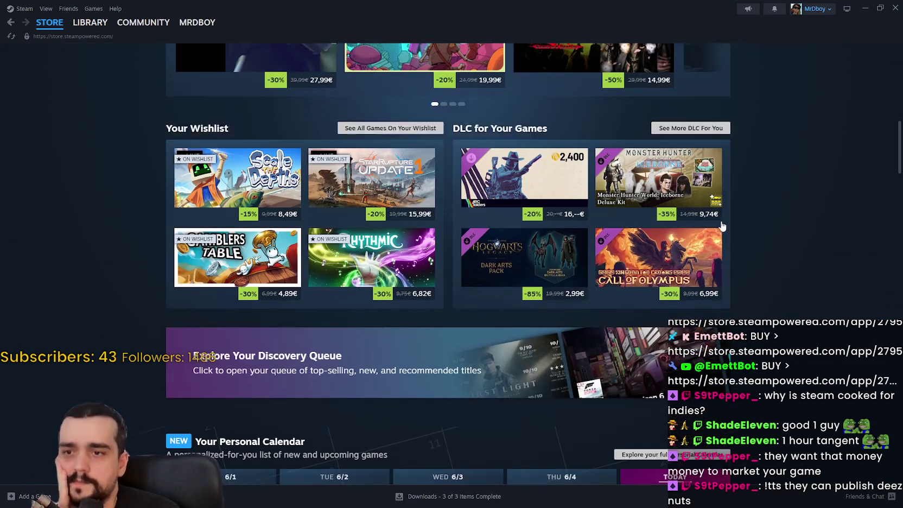
{"action": "mouse_move", "coordinate": [531, 255]}
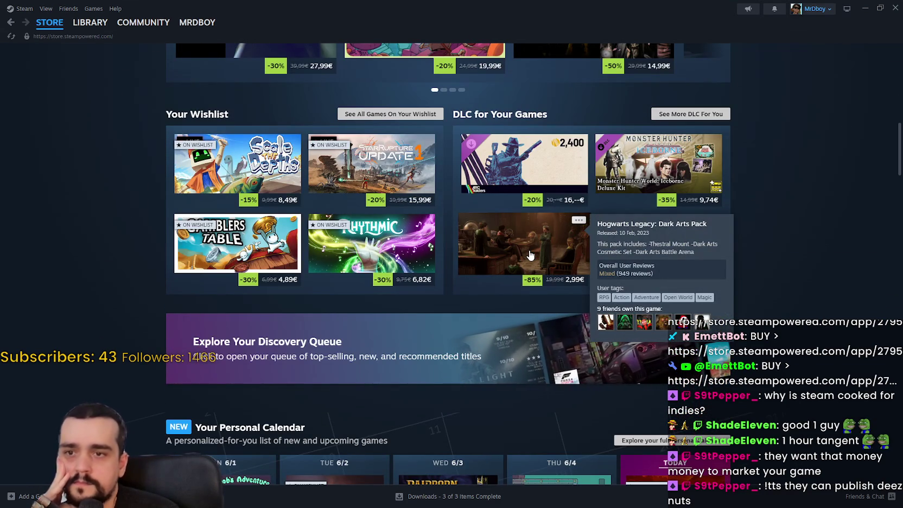
{"action": "scroll", "coordinate": [798, 271], "scroll_direction": "down", "scroll_amount": 3}
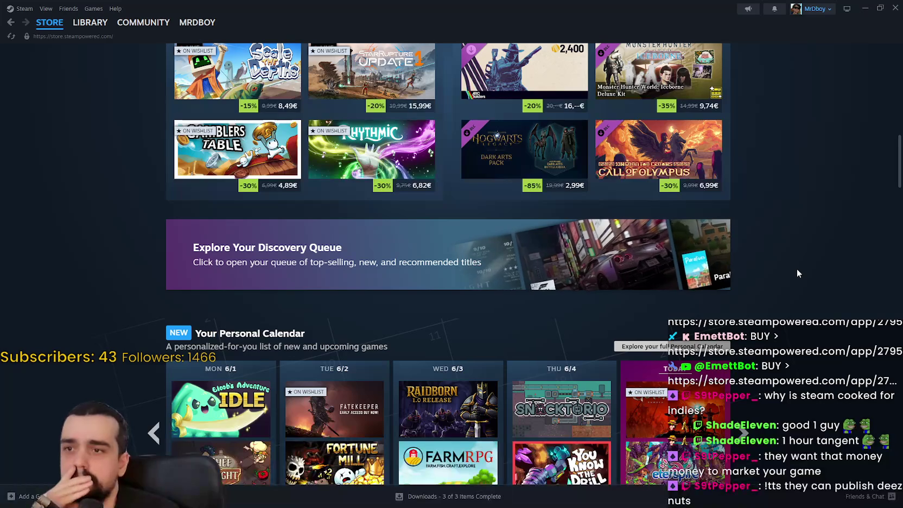
{"action": "mouse_move", "coordinate": [711, 140]}
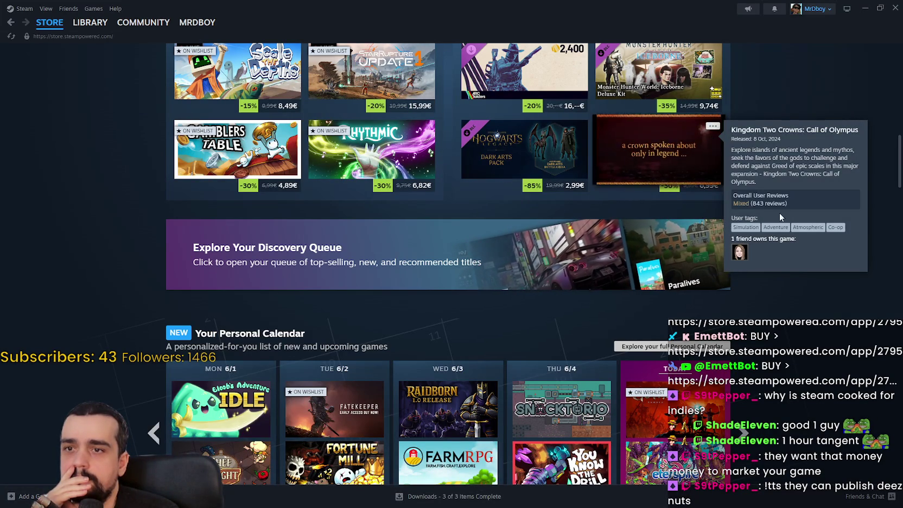
{"action": "left_click", "coordinate": [627, 142]}
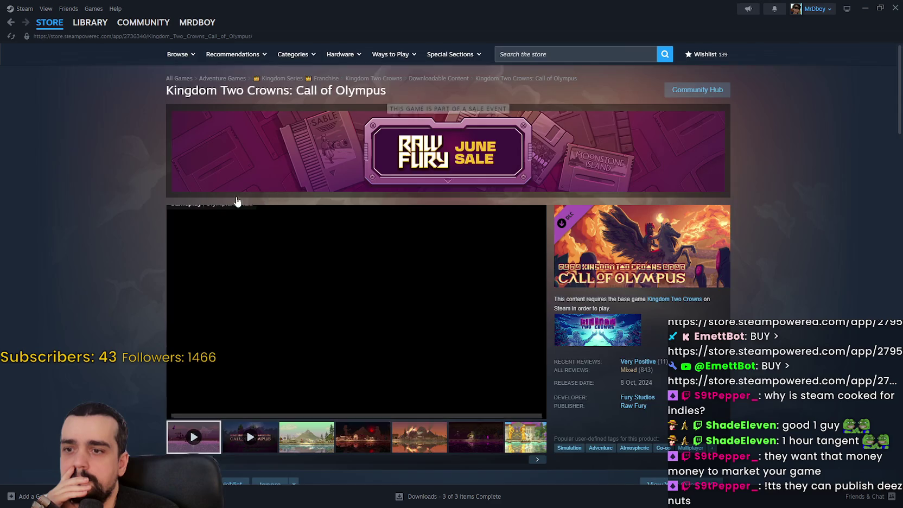
Open the base Kingdom Two Crowns store page from the breadcrumb.
{"action": "scroll", "coordinate": [234, 201], "scroll_direction": "down", "scroll_amount": 4}
{"action": "scroll", "coordinate": [347, 244], "scroll_direction": "up", "scroll_amount": 3}
{"action": "scroll", "coordinate": [350, 247], "scroll_direction": "up", "scroll_amount": 1}
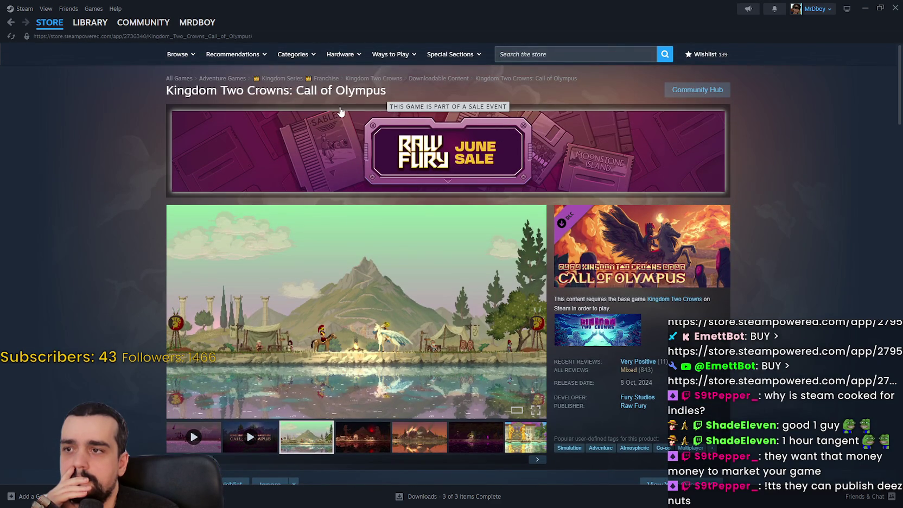
{"action": "left_click", "coordinate": [381, 80]}
Expand the game's full DLC list with See All and browse it.
{"action": "scroll", "coordinate": [761, 339], "scroll_direction": "down", "scroll_amount": 15}
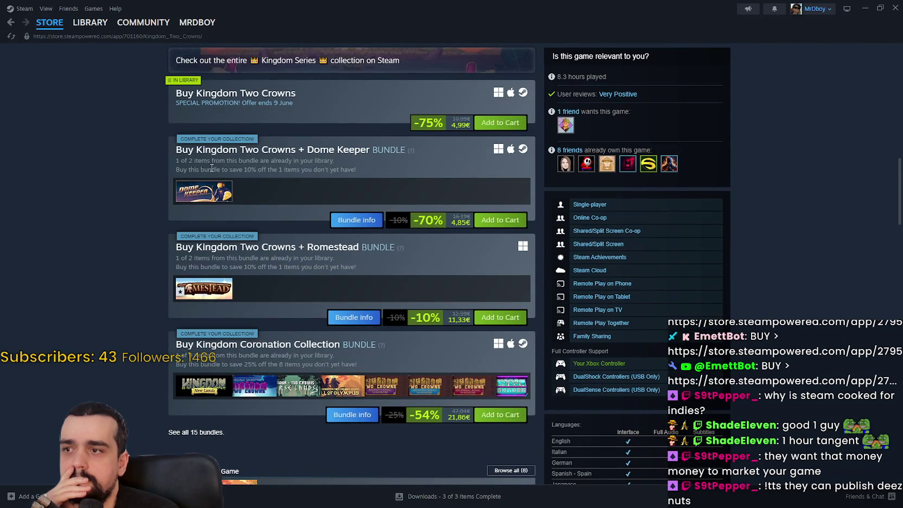
{"action": "scroll", "coordinate": [282, 241], "scroll_direction": "down", "scroll_amount": 3}
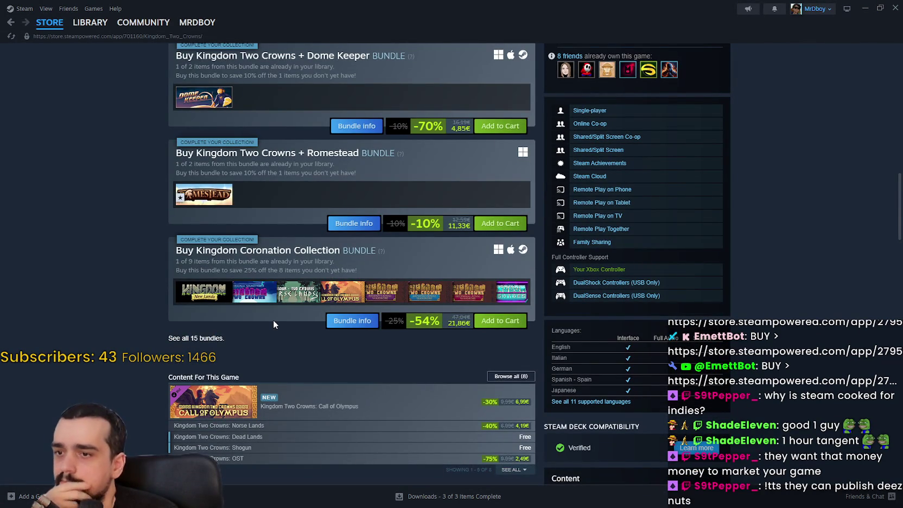
{"action": "scroll", "coordinate": [335, 327], "scroll_direction": "down", "scroll_amount": 3}
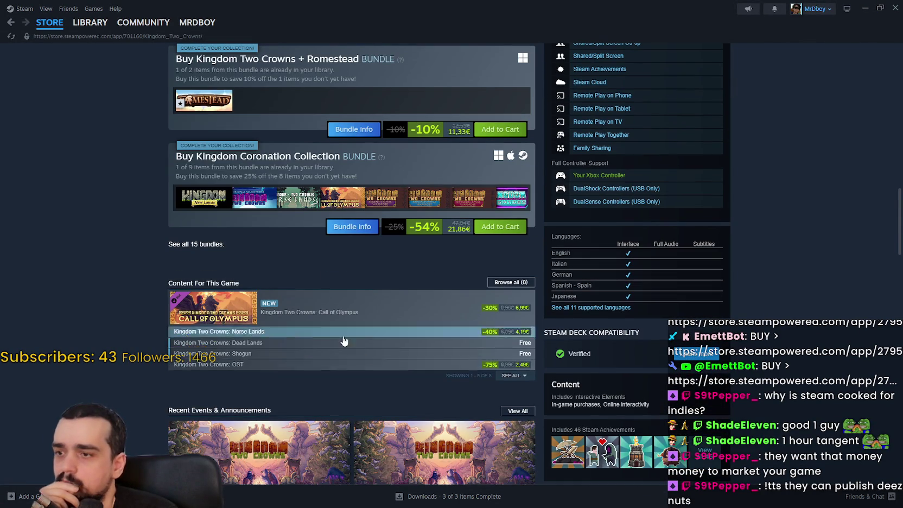
{"action": "left_click", "coordinate": [511, 378]}
{"action": "mouse_move", "coordinate": [350, 311]}
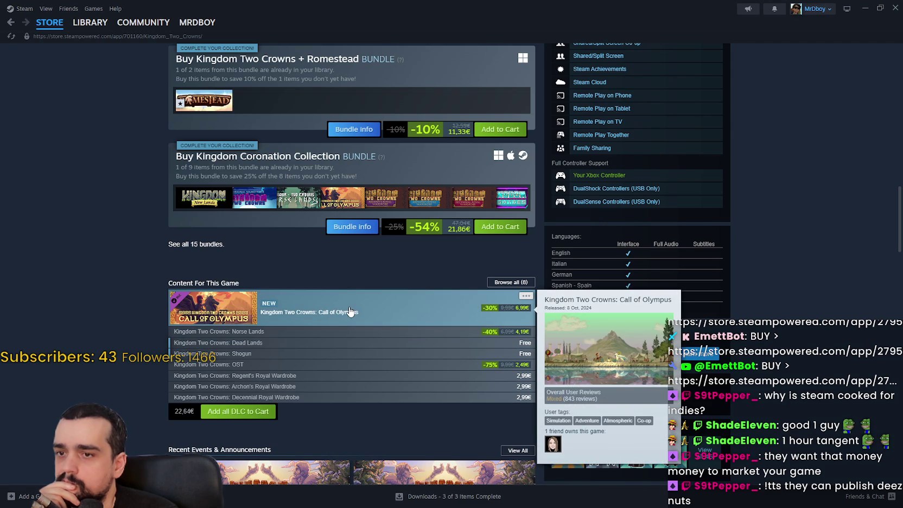
{"action": "mouse_move", "coordinate": [382, 340]}
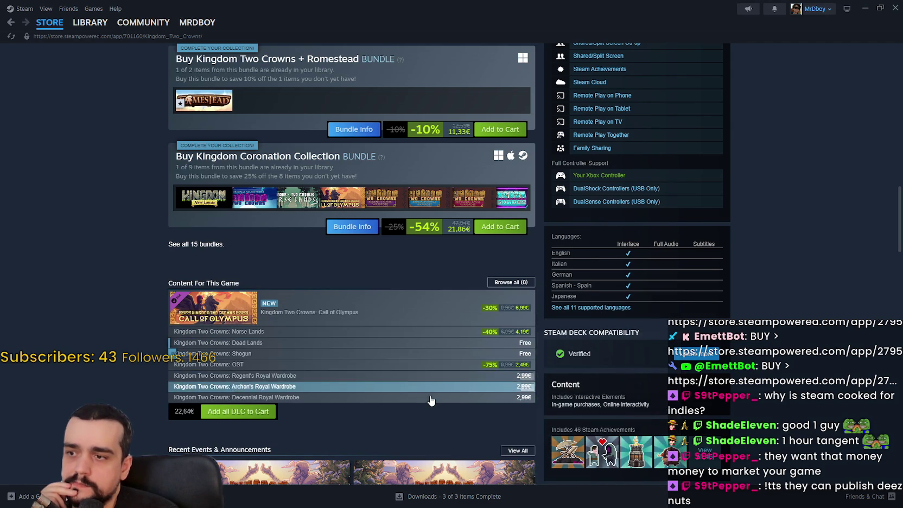
{"action": "scroll", "coordinate": [425, 397], "scroll_direction": "down", "scroll_amount": 5}
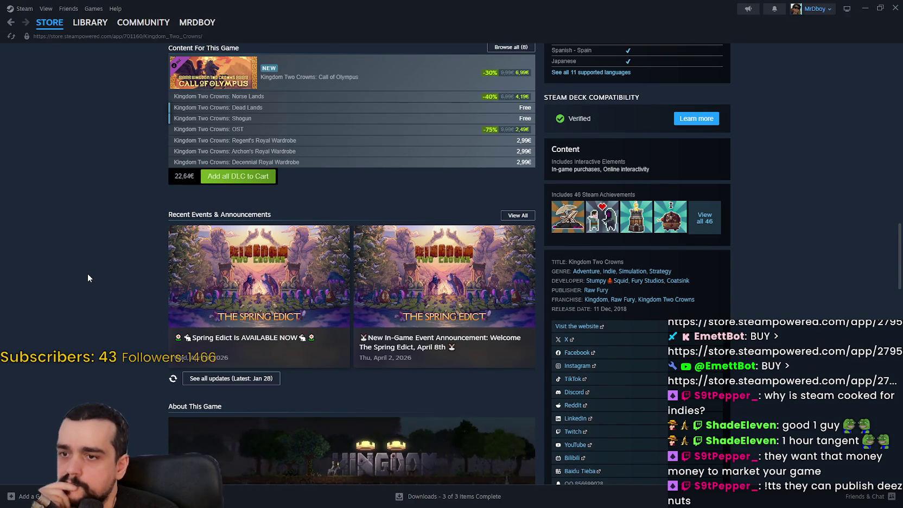
Read and close the Spring Edict event announcement, then return to the Godot editor.
{"action": "left_click", "coordinate": [439, 274]}
{"action": "scroll", "coordinate": [441, 279], "scroll_direction": "down", "scroll_amount": 2}
{"action": "scroll", "coordinate": [475, 323], "scroll_direction": "down", "scroll_amount": 3}
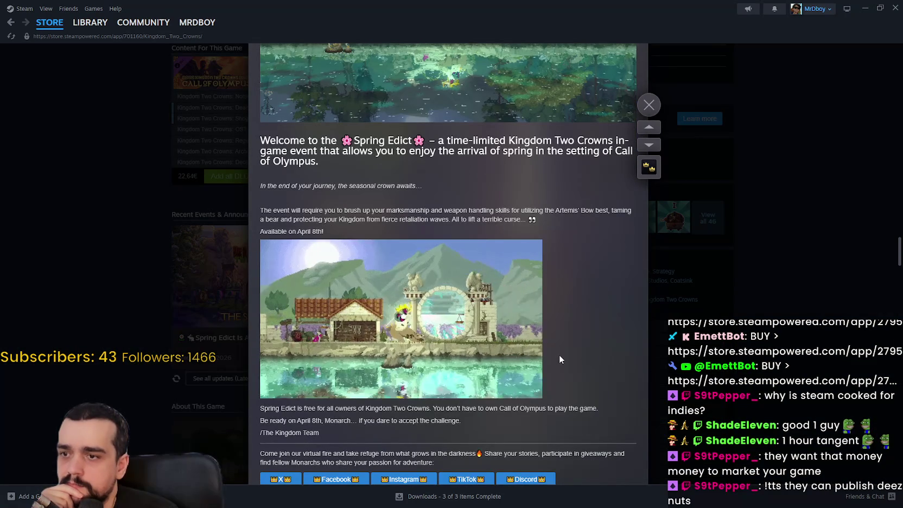
{"action": "scroll", "coordinate": [555, 351], "scroll_direction": "down", "scroll_amount": 4}
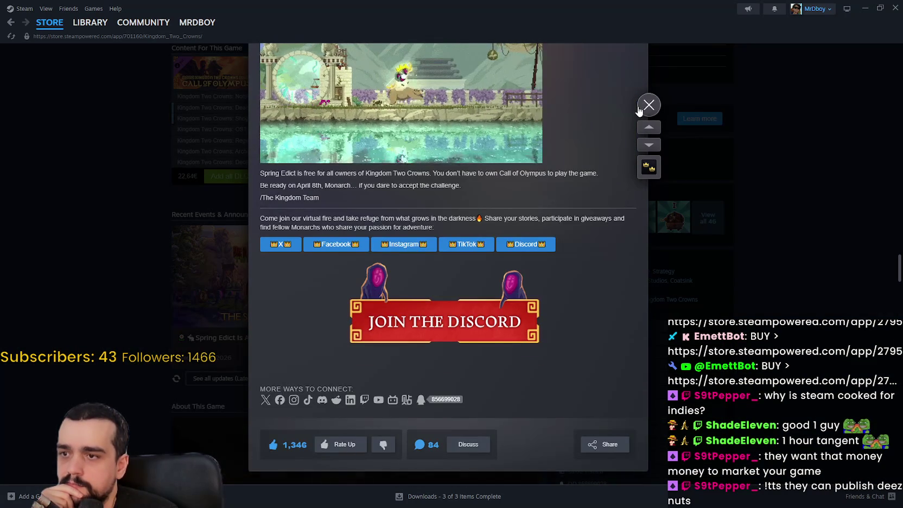
{"action": "left_click", "coordinate": [647, 105]}
{"action": "mouse_move", "coordinate": [67, 30]}
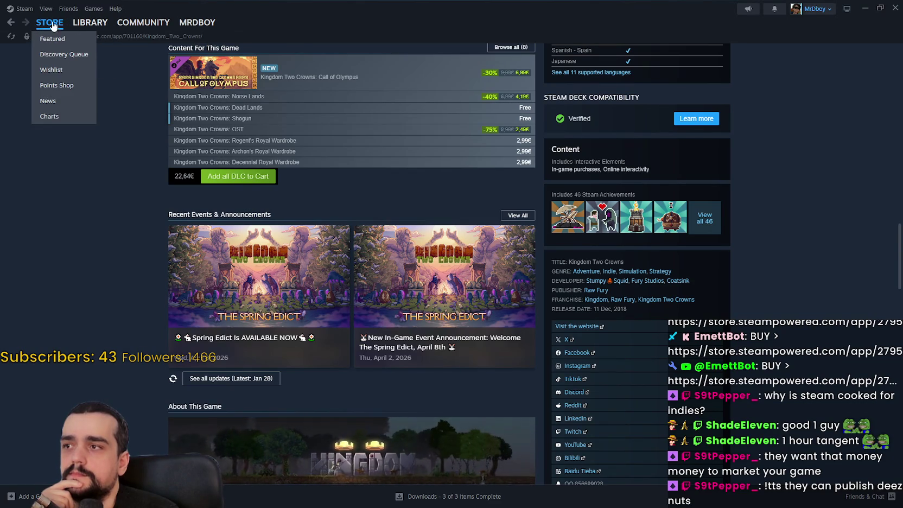
{"action": "key", "text": "alt+Tab"}
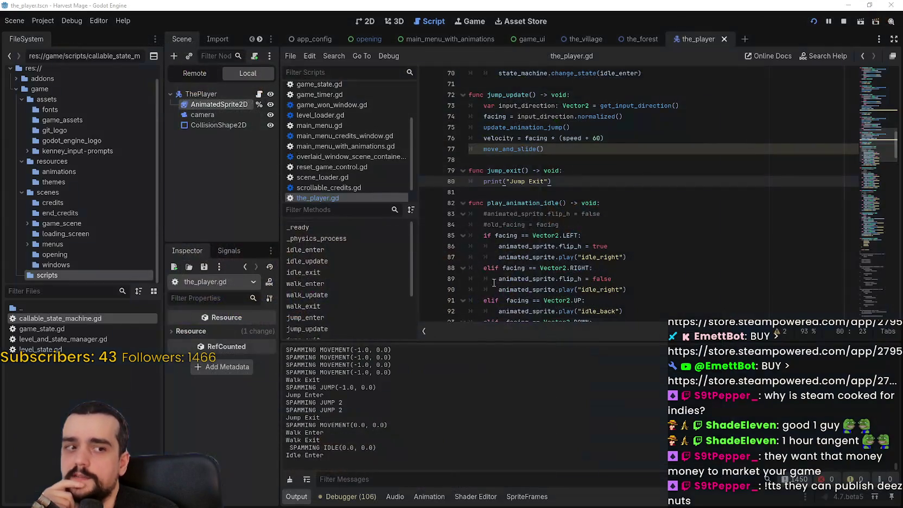
Place the caret on empty line 81 and enlarge the scripts list to show every script.
{"action": "left_click", "coordinate": [494, 265]}
{"action": "left_click", "coordinate": [529, 191]}
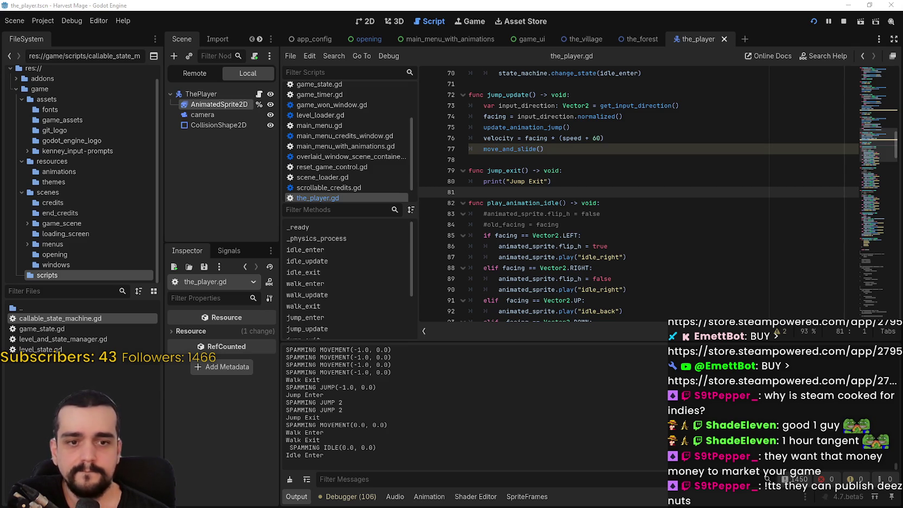
{"action": "scroll", "coordinate": [540, 189], "scroll_direction": "up", "scroll_amount": 6}
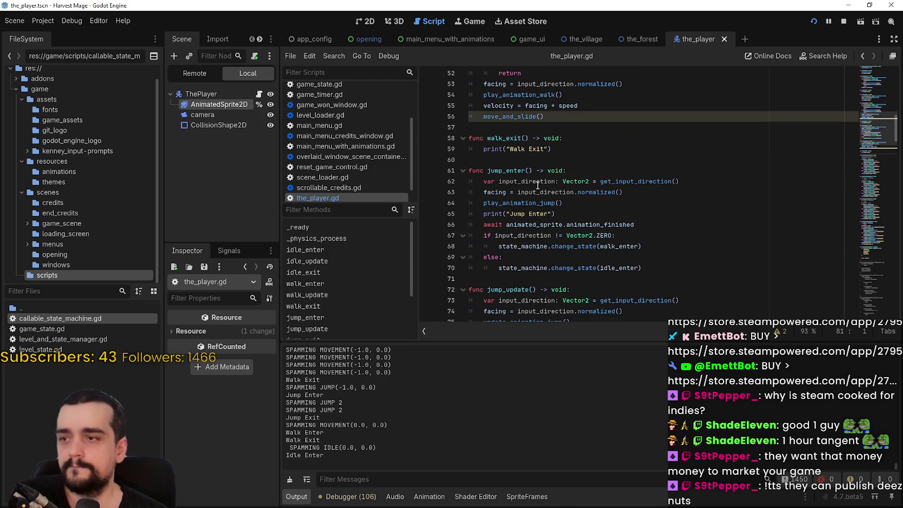
{"action": "left_click_drag", "start_coordinate": [343, 203], "coordinate": [347, 270]}
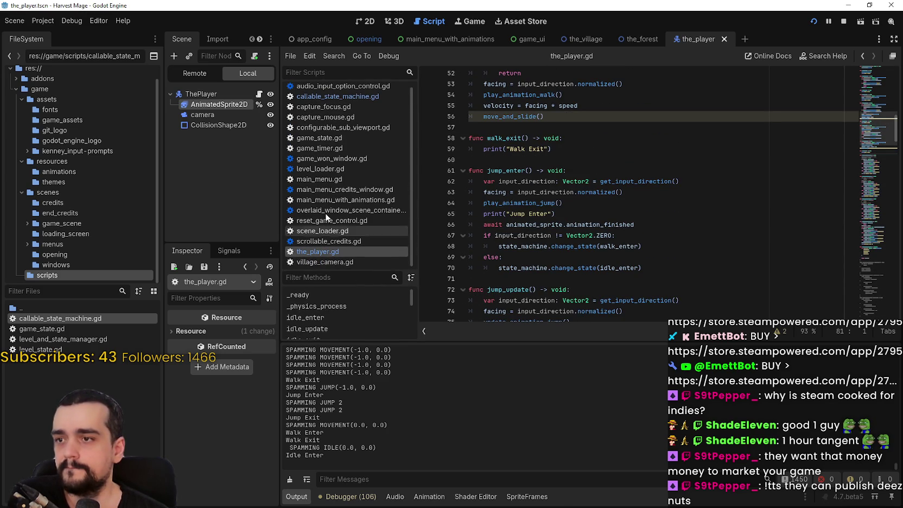
Select ThePlayer node and put the caret on line 60 of the_player.gd.
{"action": "left_click", "coordinate": [242, 95]}
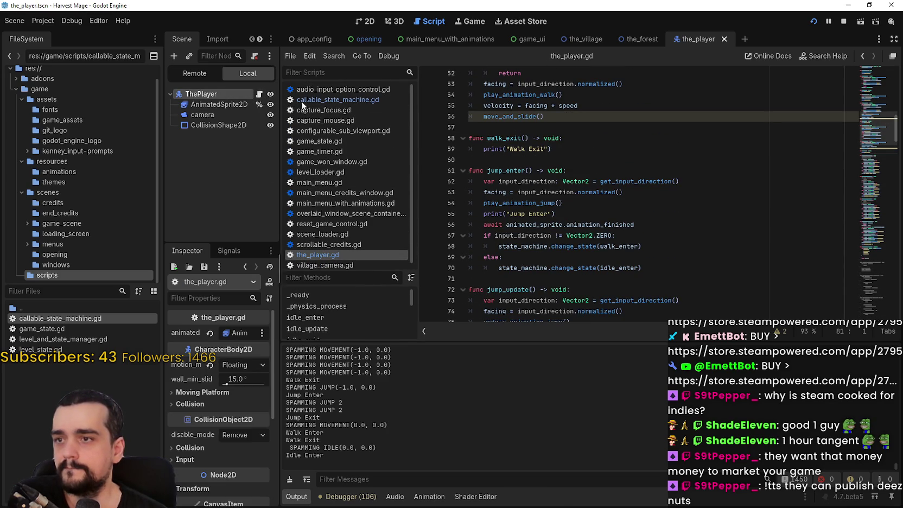
{"action": "left_click", "coordinate": [640, 154]}
{"action": "left_click", "coordinate": [631, 159]}
{"action": "scroll", "coordinate": [879, 206], "scroll_direction": "down", "scroll_amount": 20}
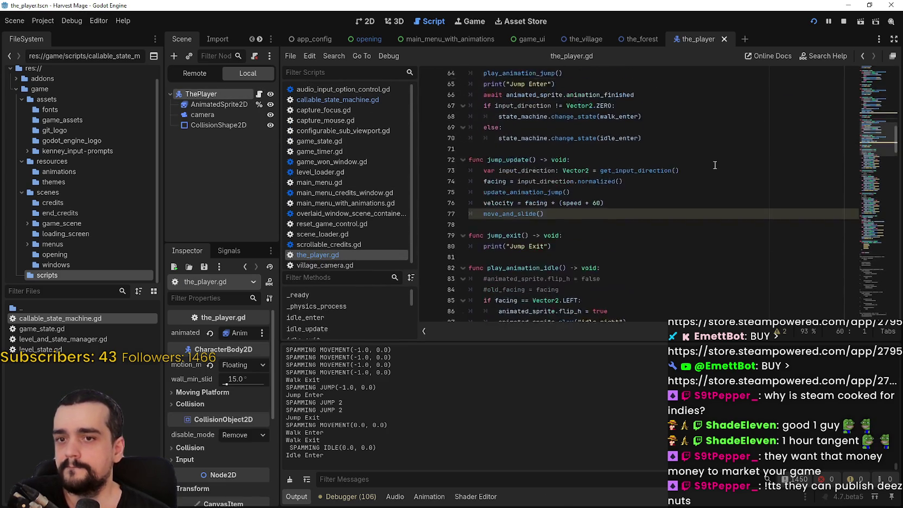
{"action": "scroll", "coordinate": [879, 201], "scroll_direction": "up", "scroll_amount": 6}
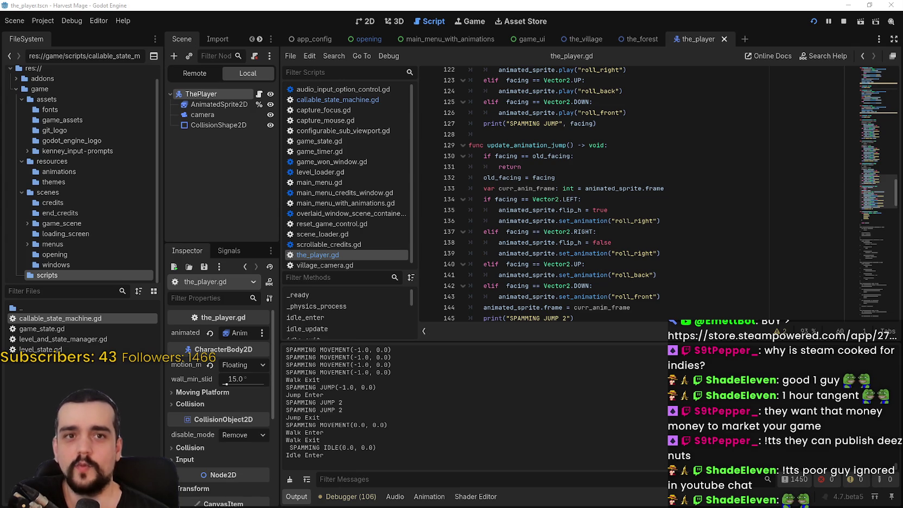
Delete the stray indentation on the blank line below the jump debug print.
{"action": "left_click", "coordinate": [610, 176]}
{"action": "left_click", "coordinate": [608, 126]}
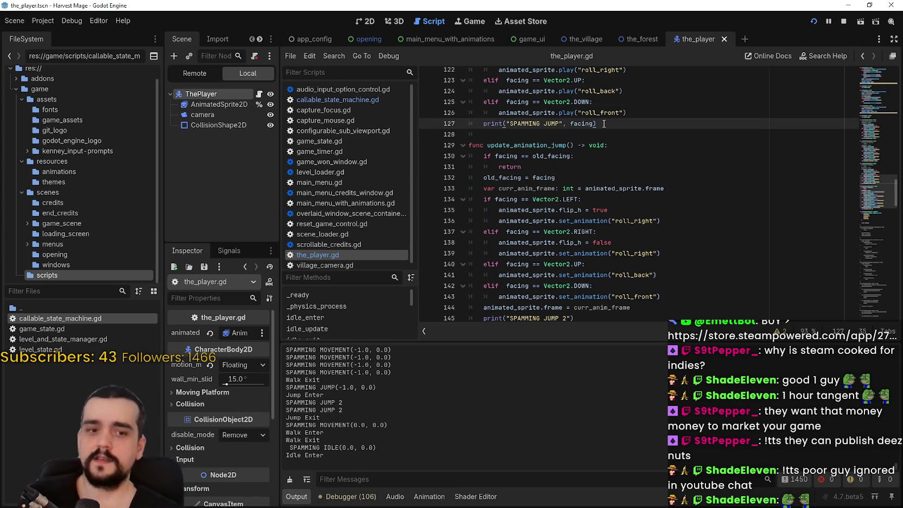
{"action": "left_click", "coordinate": [608, 134]}
{"action": "scroll", "coordinate": [610, 146], "scroll_direction": "up", "scroll_amount": 2}
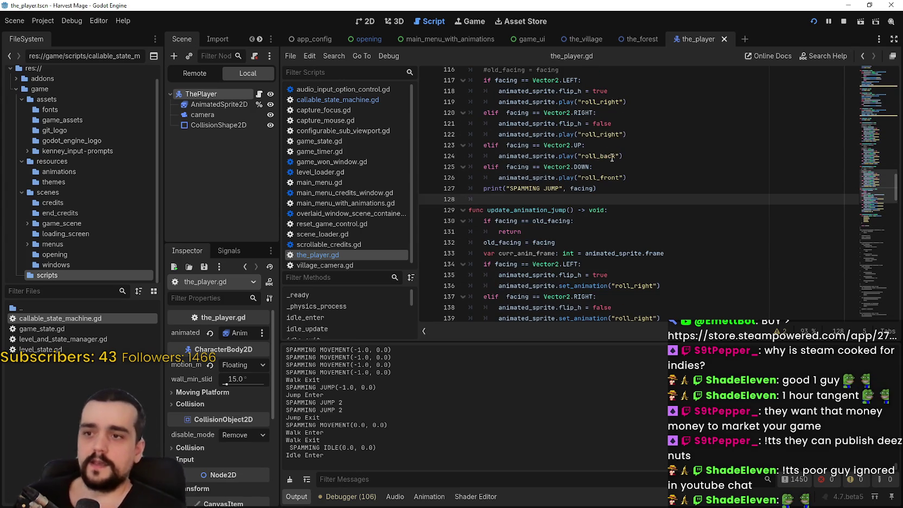
{"action": "key", "text": "BackSpace"}
{"action": "scroll", "coordinate": [654, 157], "scroll_direction": "down", "scroll_amount": 8}
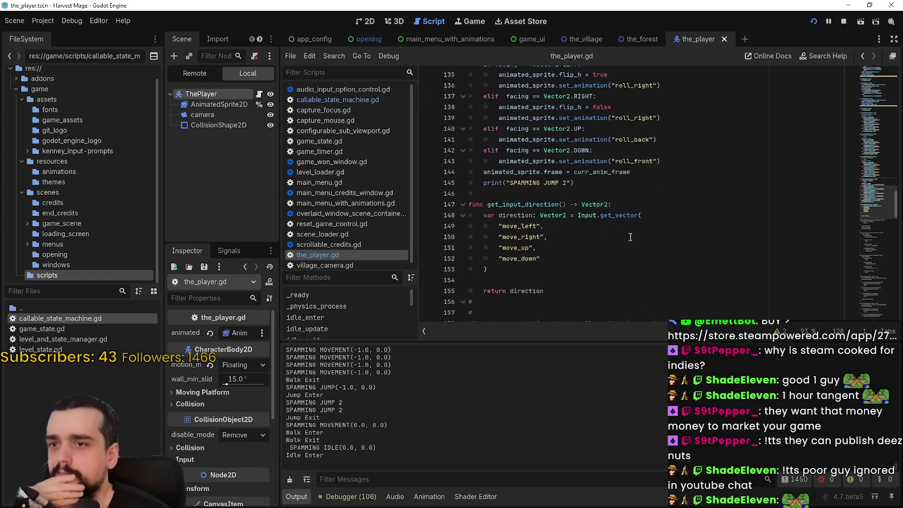
{"action": "scroll", "coordinate": [882, 113], "scroll_direction": "up", "scroll_amount": 20}
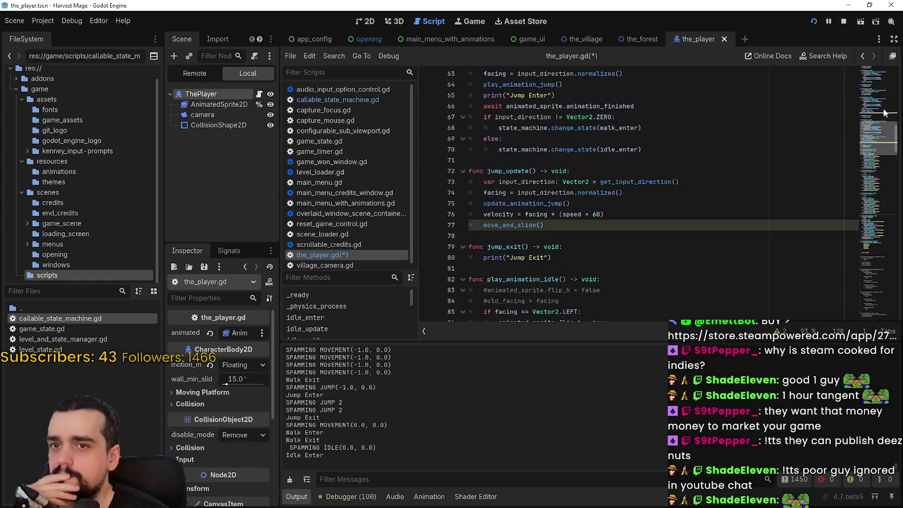
{"action": "scroll", "coordinate": [489, 211], "scroll_direction": "down", "scroll_amount": 3}
{"action": "scroll", "coordinate": [488, 212], "scroll_direction": "up", "scroll_amount": 3}
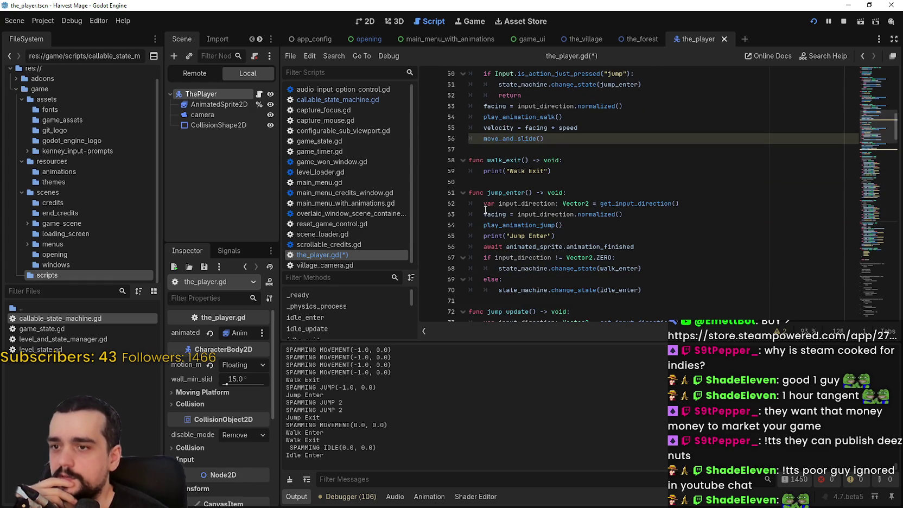
Inspect the facing assignments in jump_enter and jump_update and highlight uses of facing.
{"action": "left_click", "coordinate": [482, 214]}
{"action": "left_click_drag", "start_coordinate": [482, 214], "coordinate": [639, 217]}
{"action": "scroll", "coordinate": [636, 217], "scroll_direction": "down", "scroll_amount": 3}
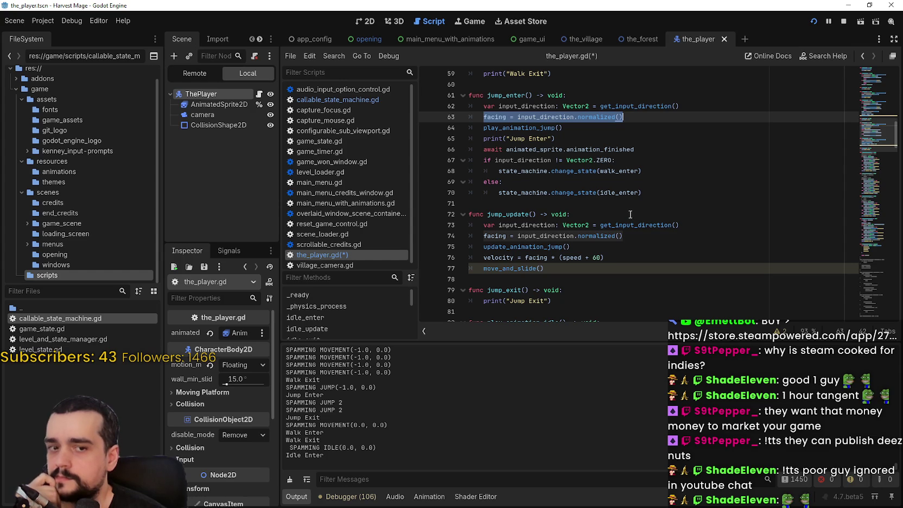
{"action": "left_click", "coordinate": [624, 206]}
{"action": "mouse_move", "coordinate": [622, 236]}
{"action": "left_mouse_down"}
{"action": "mouse_move", "coordinate": [520, 225]}
{"action": "mouse_move", "coordinate": [493, 237]}
{"action": "left_mouse_up"}
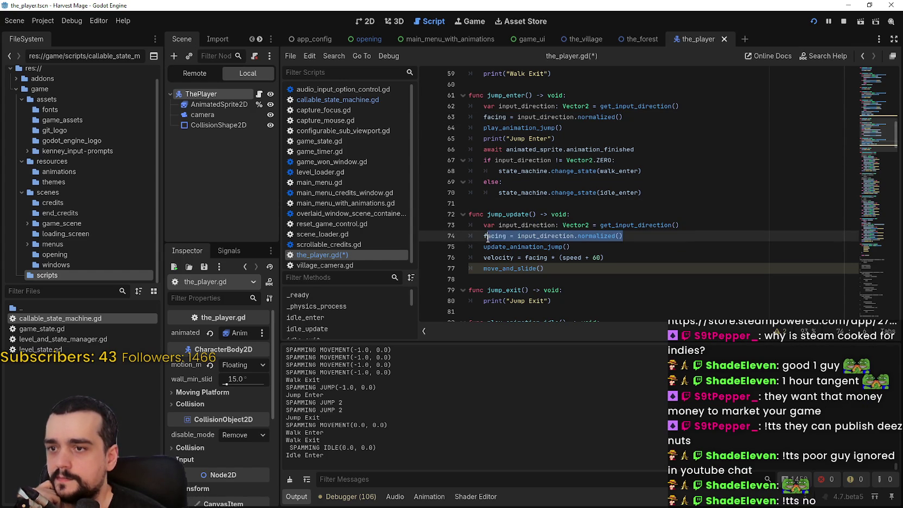
{"action": "double_click", "coordinate": [487, 237]}
{"action": "scroll", "coordinate": [642, 254], "scroll_direction": "down", "scroll_amount": 1}
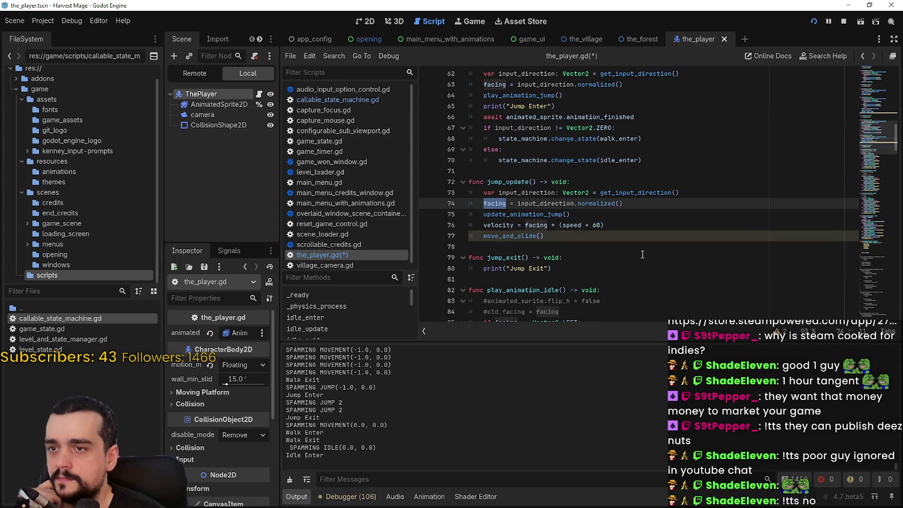
Comment out the facing assignment on line 74 in jump_update with Ctrl+K.
{"action": "left_click", "coordinate": [484, 204]}
{"action": "scroll", "coordinate": [489, 199], "scroll_direction": "down", "scroll_amount": 2}
{"action": "scroll", "coordinate": [493, 170], "scroll_direction": "up", "scroll_amount": 2}
{"action": "key", "text": "ctrl+k"}
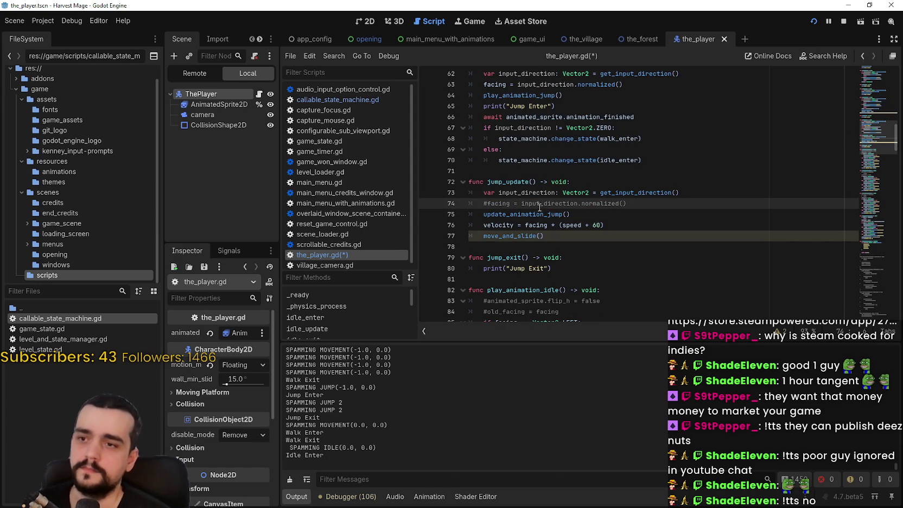
Replace facing with input_direction in the velocity line of jump_update.
{"action": "left_click", "coordinate": [525, 194]}
{"action": "left_click", "coordinate": [547, 237]}
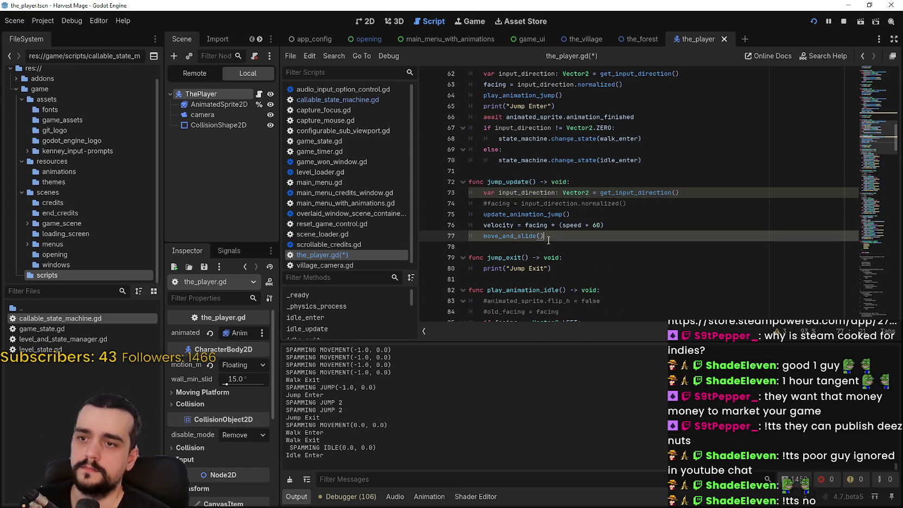
{"action": "double_click", "coordinate": [534, 192]}
{"action": "key", "text": "ctrl+c"}
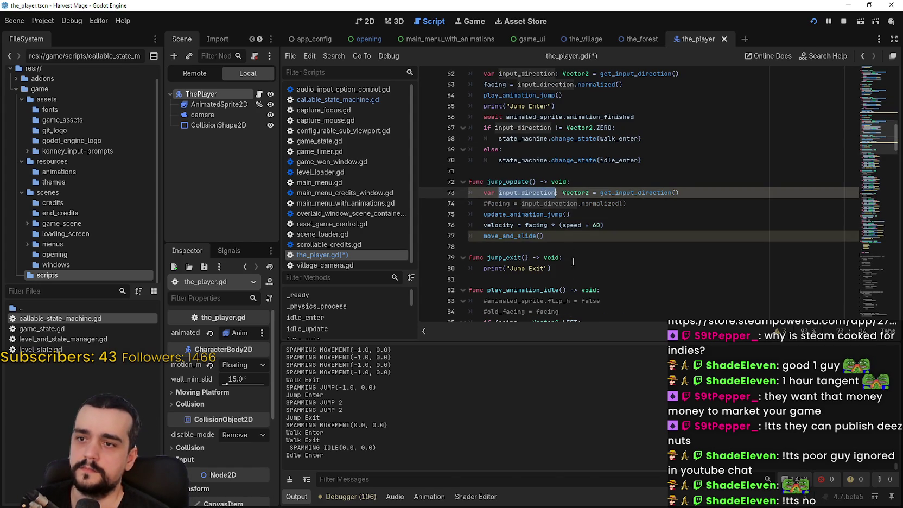
{"action": "double_click", "coordinate": [546, 225]}
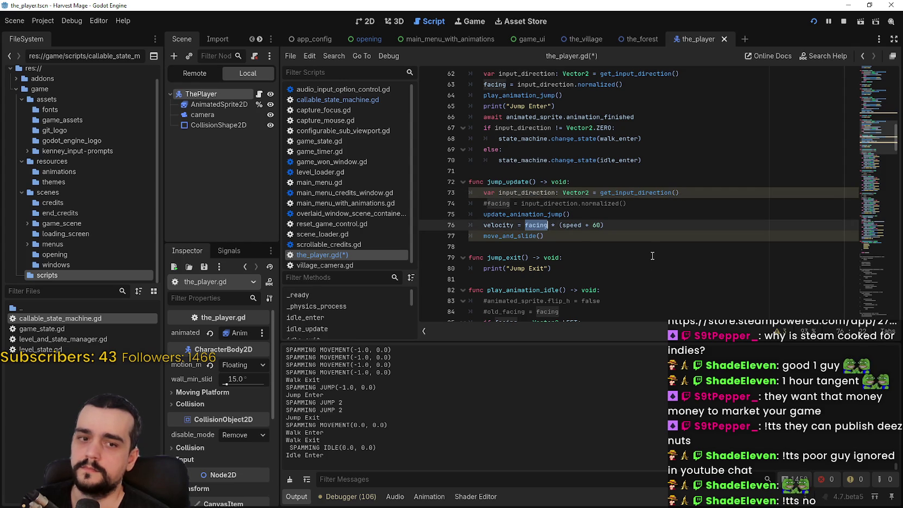
{"action": "key", "text": "ctrl+v"}
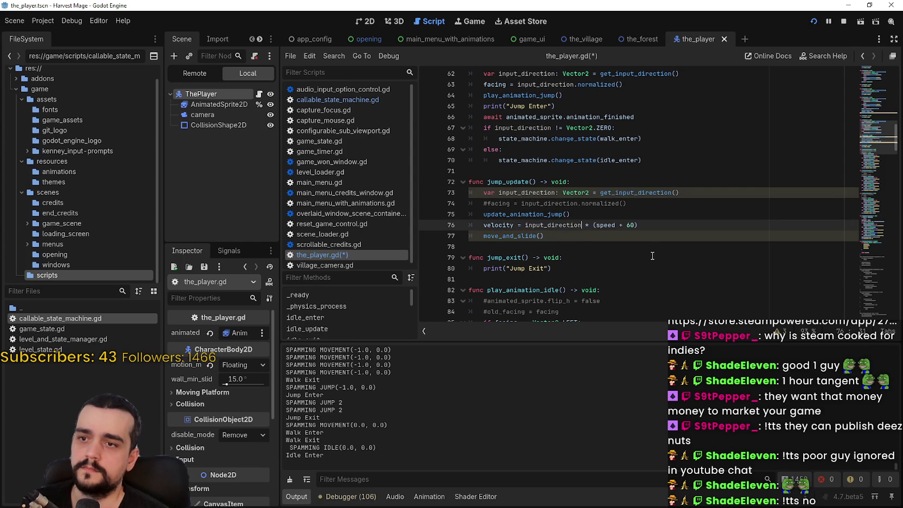
Make line 76 use input_direction.normalized(), save the script and run the game.
{"action": "left_click_drag", "start_coordinate": [581, 203], "coordinate": [636, 205]}
{"action": "key", "text": "ctrl+c"}
{"action": "left_click", "coordinate": [583, 225]}
{"action": "key", "text": "ctrl+v"}
{"action": "left_click", "coordinate": [581, 224]}
{"action": "type", "text": "."}
{"action": "key", "text": "ctrl+s"}
{"action": "left_click", "coordinate": [612, 246]}
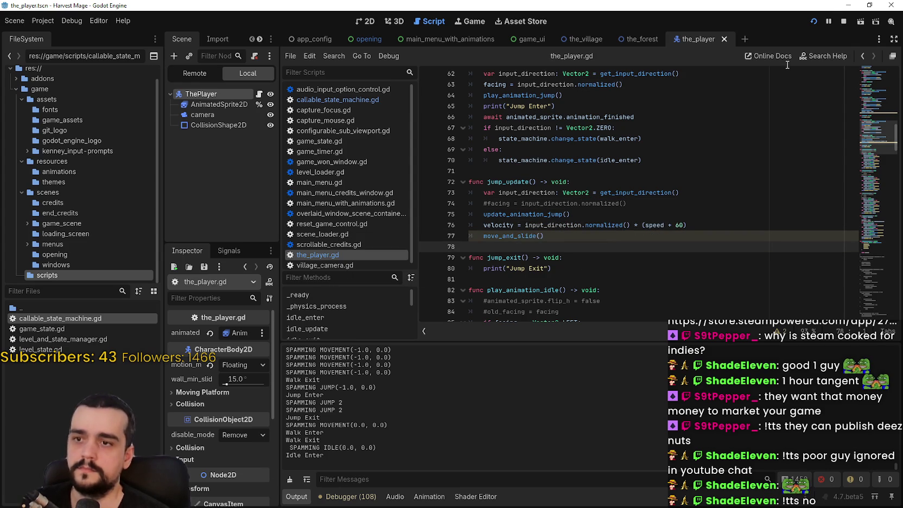
{"action": "left_click", "coordinate": [813, 21]}
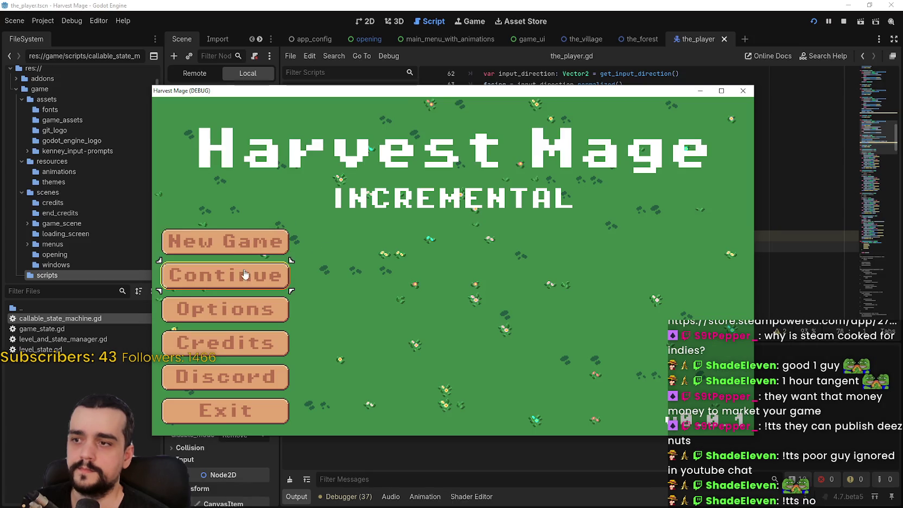
Continue the saved game, walk with WASD and jump, then stop it and select the commented facing line.
{"action": "left_click", "coordinate": [238, 274]}
{"action": "key", "text": "d"}
{"action": "key", "text": "space"}
{"action": "key", "text": "a"}
{"action": "key", "text": "w"}
{"action": "key", "text": "d"}
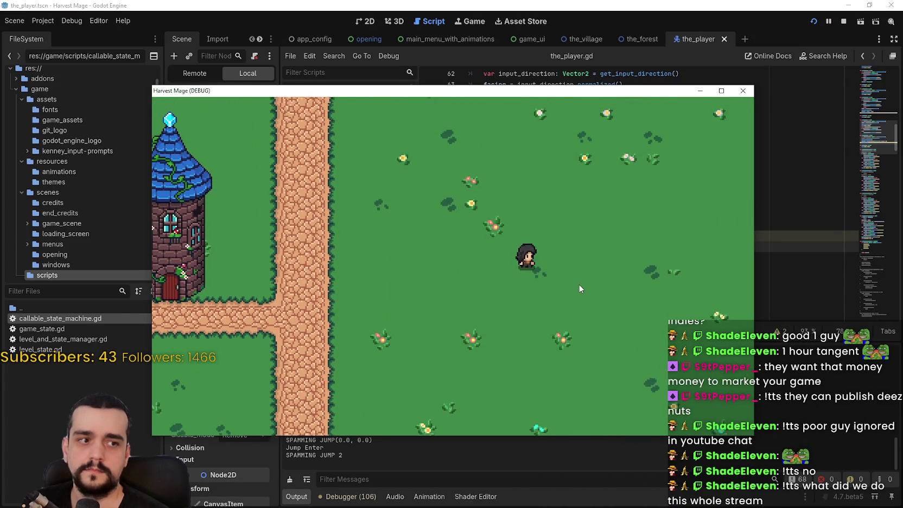
{"action": "key", "text": "s"}
{"action": "key", "text": "a"}
{"action": "key", "text": "w"}
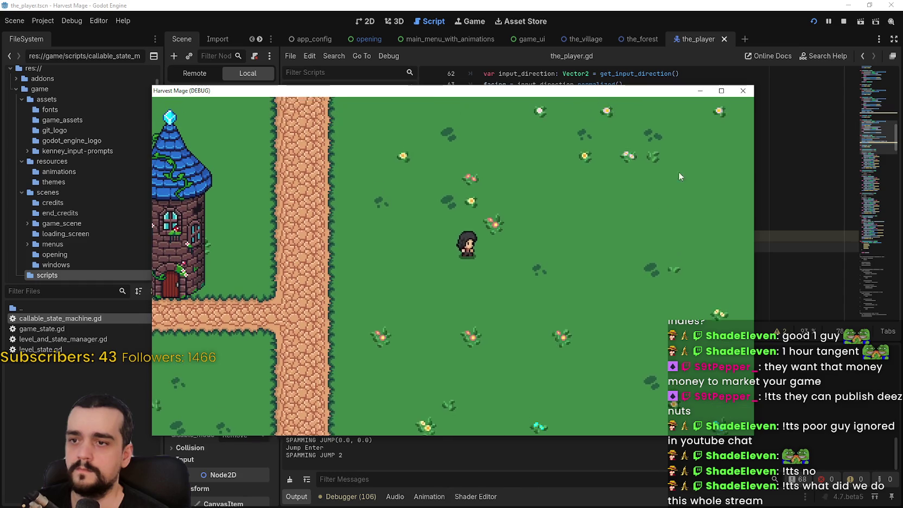
{"action": "key", "text": "d"}
{"action": "left_click", "coordinate": [843, 21]}
{"action": "left_click_drag", "start_coordinate": [468, 204], "coordinate": [714, 207]}
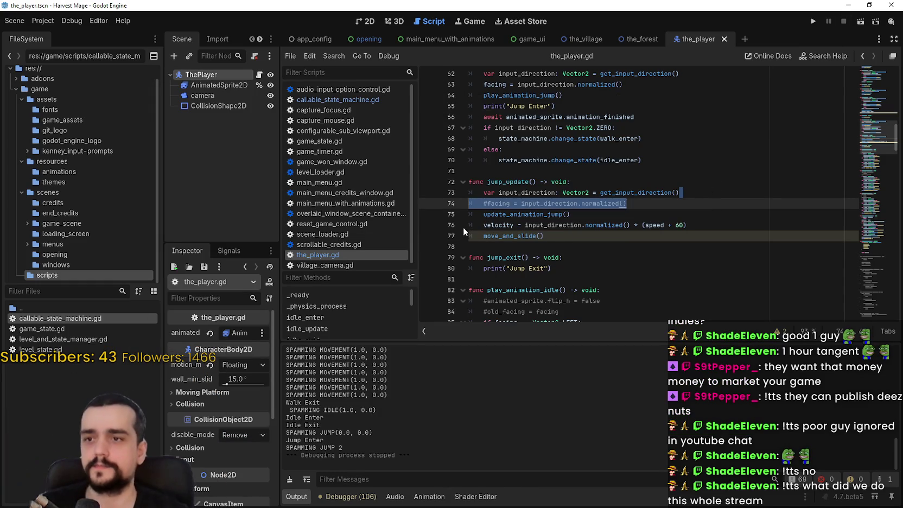
Uncomment line 74, set the velocity line back to facing * (speed + 60), and save.
{"action": "key", "text": "ctrl+k"}
{"action": "left_click_drag", "start_coordinate": [524, 224], "coordinate": [615, 225]}
{"action": "type", "text": "facing"}
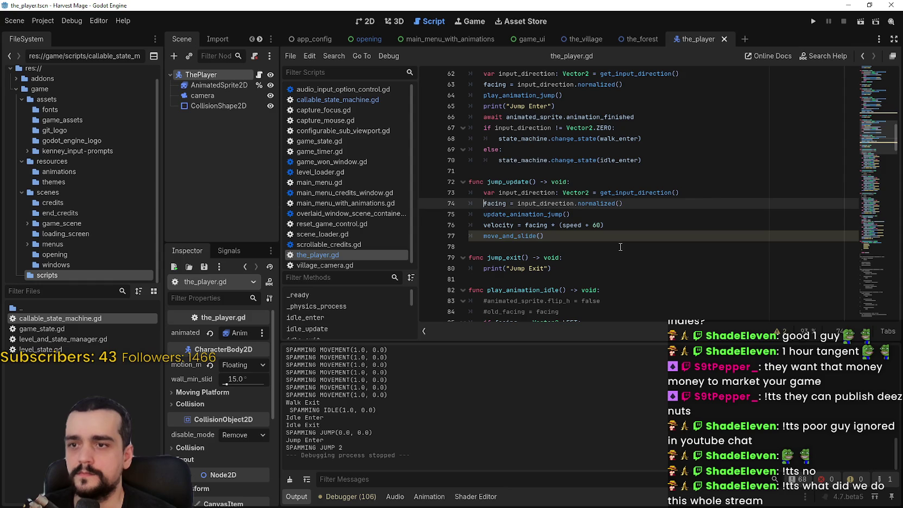
{"action": "key", "text": "ctrl+s"}
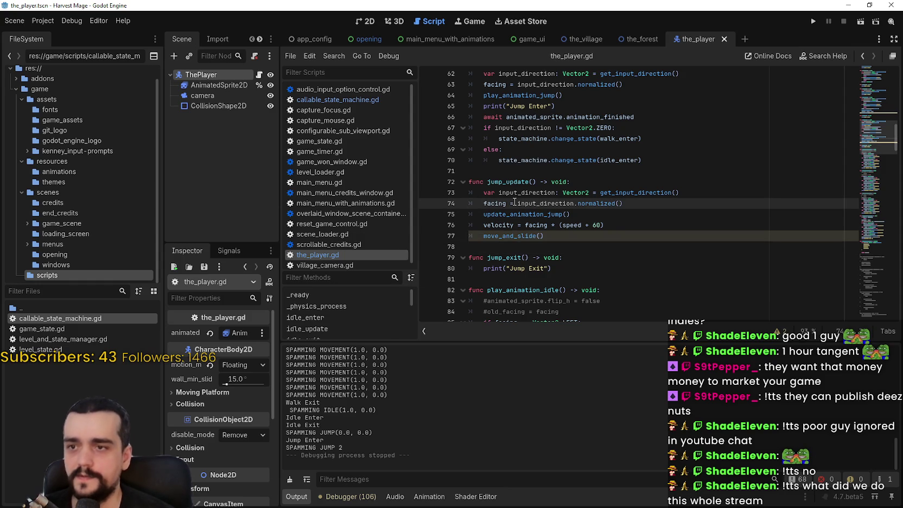
Highlight every use of facing to review jump_update, then relaunch the game.
{"action": "left_click", "coordinate": [625, 213]}
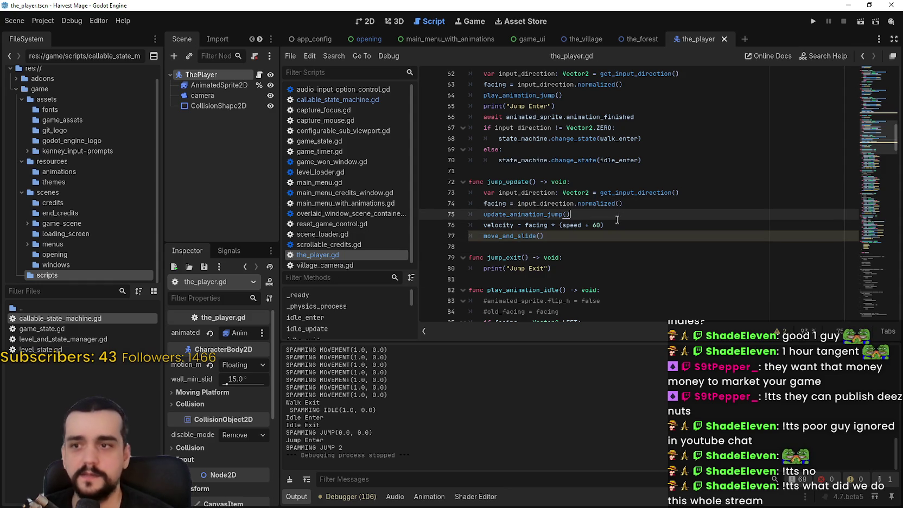
{"action": "double_click", "coordinate": [494, 203]}
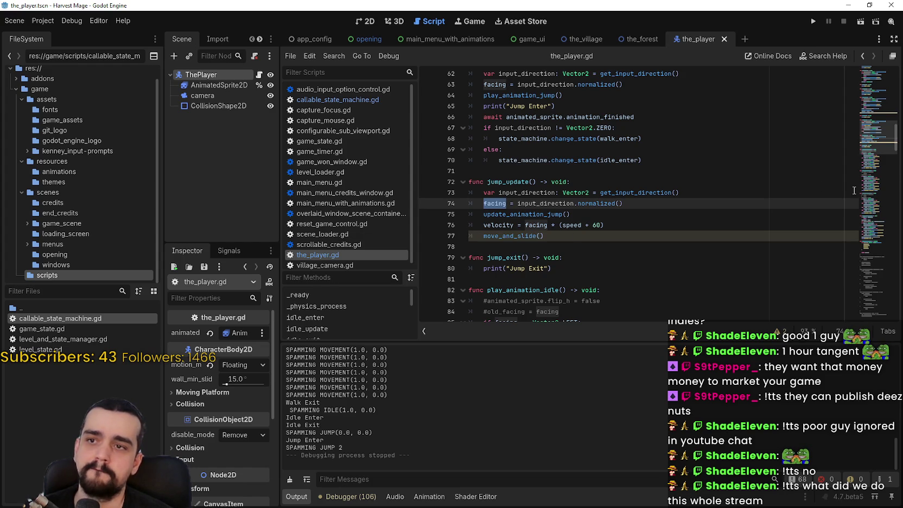
{"action": "scroll", "coordinate": [853, 191], "scroll_direction": "up", "scroll_amount": 3}
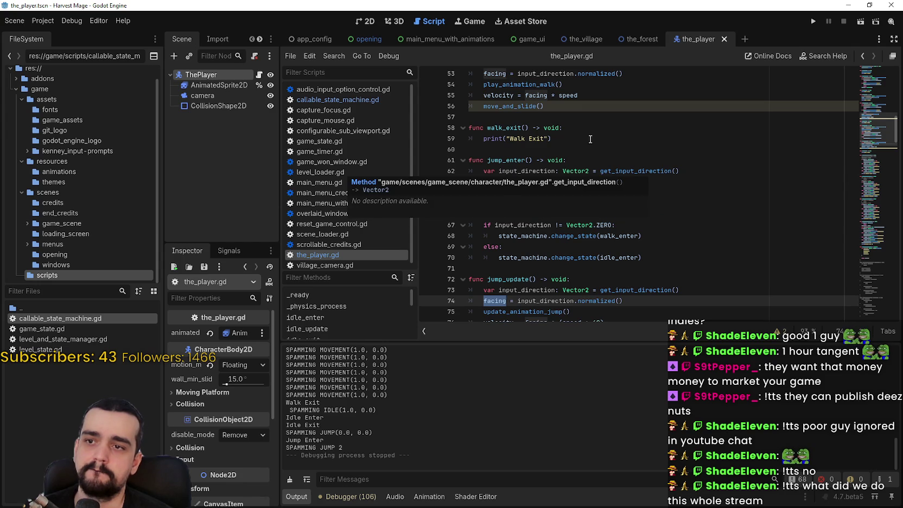
{"action": "scroll", "coordinate": [541, 129], "scroll_direction": "down", "scroll_amount": 2}
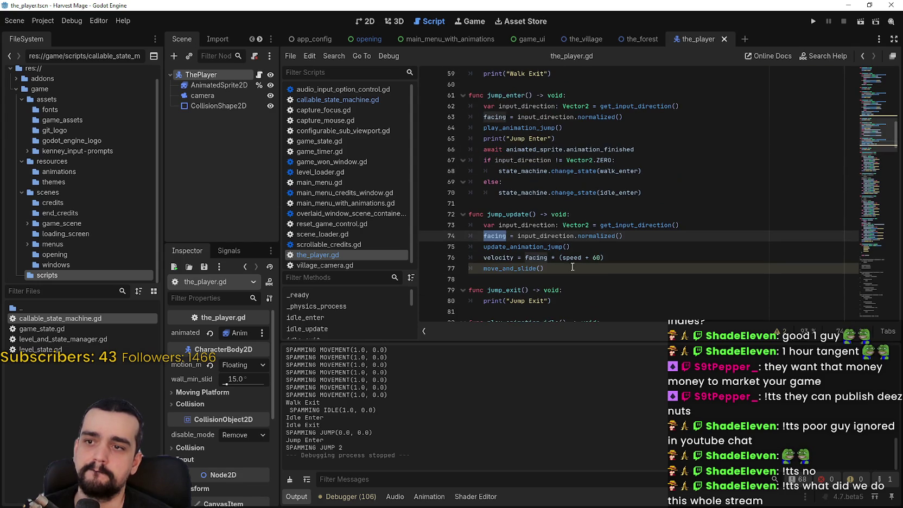
{"action": "mouse_move", "coordinate": [573, 263]}
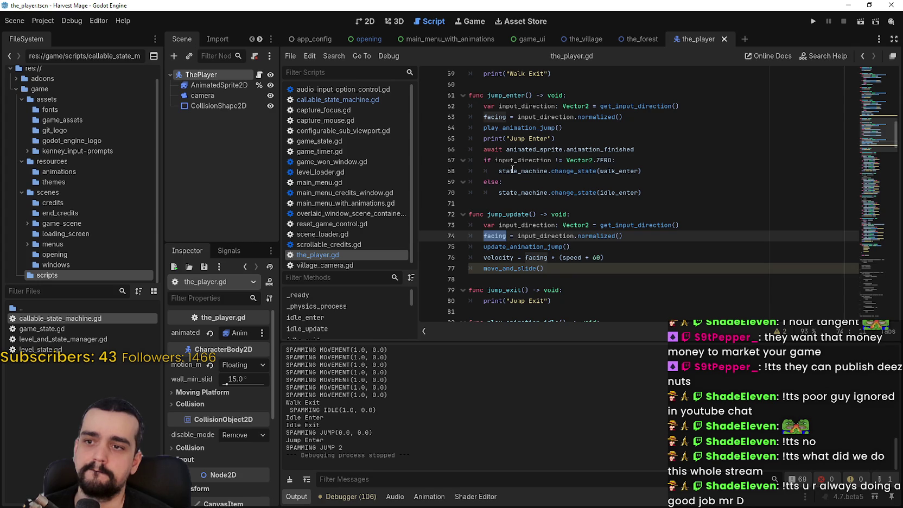
{"action": "left_click", "coordinate": [590, 246]}
{"action": "scroll", "coordinate": [590, 246], "scroll_direction": "down", "scroll_amount": 1}
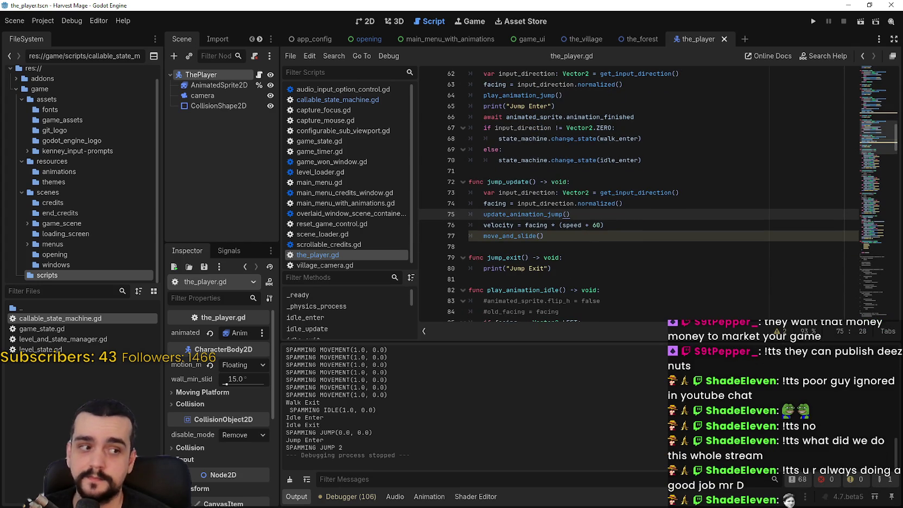
{"action": "left_click", "coordinate": [543, 279]}
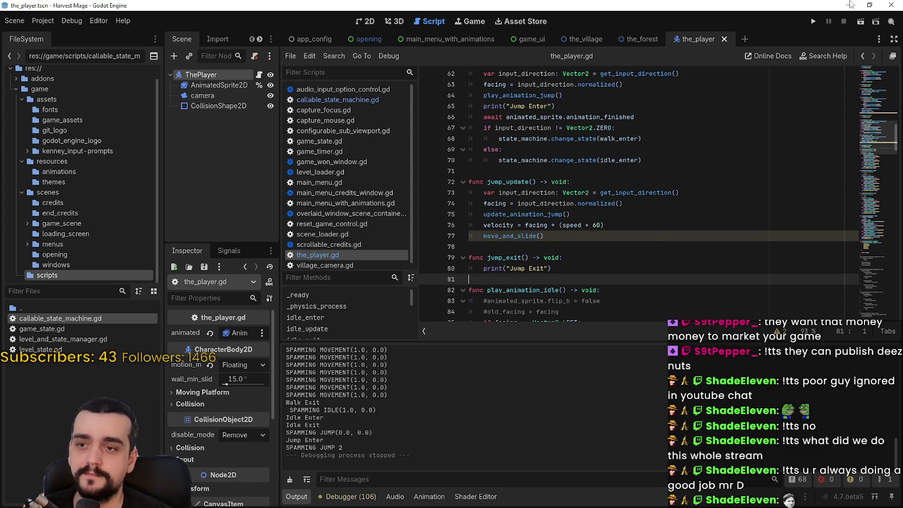
{"action": "left_click", "coordinate": [813, 21]}
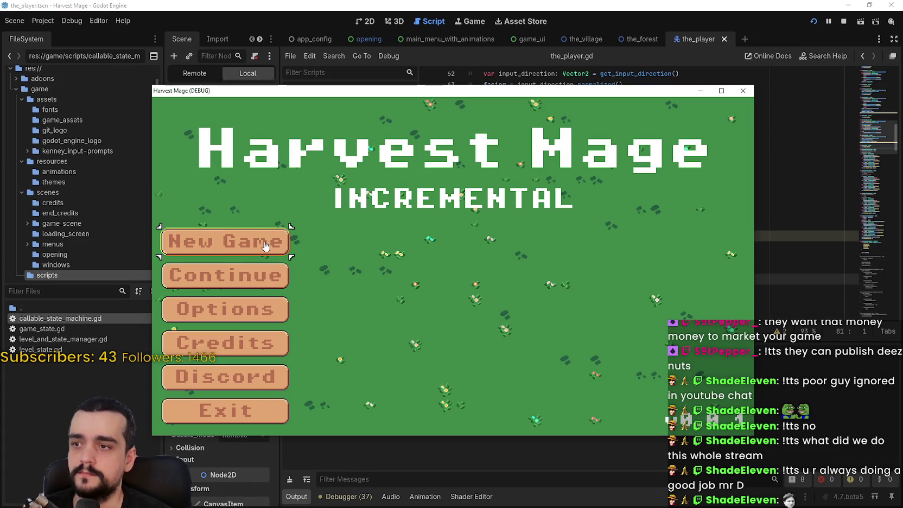
Start a new game, walk right briefly, then stop the run.
{"action": "left_click", "coordinate": [262, 243]}
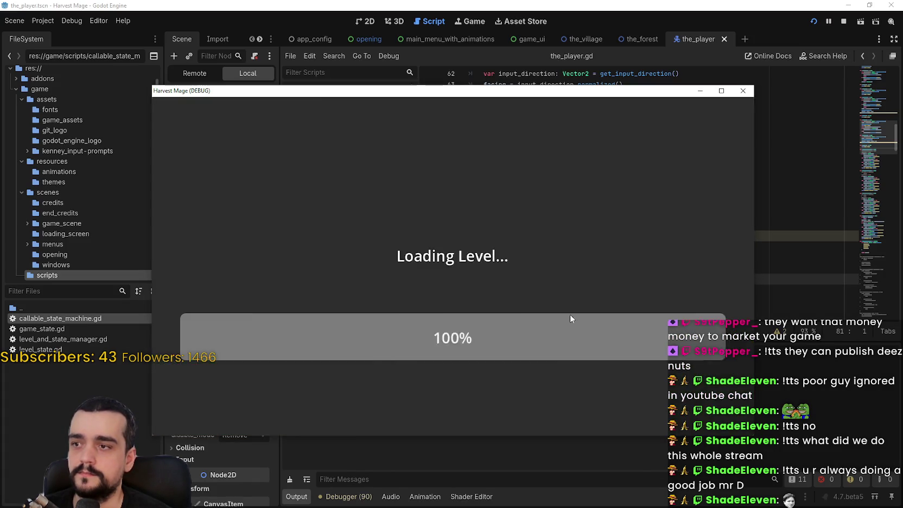
{"action": "key", "text": "d"}
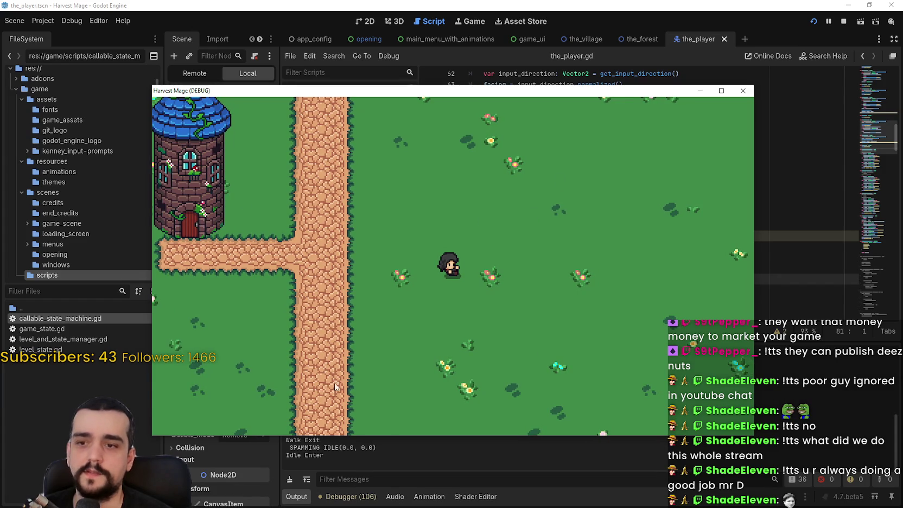
{"action": "left_click", "coordinate": [843, 21]}
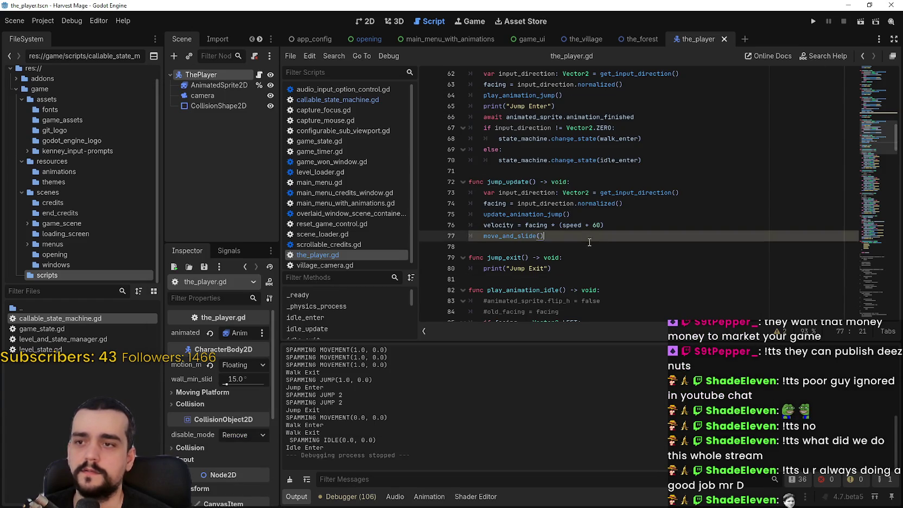
Scroll to jump_enter and select the facing = input_direction.normalized() statement on line 63.
{"action": "scroll", "coordinate": [591, 255], "scroll_direction": "up", "scroll_amount": 3}
{"action": "left_click", "coordinate": [585, 187]}
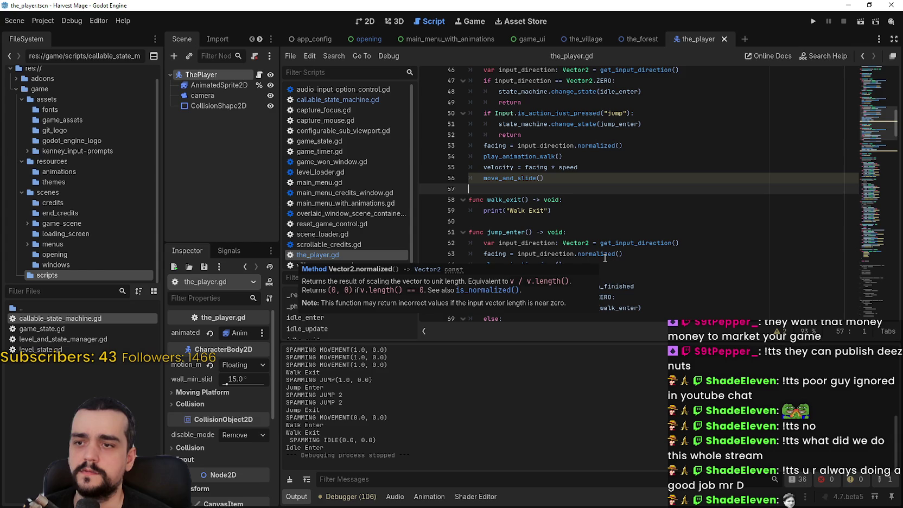
{"action": "scroll", "coordinate": [622, 215], "scroll_direction": "up", "scroll_amount": 1}
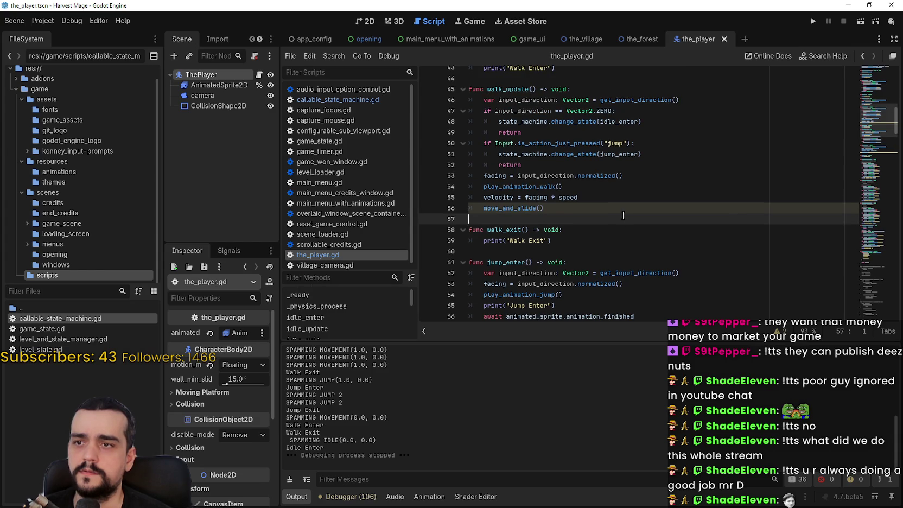
{"action": "scroll", "coordinate": [623, 215], "scroll_direction": "down", "scroll_amount": 1}
{"action": "left_click", "coordinate": [630, 188]}
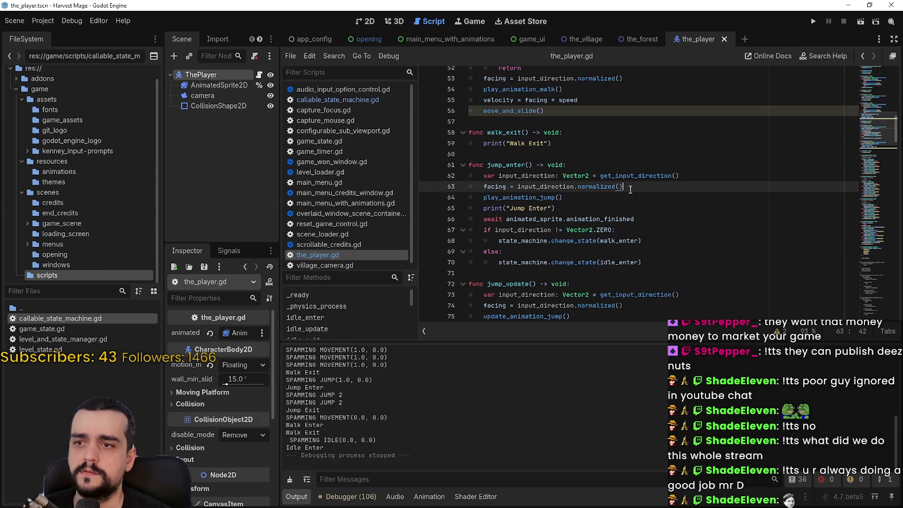
{"action": "left_click_drag", "start_coordinate": [494, 190], "coordinate": [658, 187]}
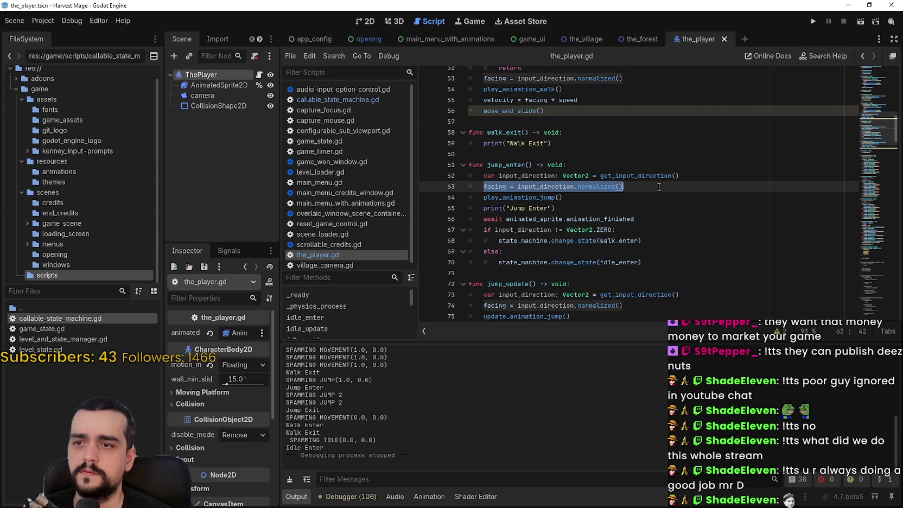
{"action": "scroll", "coordinate": [657, 189], "scroll_direction": "down", "scroll_amount": 3}
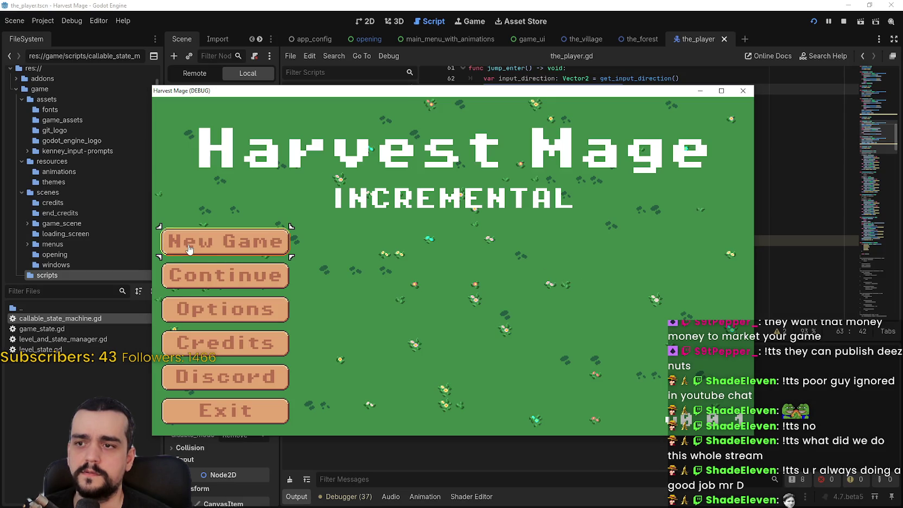
Start a new game and walk the character around the field with WASD, including a jump.
{"action": "left_click", "coordinate": [190, 249]}
{"action": "key", "text": "d"}
{"action": "key", "text": "d"}
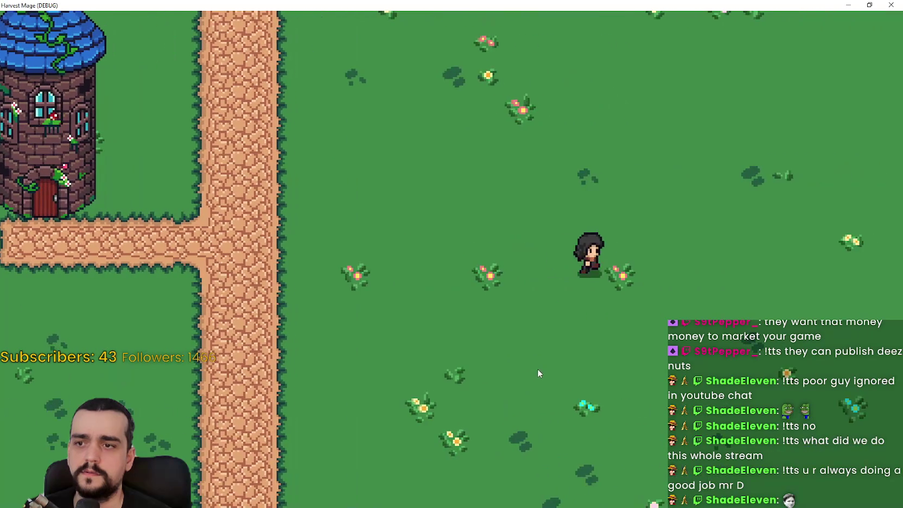
{"action": "key", "text": "a"}
{"action": "key", "text": "d"}
{"action": "key", "text": "d"}
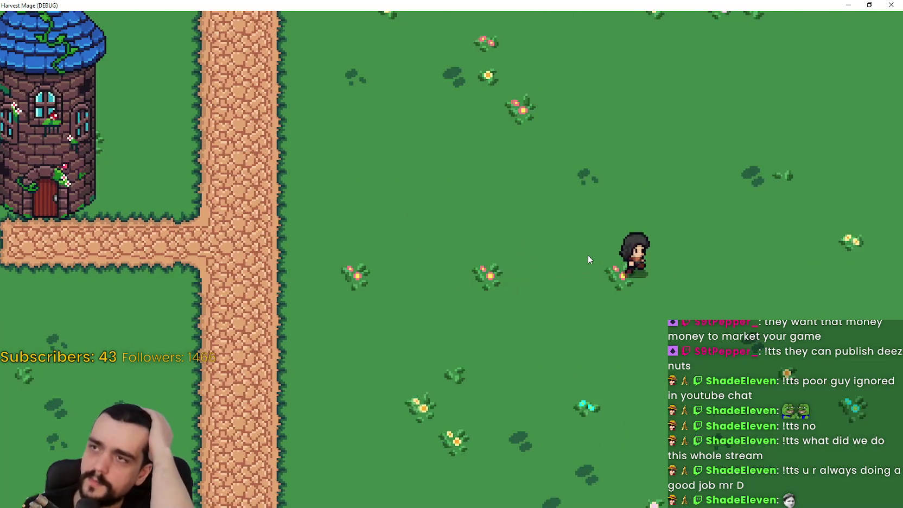
{"action": "key", "text": "a"}
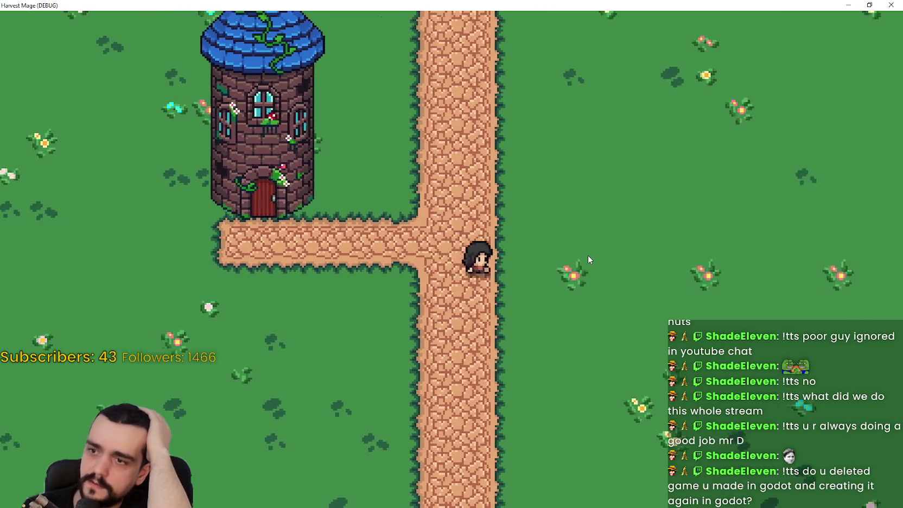
{"action": "key", "text": "d"}
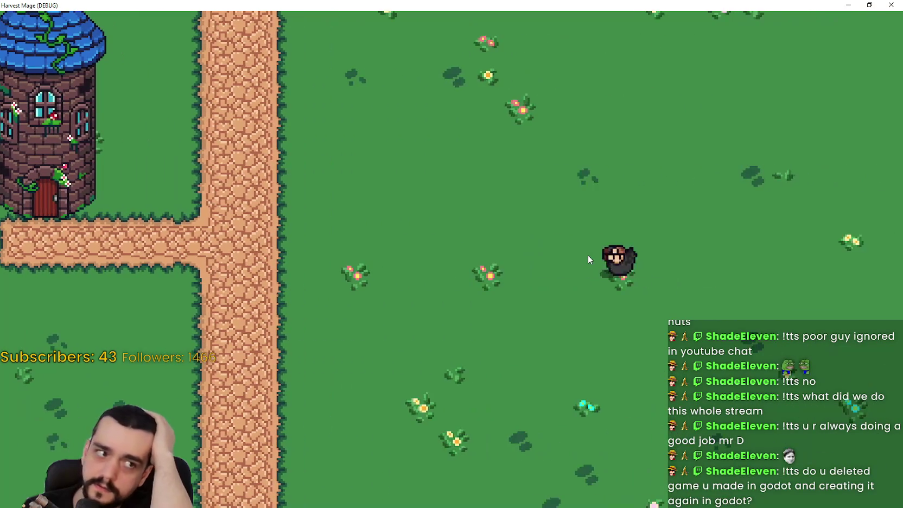
{"action": "key", "text": "a"}
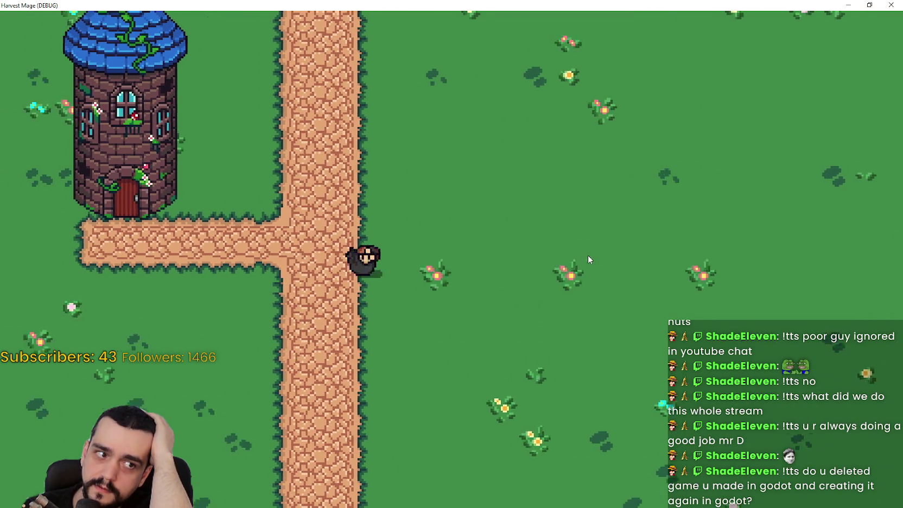
{"action": "key", "text": "a"}
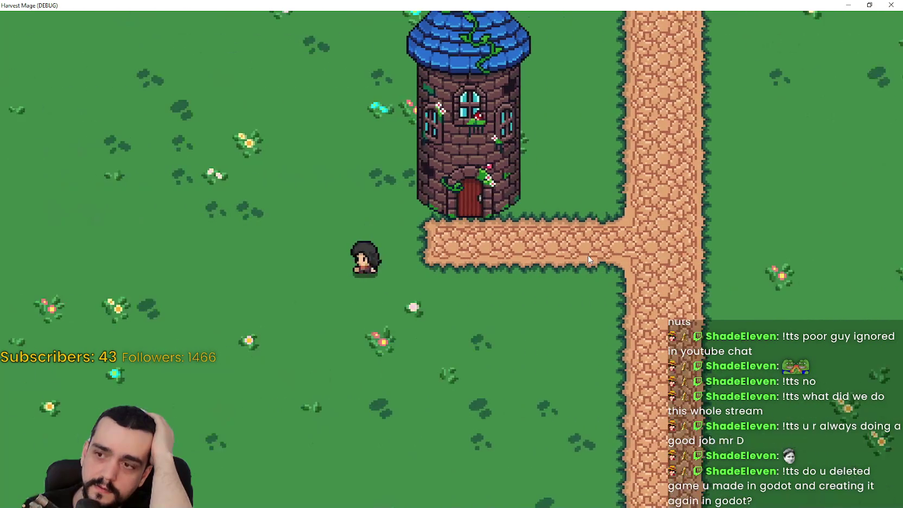
{"action": "key", "text": "d"}
{"action": "key", "text": "d"}
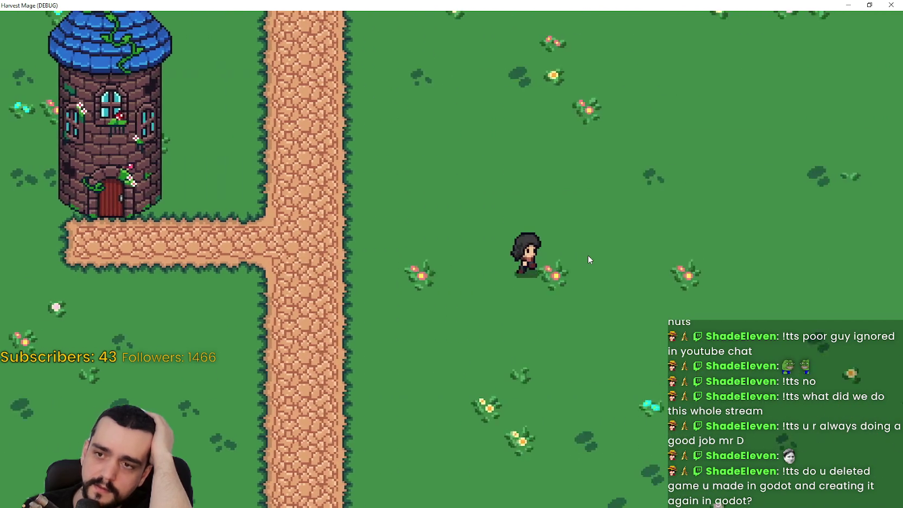
{"action": "key", "text": "w"}
{"action": "key", "text": "a"}
{"action": "key", "text": "s"}
{"action": "key", "text": "s"}
{"action": "key", "text": "a"}
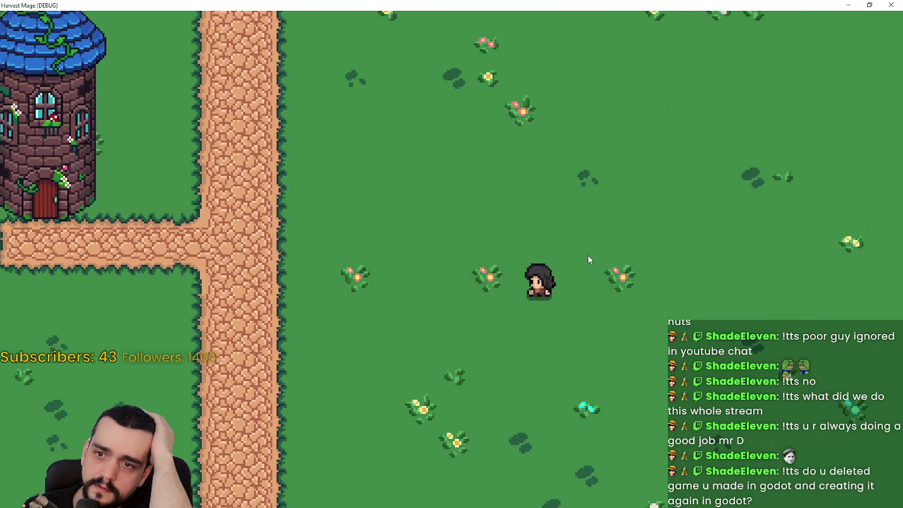
{"action": "key", "text": "w"}
{"action": "key", "text": "d"}
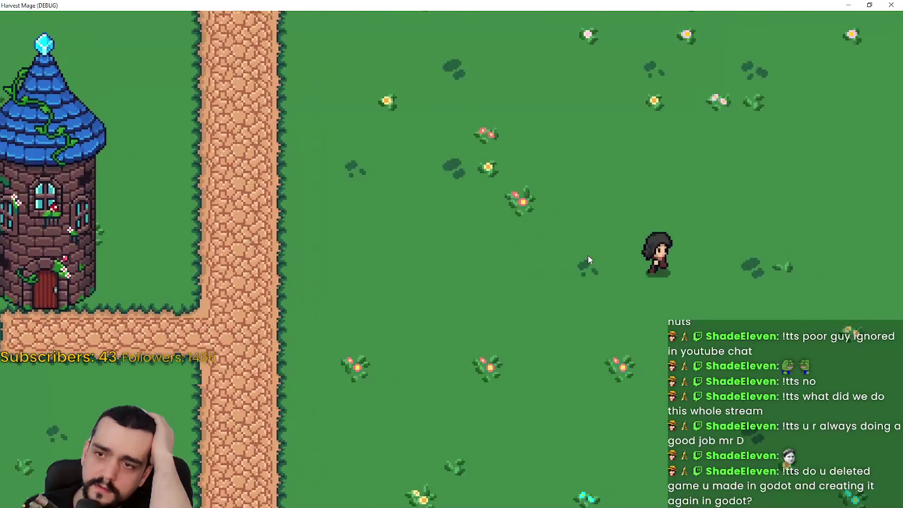
{"action": "key", "text": "w"}
{"action": "key", "text": "a"}
{"action": "key", "text": "a"}
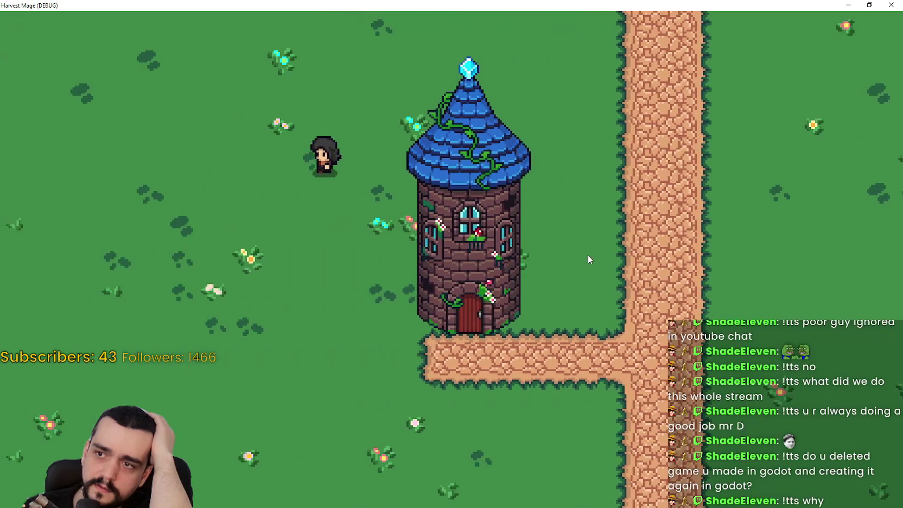
{"action": "key", "text": "w"}
{"action": "key", "text": "d"}
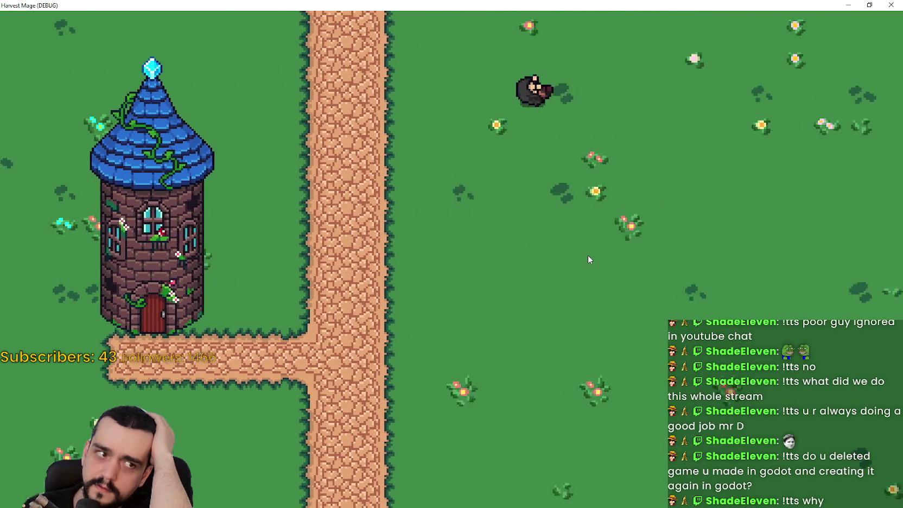
{"action": "key", "text": "s"}
{"action": "key", "text": "d"}
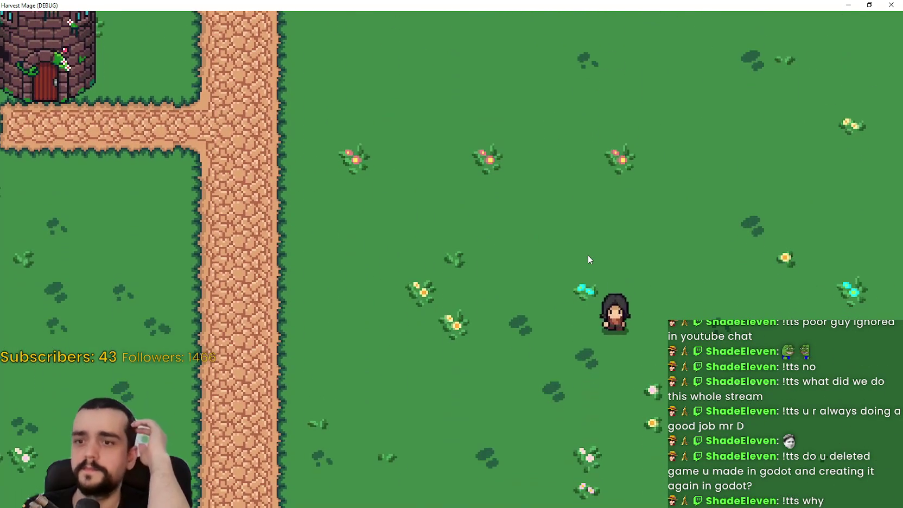
{"action": "key", "text": "a"}
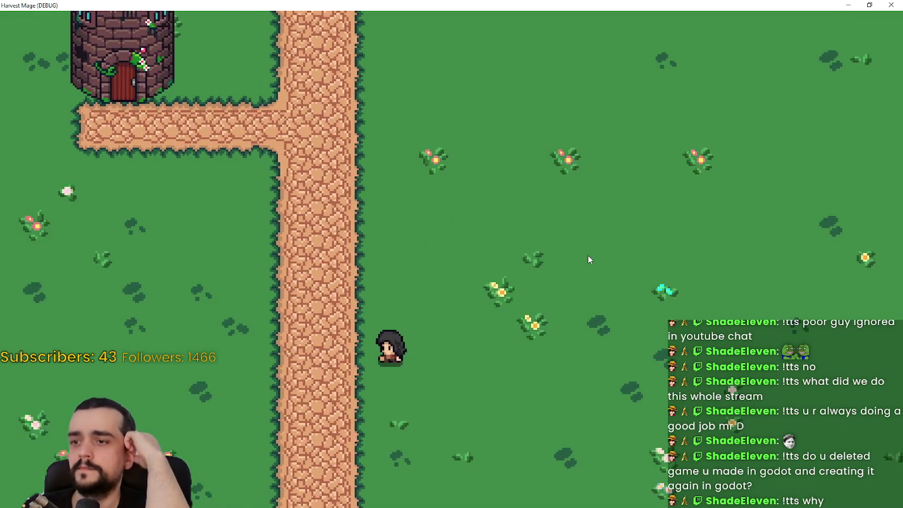
{"action": "key", "text": "s"}
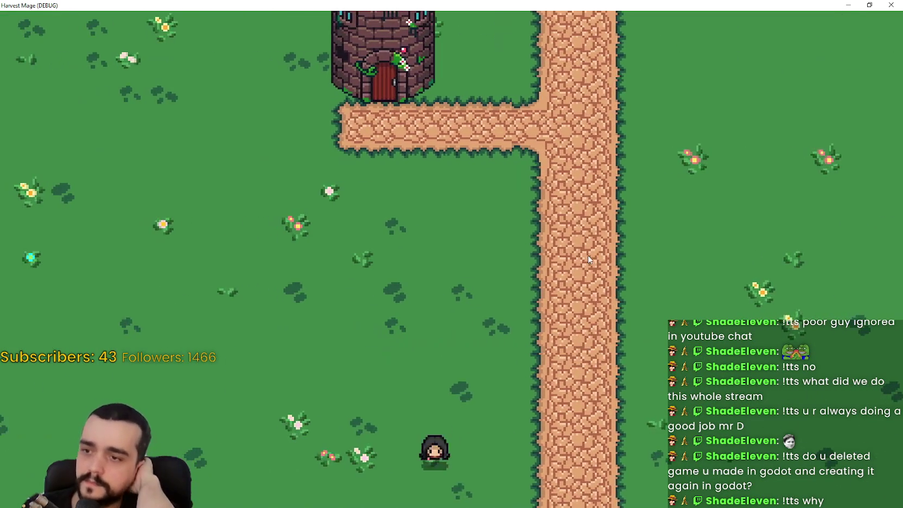
{"action": "key", "text": "d"}
{"action": "key", "text": "w"}
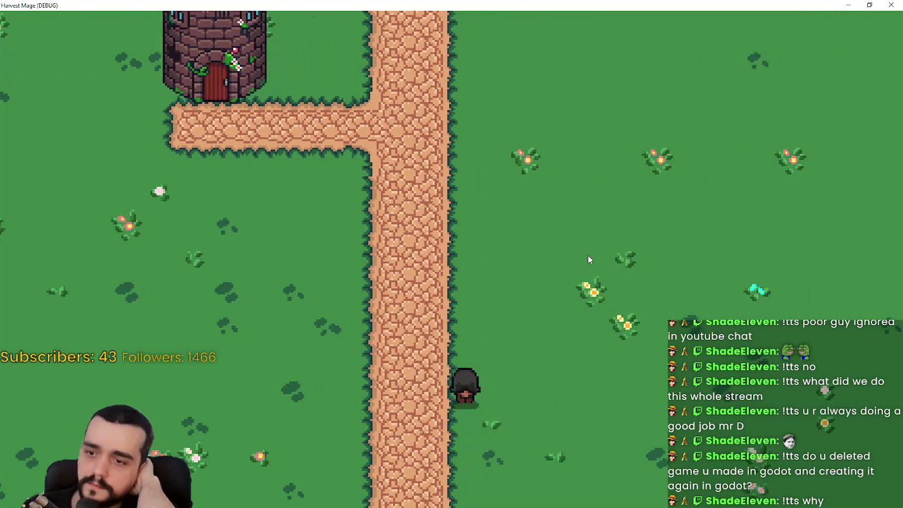
{"action": "key", "text": "d"}
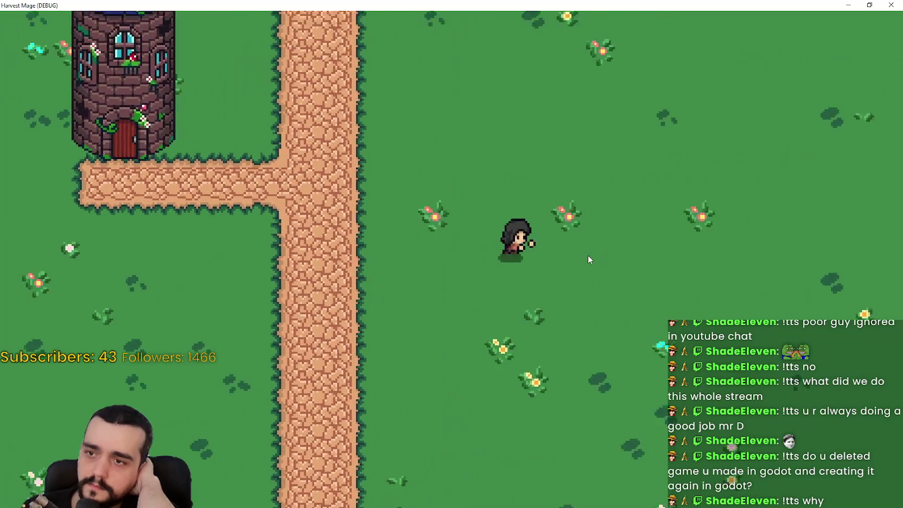
{"action": "key", "text": "d"}
{"action": "key", "text": "a"}
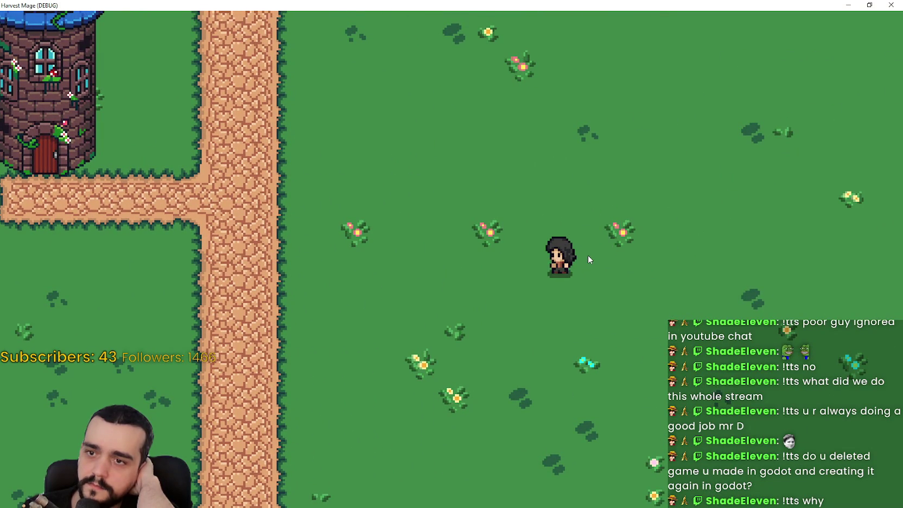
{"action": "key", "text": "d"}
{"action": "key", "text": "a"}
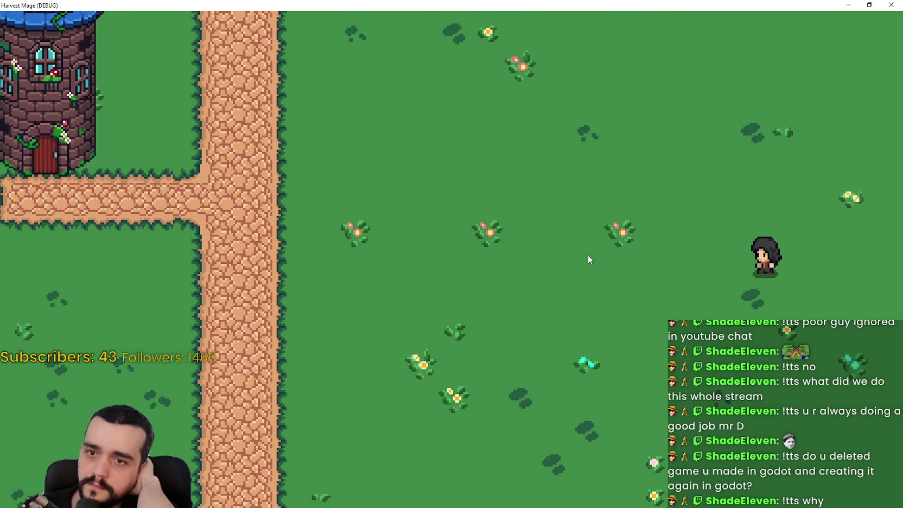
{"action": "key", "text": "a"}
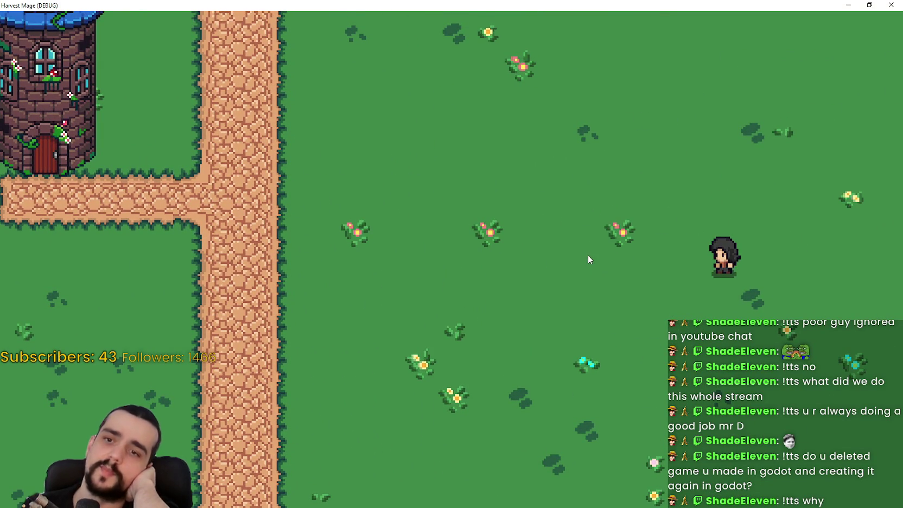
{"action": "key", "text": "d"}
{"action": "key", "text": "a"}
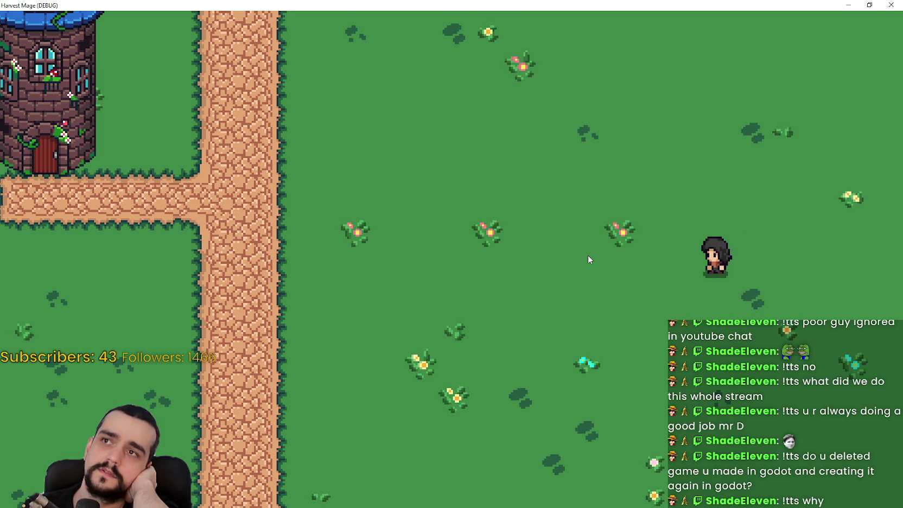
{"action": "key", "text": "a"}
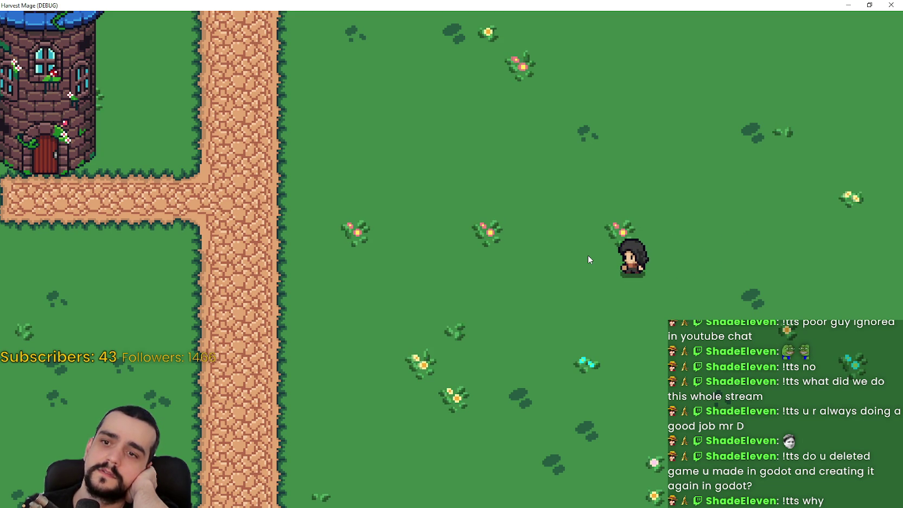
{"action": "key", "text": "d"}
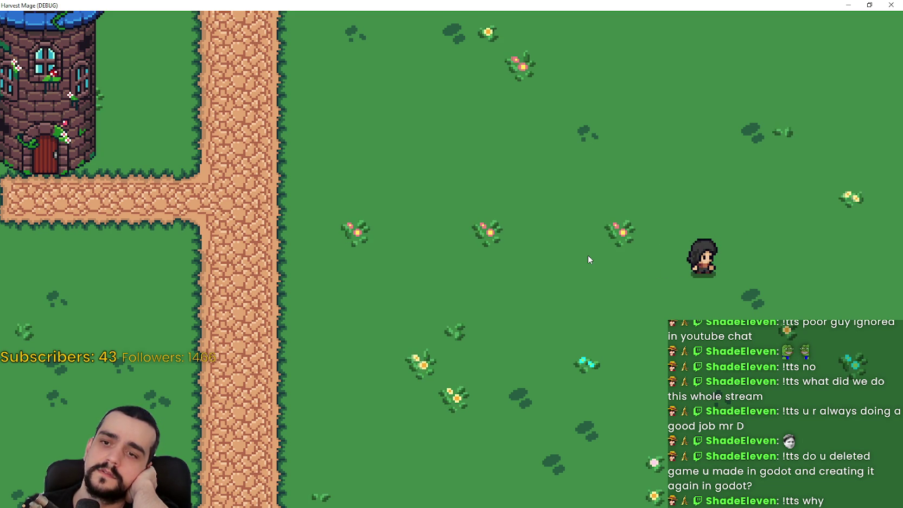
{"action": "key", "text": "d"}
{"action": "key", "text": "a"}
{"action": "key", "text": "a"}
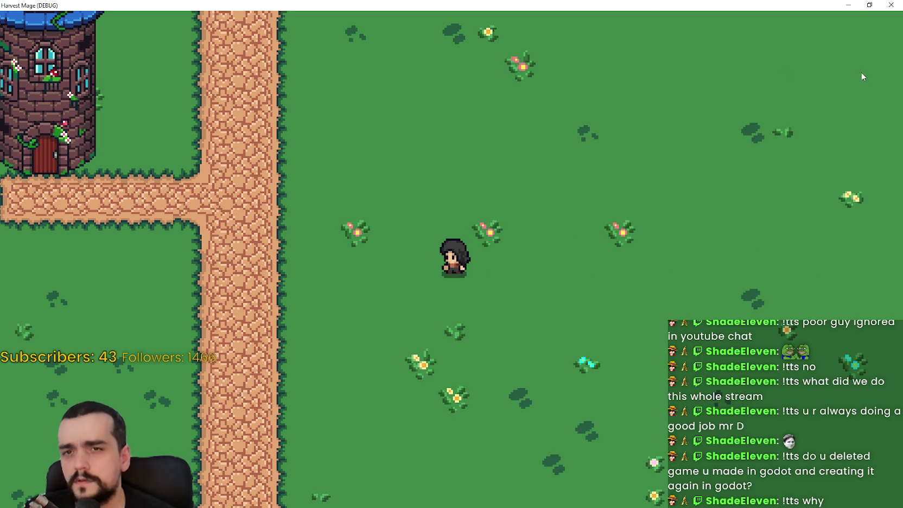
Restore the game window over the editor, walk left while watching the log, then return to the_player.gd.
{"action": "left_click", "coordinate": [869, 5]}
{"action": "left_click_drag", "start_coordinate": [370, 91], "coordinate": [461, 5]}
{"action": "key", "text": "a"}
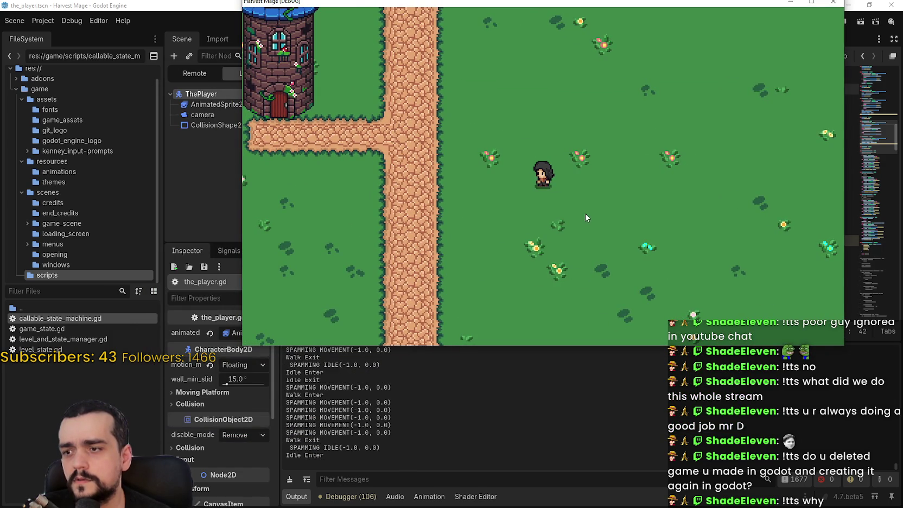
{"action": "key", "text": "a"}
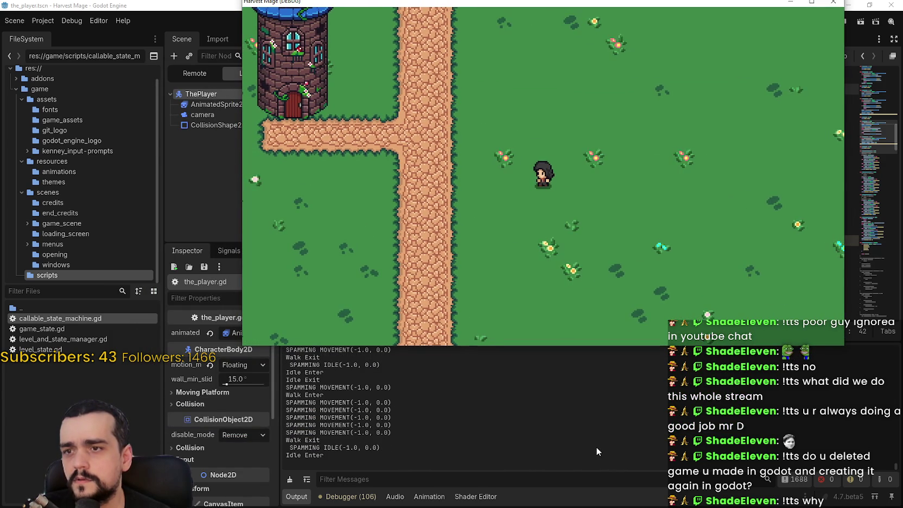
{"action": "left_click", "coordinate": [594, 447]}
{"action": "scroll", "coordinate": [605, 184], "scroll_direction": "up", "scroll_amount": 3}
{"action": "left_click", "coordinate": [606, 179]}
Add facing to the Idle Enter and Idle Exit prints using autocomplete.
{"action": "scroll", "coordinate": [605, 184], "scroll_direction": "up", "scroll_amount": 10}
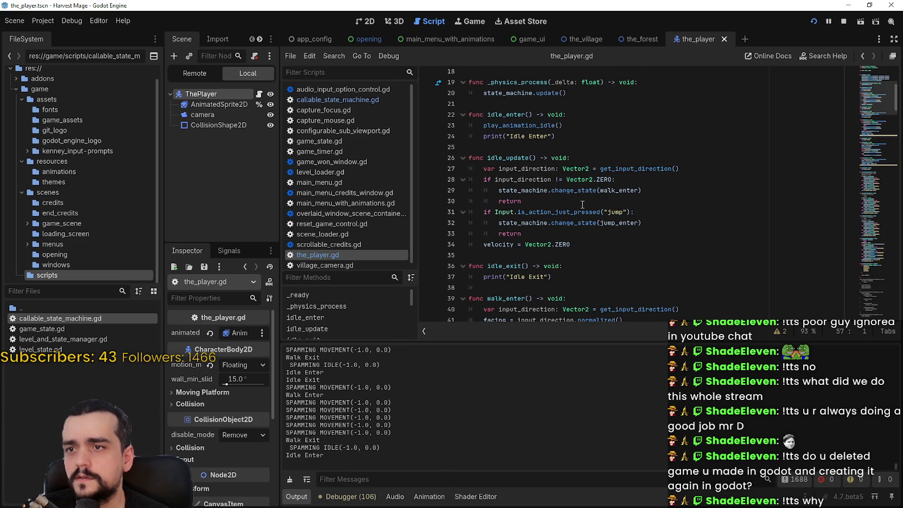
{"action": "scroll", "coordinate": [584, 156], "scroll_direction": "up", "scroll_amount": 2}
{"action": "left_click", "coordinate": [585, 193]}
{"action": "left_click", "coordinate": [588, 185]}
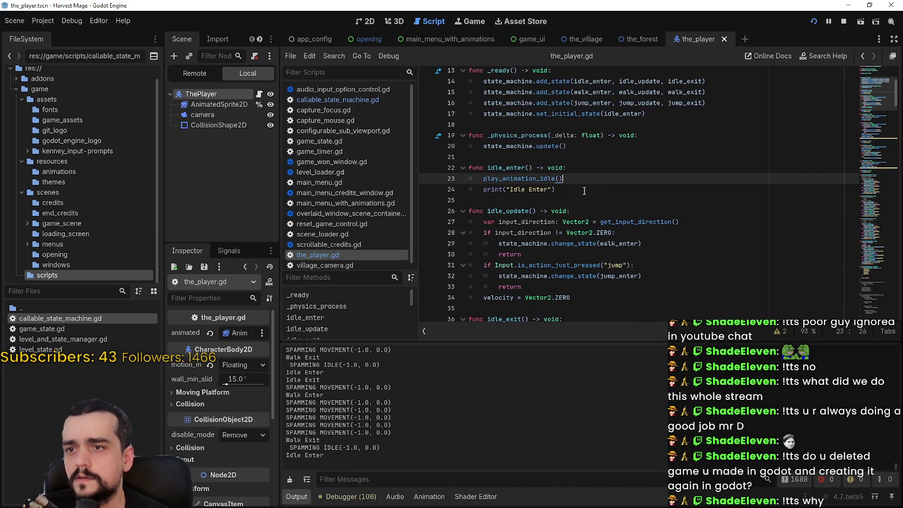
{"action": "left_click", "coordinate": [552, 189]}
{"action": "key", "text": "BackSpace"}
{"action": "type", "text": "ac"}
{"action": "key", "text": "Return"}
{"action": "scroll", "coordinate": [644, 281], "scroll_direction": "down", "scroll_amount": 1}
{"action": "scroll", "coordinate": [644, 282], "scroll_direction": "down", "scroll_amount": 3}
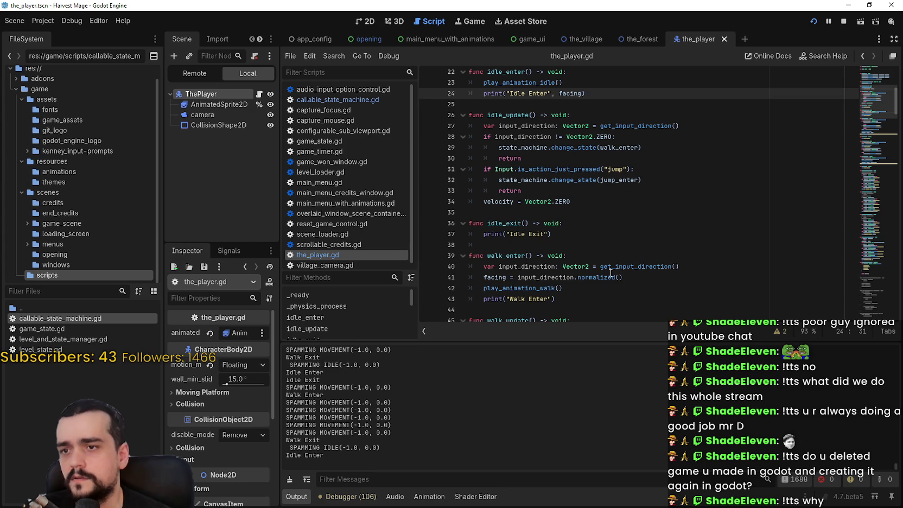
{"action": "left_click", "coordinate": [547, 233]}
{"action": "type", "text": ", fac"}
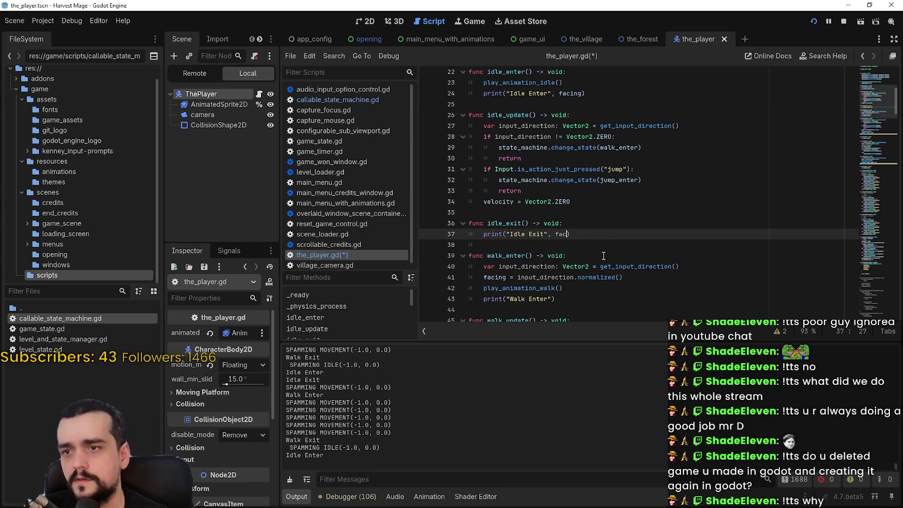
{"action": "key", "text": "Return"}
Append ', facing' to the Walk Enter and Walk Exit print calls.
{"action": "scroll", "coordinate": [614, 246], "scroll_direction": "down", "scroll_amount": 2}
{"action": "left_click", "coordinate": [552, 233]}
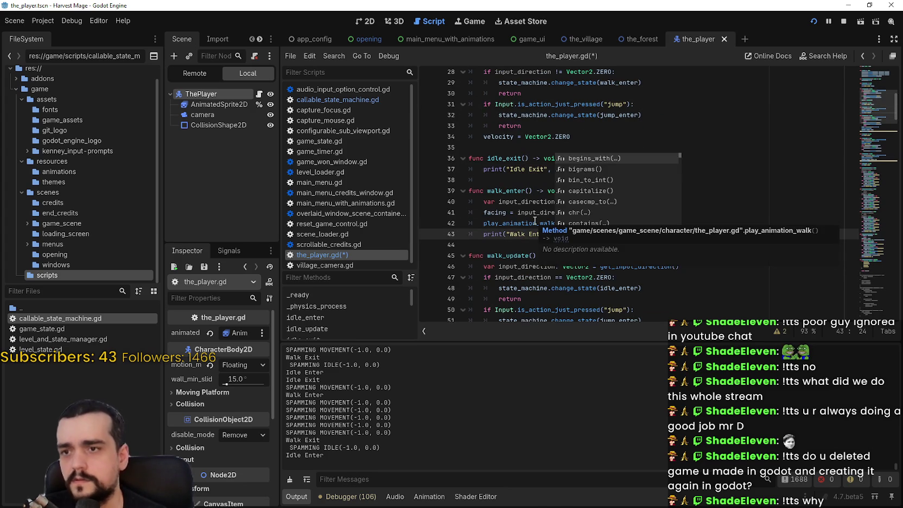
{"action": "left_click", "coordinate": [544, 190]}
{"action": "left_click", "coordinate": [556, 234]}
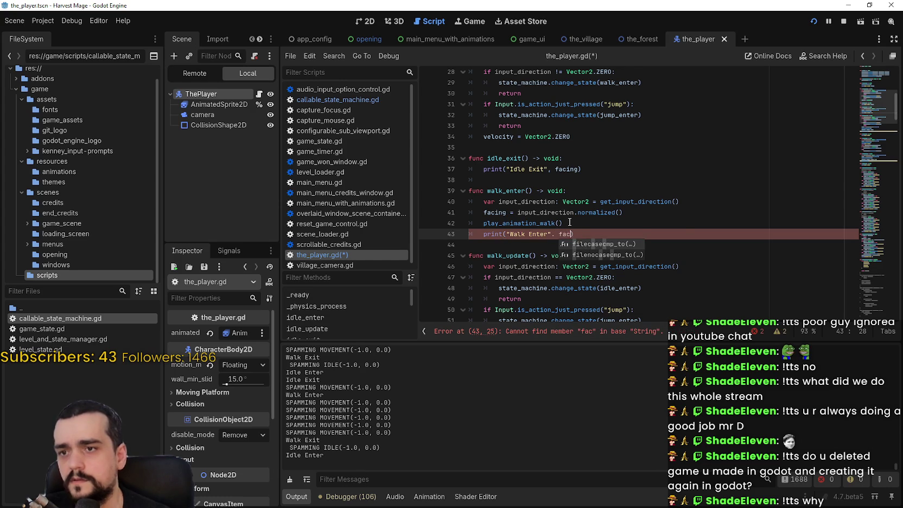
{"action": "key", "text": "BackSpace"}
{"action": "key", "text": "BackSpace"}
{"action": "key", "text": "BackSpace"}
{"action": "key", "text": "Return"}
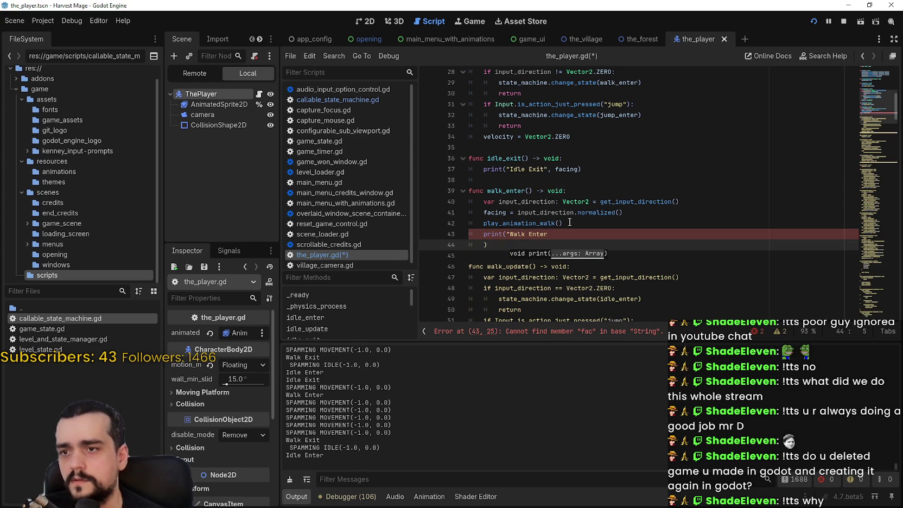
{"action": "key", "text": "BackSpace"}
{"action": "key", "text": "BackSpace"}
{"action": "type", "text": "\", f"}
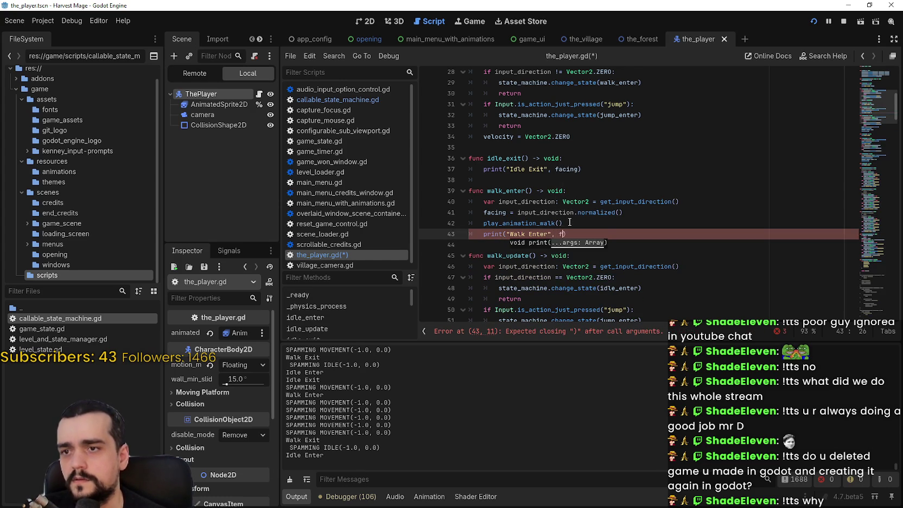
{"action": "type", "text": "aci"}
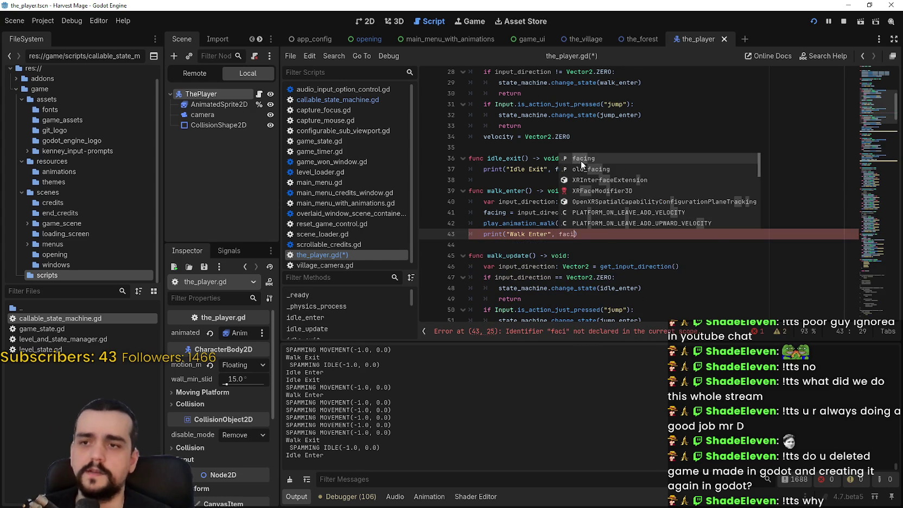
{"action": "left_click", "coordinate": [581, 157]}
{"action": "scroll", "coordinate": [580, 219], "scroll_direction": "down", "scroll_amount": 2}
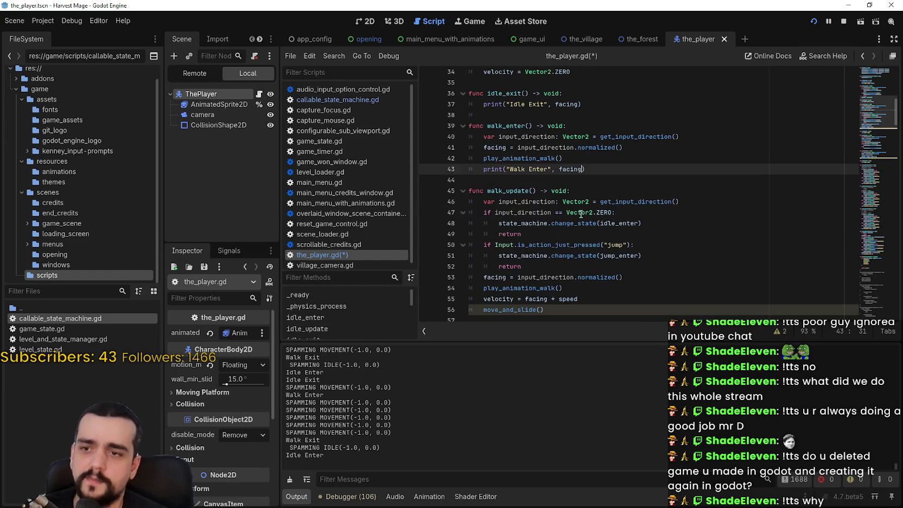
{"action": "scroll", "coordinate": [620, 217], "scroll_direction": "down", "scroll_amount": 2}
{"action": "left_click", "coordinate": [661, 221]}
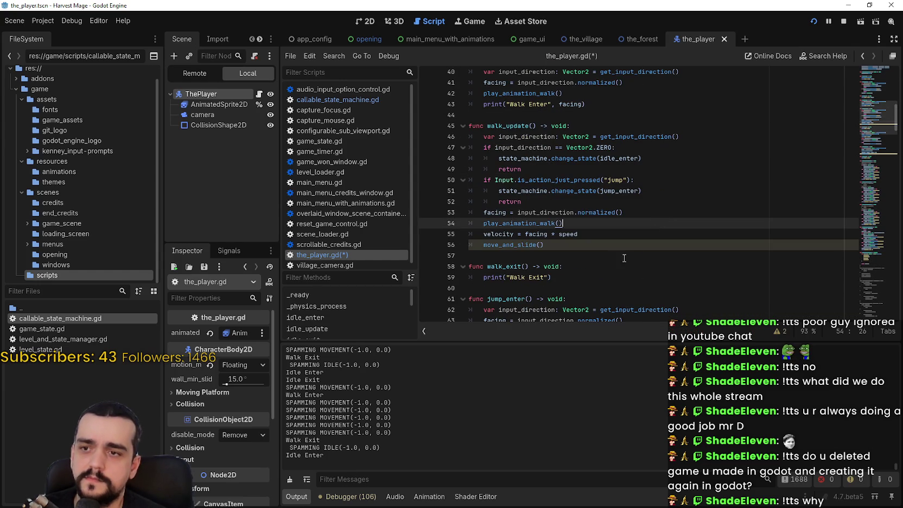
{"action": "left_click", "coordinate": [547, 278]}
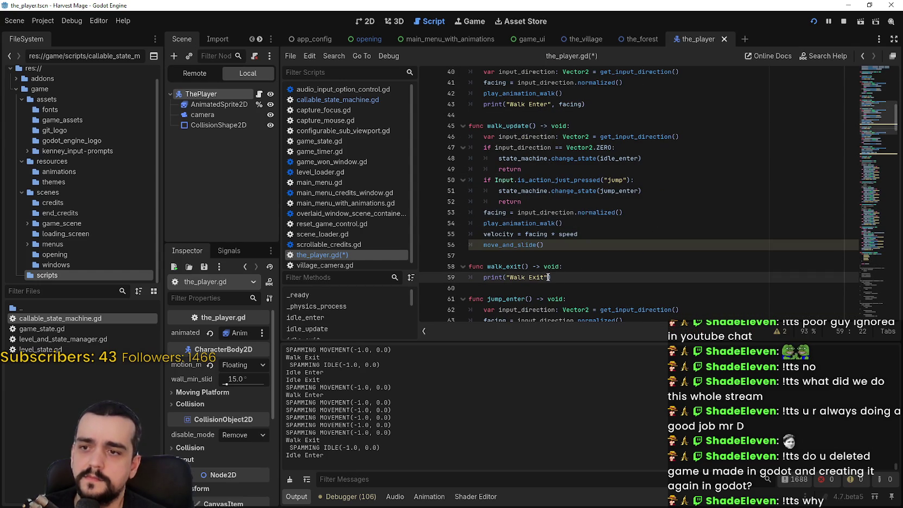
{"action": "left_click", "coordinate": [586, 264]}
Append facing to the Jump Enter and Jump Exit prints, then select the Jump Exit print line.
{"action": "scroll", "coordinate": [607, 244], "scroll_direction": "down", "scroll_amount": 2}
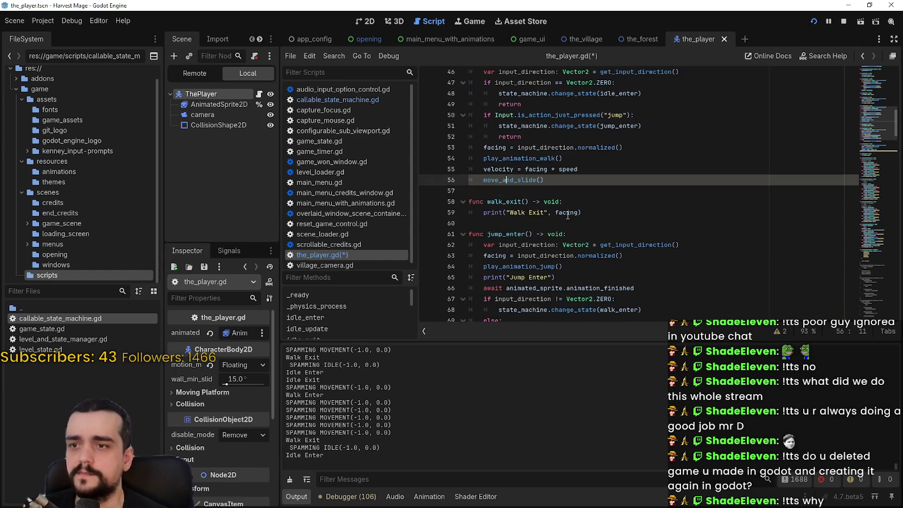
{"action": "scroll", "coordinate": [631, 231], "scroll_direction": "down", "scroll_amount": 2}
{"action": "left_click", "coordinate": [551, 213]}
{"action": "type", "text": ", facing"}
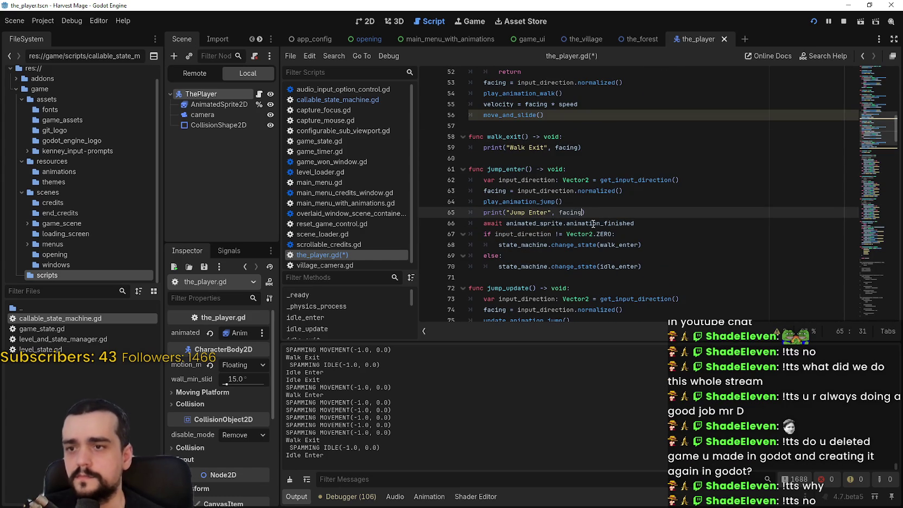
{"action": "left_click", "coordinate": [514, 266]}
{"action": "scroll", "coordinate": [554, 212], "scroll_direction": "down", "scroll_amount": 5}
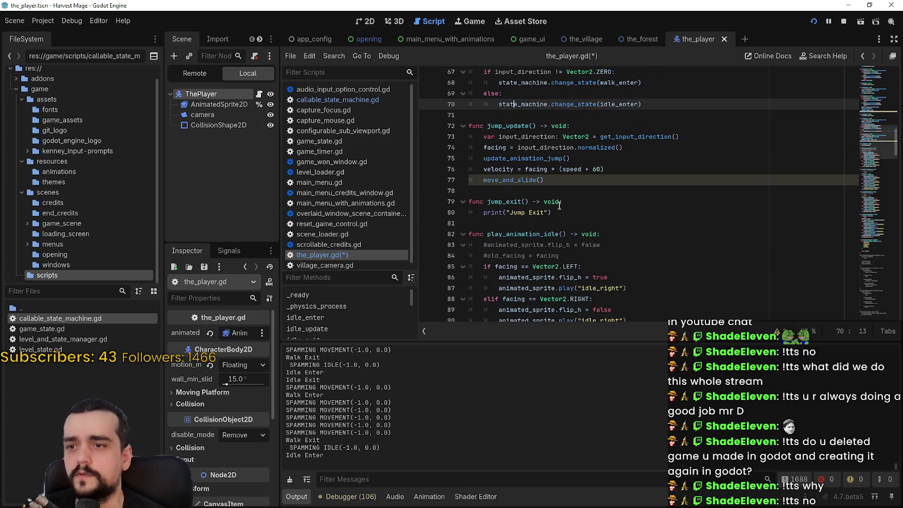
{"action": "left_click", "coordinate": [556, 181]}
{"action": "left_click", "coordinate": [548, 212]}
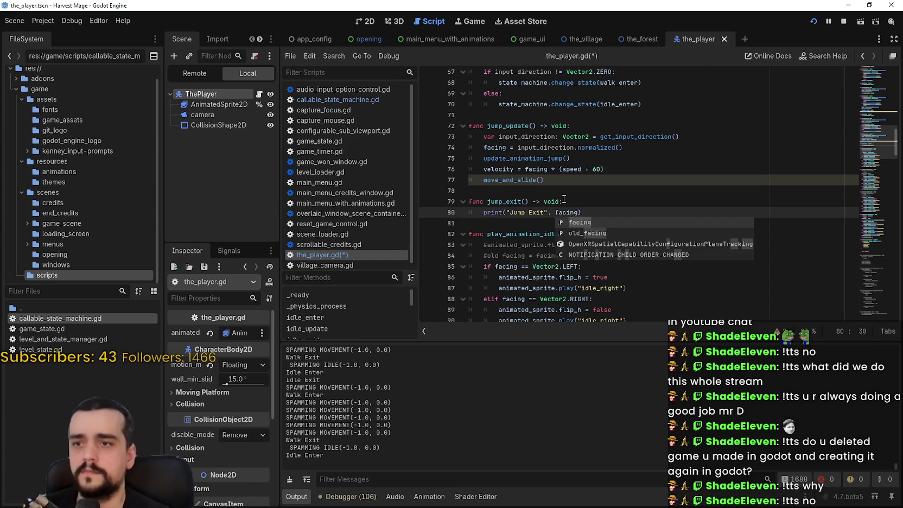
{"action": "left_click", "coordinate": [524, 201]}
{"action": "left_click_drag", "start_coordinate": [483, 216], "coordinate": [647, 216]}
{"action": "key", "text": "ctrl+c"}
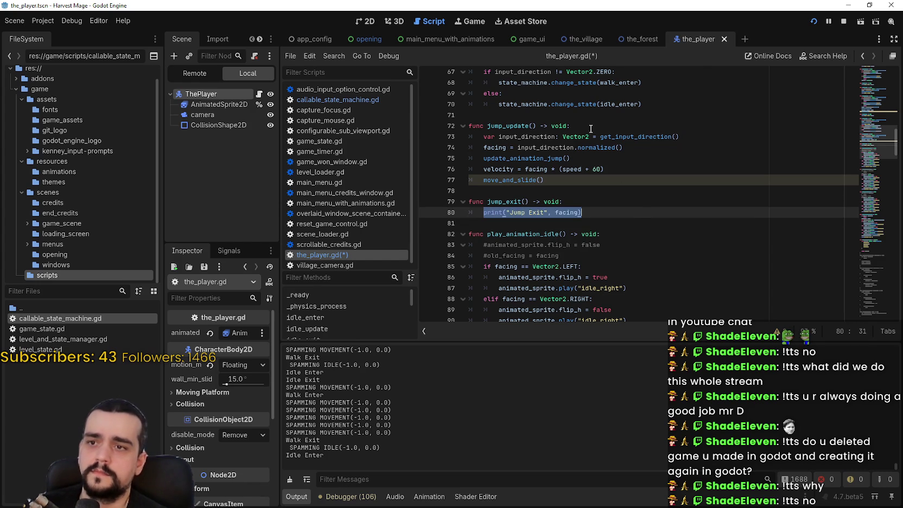
{"action": "scroll", "coordinate": [594, 132], "scroll_direction": "up", "scroll_amount": 2}
{"action": "left_click", "coordinate": [532, 169]}
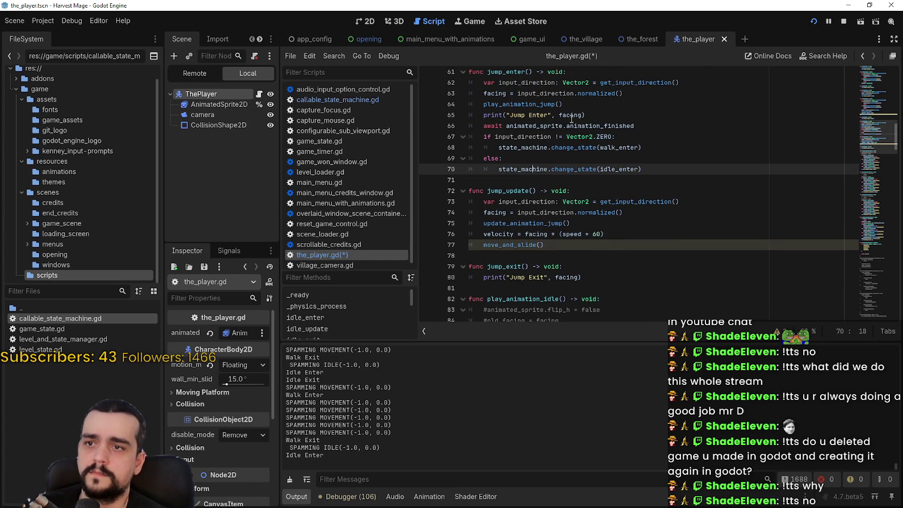
Paste the copied facing print below move_and_slide in jump_update as a Jump Update print.
{"action": "left_click", "coordinate": [524, 255]}
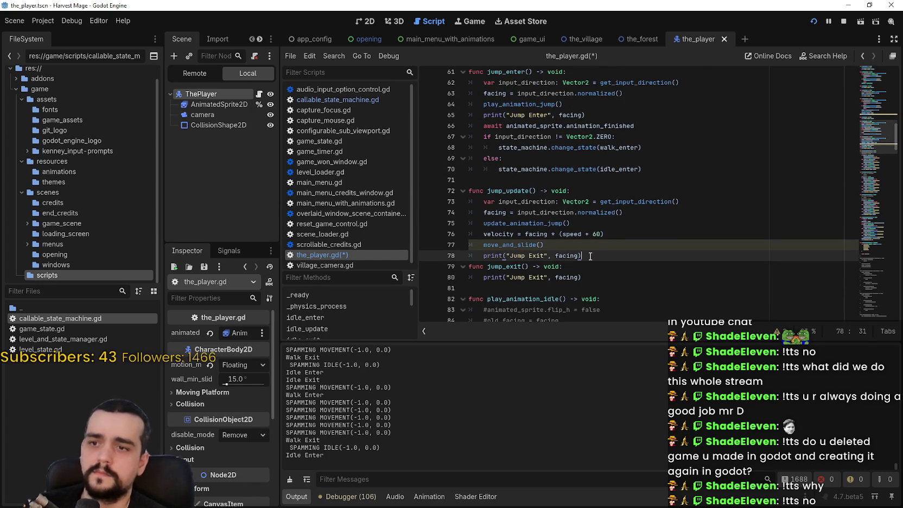
{"action": "key", "text": "Return"}
{"action": "double_click", "coordinate": [526, 254]}
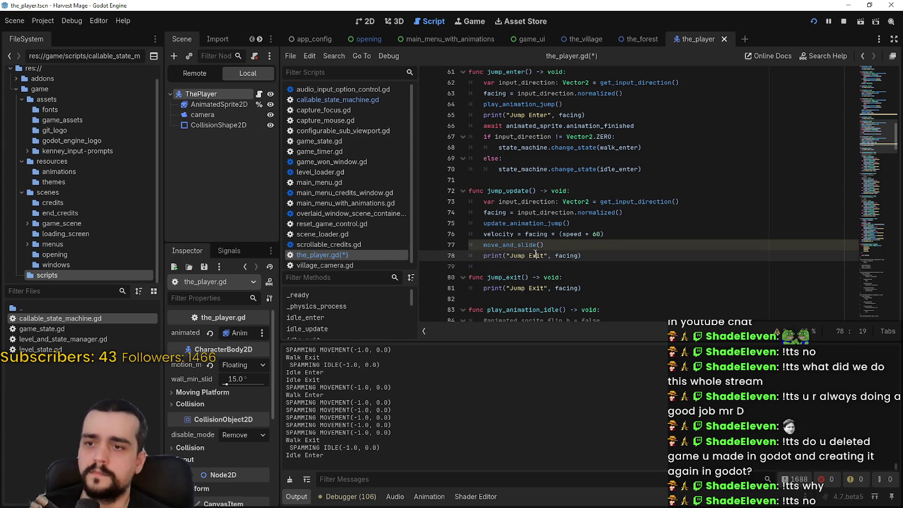
{"action": "scroll", "coordinate": [536, 255], "scroll_direction": "up", "scroll_amount": 8}
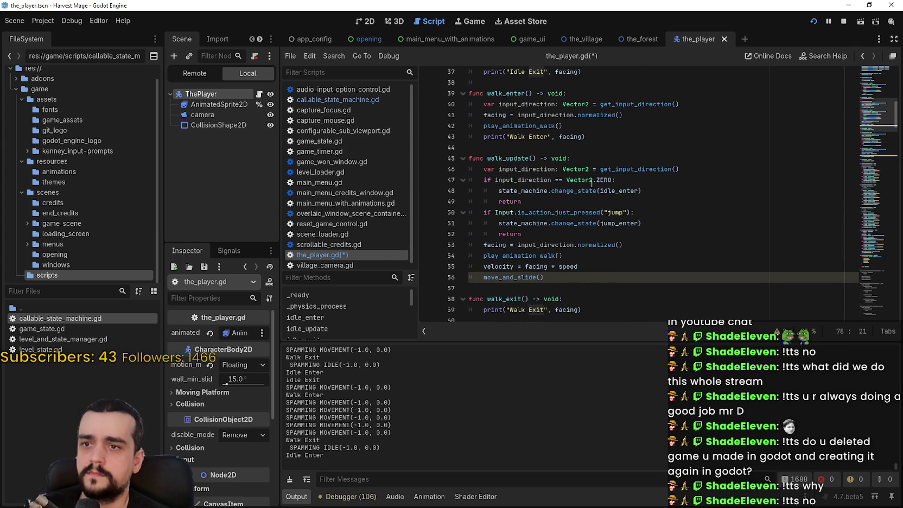
{"action": "scroll", "coordinate": [590, 185], "scroll_direction": "up", "scroll_amount": 2}
{"action": "scroll", "coordinate": [587, 180], "scroll_direction": "down", "scroll_amount": 4}
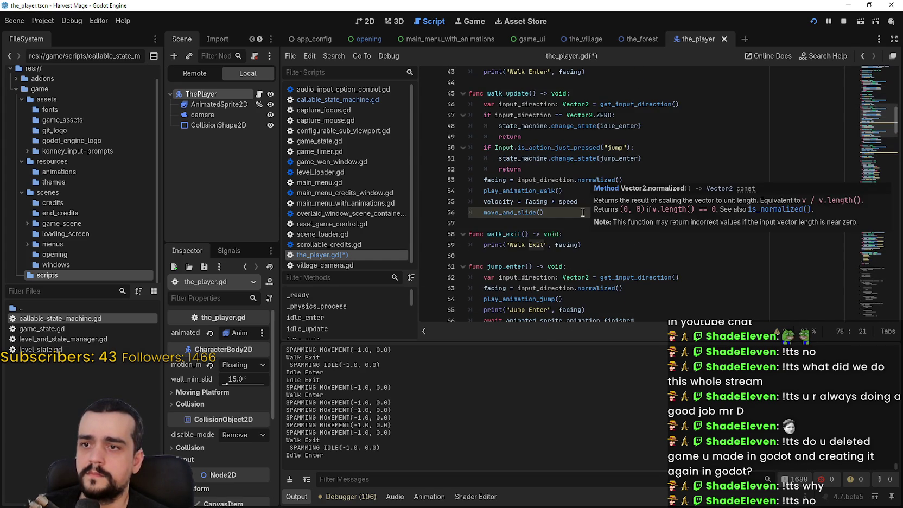
Paste the same facing print after move_and_slide in walk_update.
{"action": "left_click", "coordinate": [566, 224]}
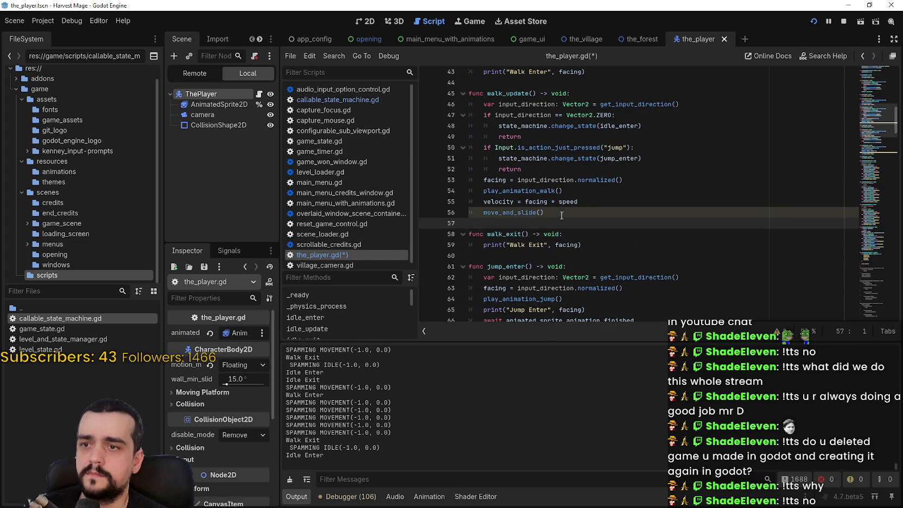
{"action": "left_click", "coordinate": [561, 216]}
{"action": "scroll", "coordinate": [560, 211], "scroll_direction": "down", "scroll_amount": 4}
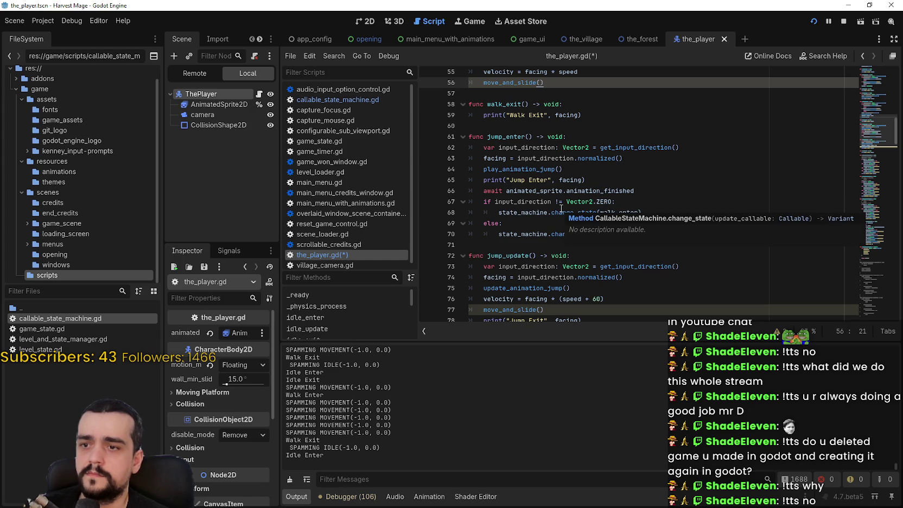
{"action": "scroll", "coordinate": [523, 131], "scroll_direction": "down", "scroll_amount": 3}
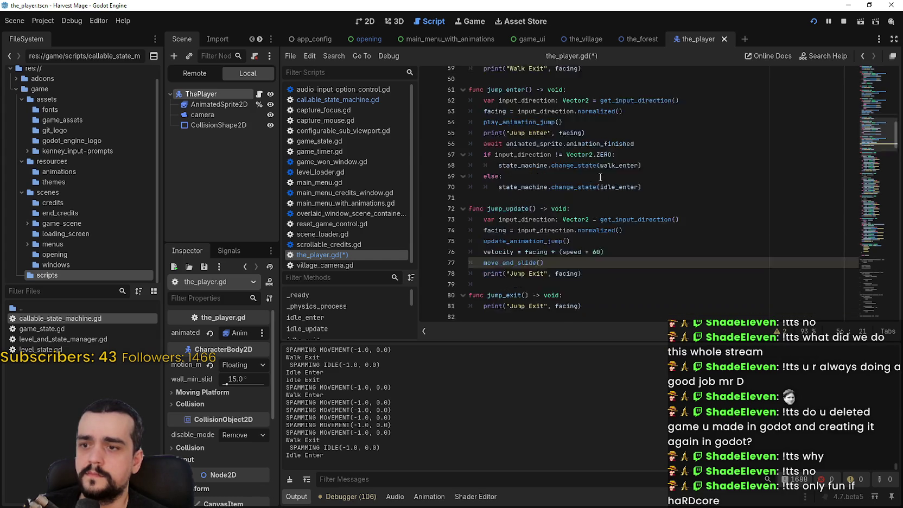
{"action": "left_click", "coordinate": [527, 224]}
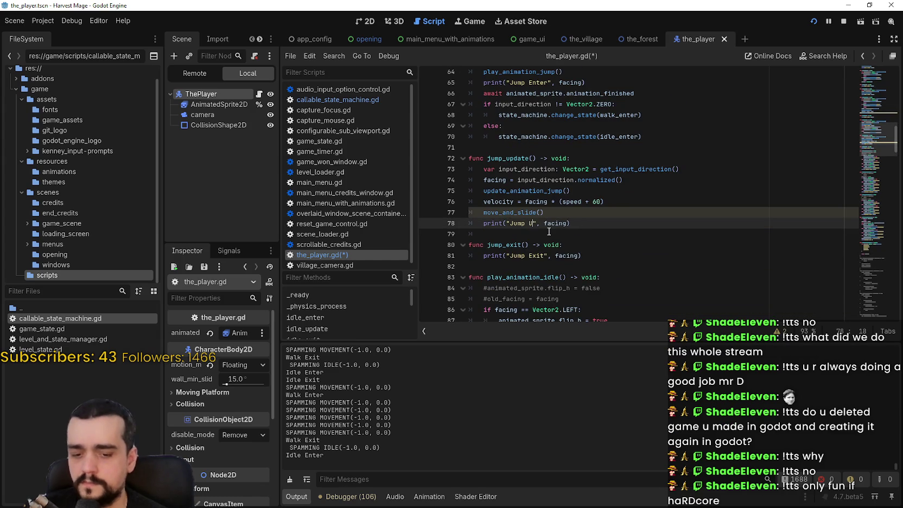
{"action": "scroll", "coordinate": [549, 231], "scroll_direction": "up", "scroll_amount": 5}
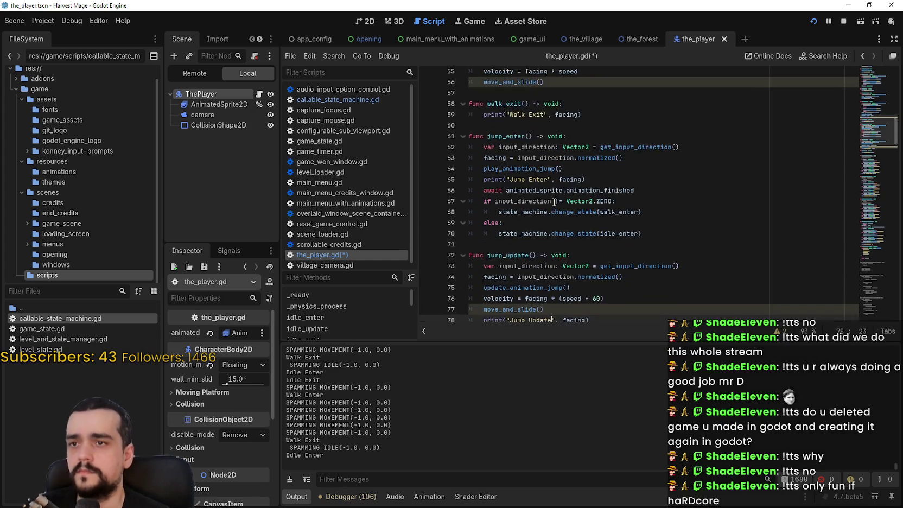
{"action": "left_click", "coordinate": [566, 144]}
{"action": "key", "text": "Return"}
{"action": "key", "text": "ctrl+v"}
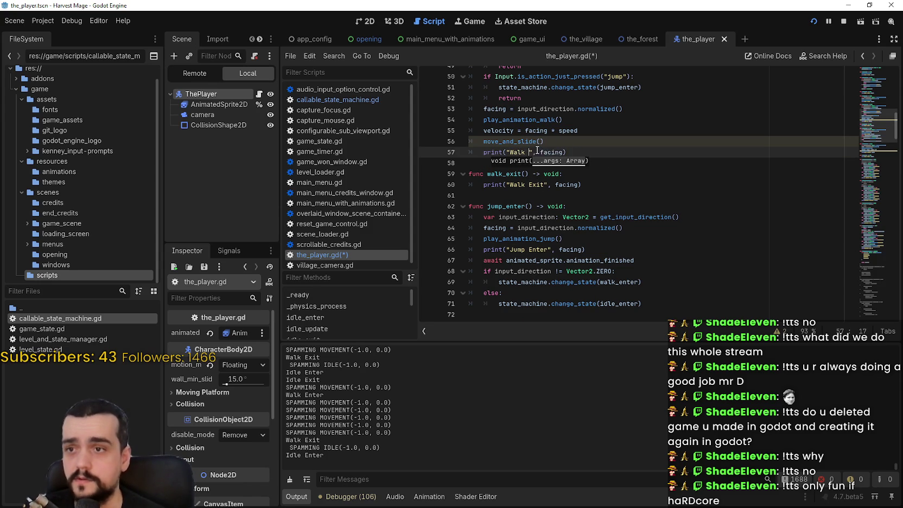
Save the_player.gd, review the Walk Update print, then stop and relaunch the game.
{"action": "key", "text": "ctrl+s"}
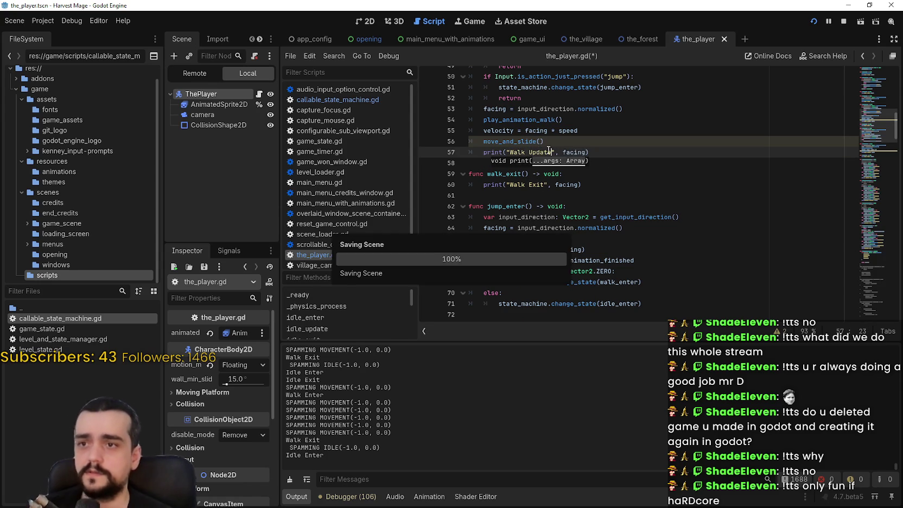
{"action": "scroll", "coordinate": [581, 201], "scroll_direction": "up", "scroll_amount": 5}
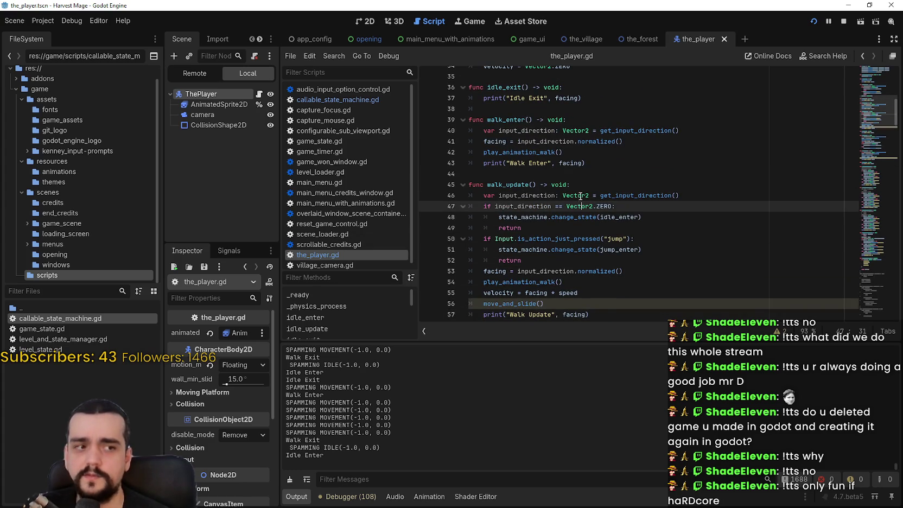
{"action": "scroll", "coordinate": [581, 202], "scroll_direction": "up", "scroll_amount": 1}
{"action": "left_click", "coordinate": [590, 205]}
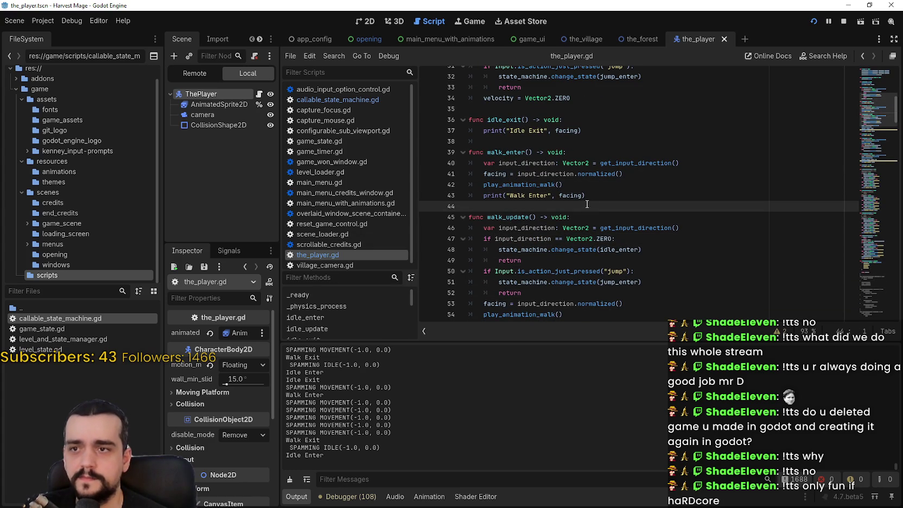
{"action": "scroll", "coordinate": [587, 205], "scroll_direction": "up", "scroll_amount": 3}
{"action": "left_click", "coordinate": [594, 184]}
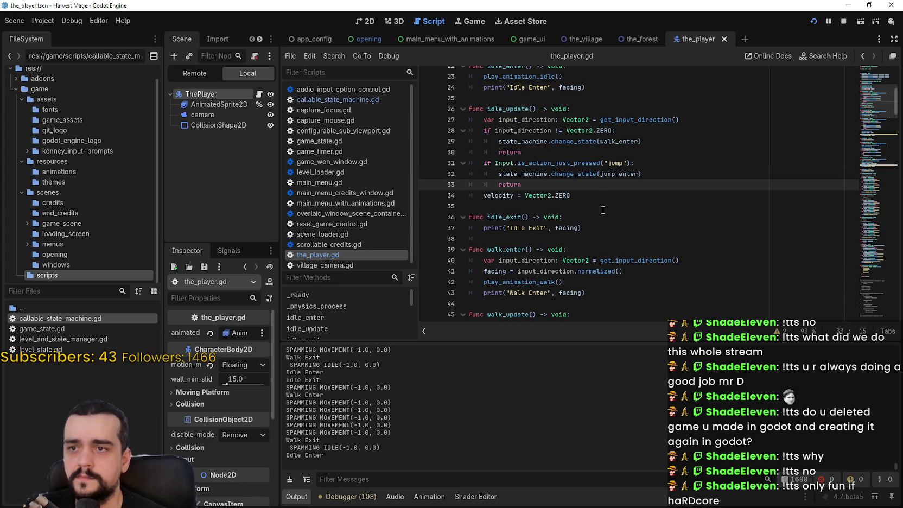
{"action": "left_click", "coordinate": [596, 194]}
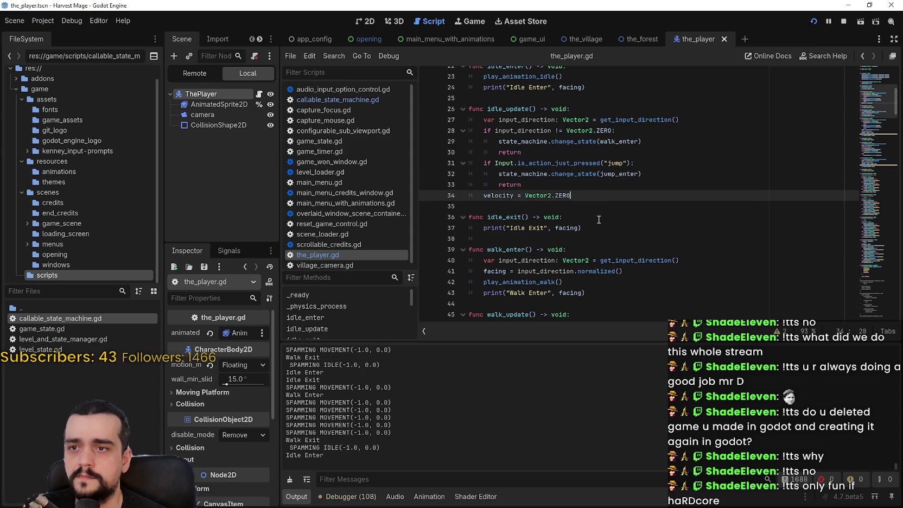
{"action": "scroll", "coordinate": [596, 211], "scroll_direction": "down", "scroll_amount": 9}
{"action": "left_click", "coordinate": [566, 163]}
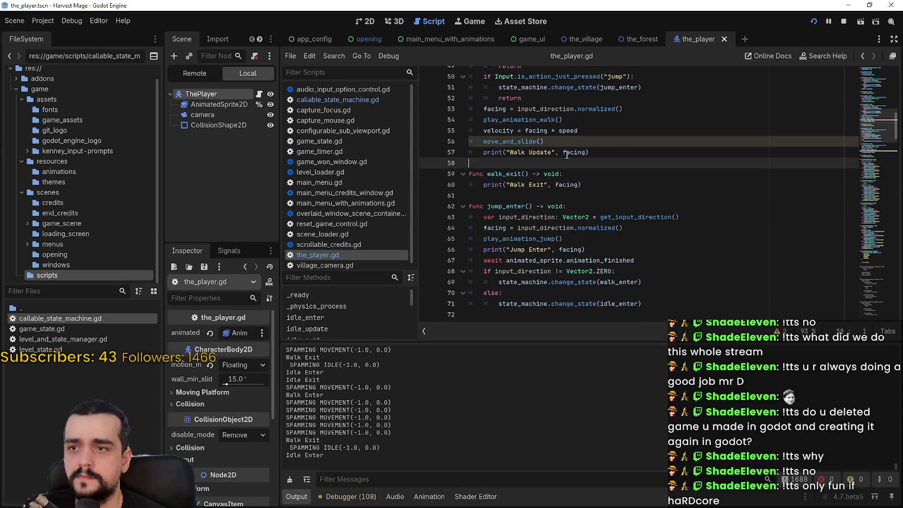
{"action": "left_click", "coordinate": [567, 155]}
{"action": "left_click", "coordinate": [829, 20]}
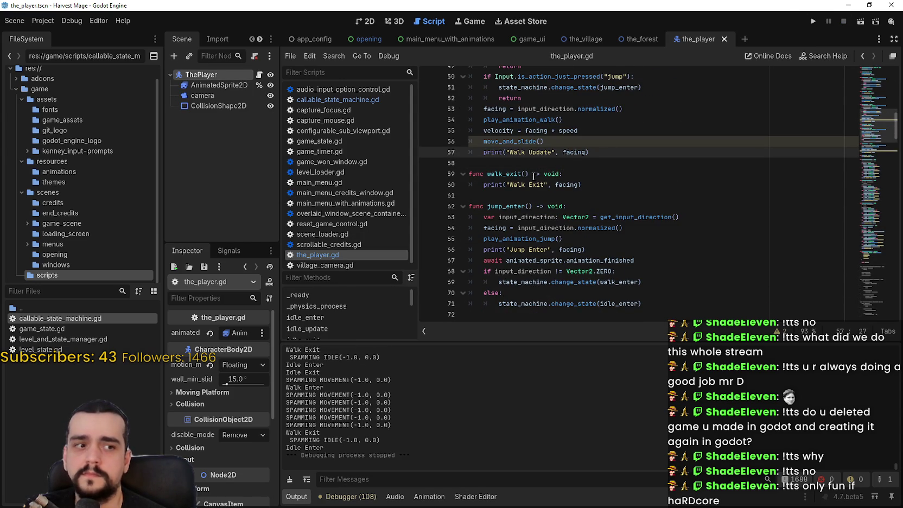
{"action": "left_click", "coordinate": [812, 21]}
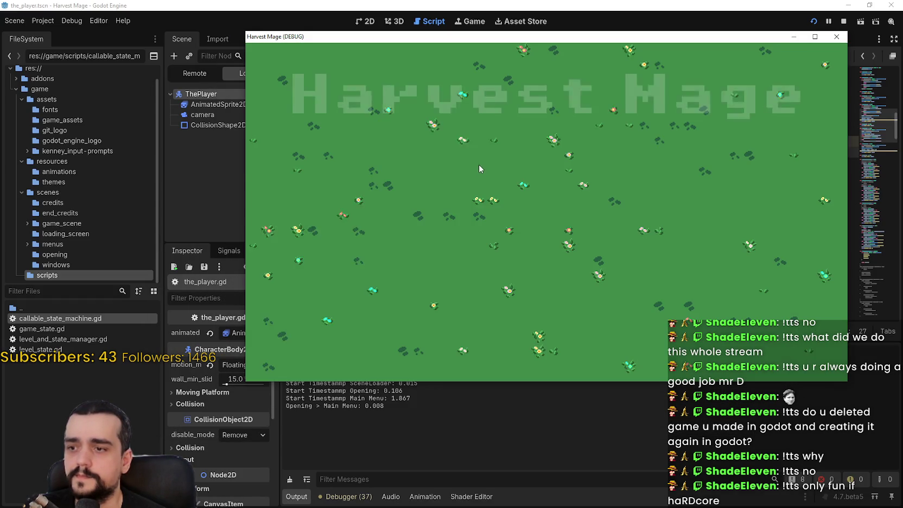
Start a new game and walk the player right, left, up and down, then jump.
{"action": "key", "text": "Return"}
{"action": "key", "text": "Return"}
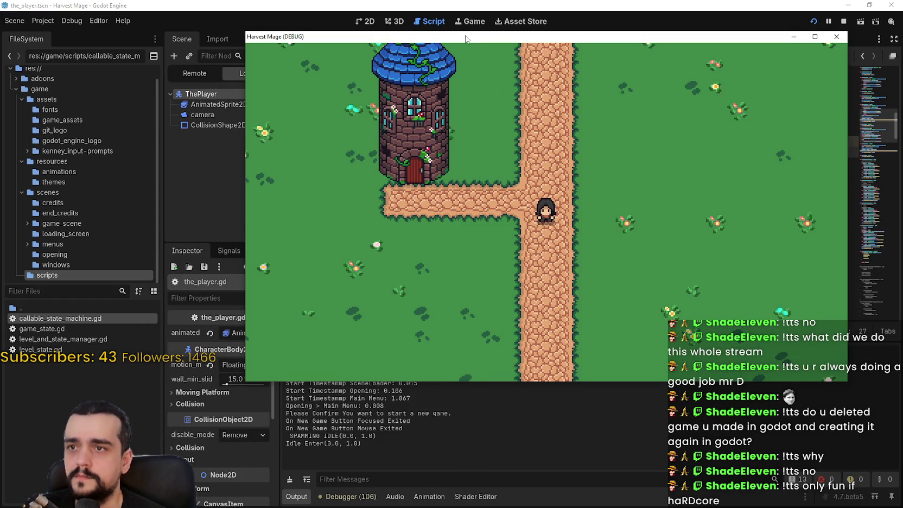
{"action": "left_click_drag", "start_coordinate": [467, 39], "coordinate": [466, 25]}
{"action": "key", "text": "Right"}
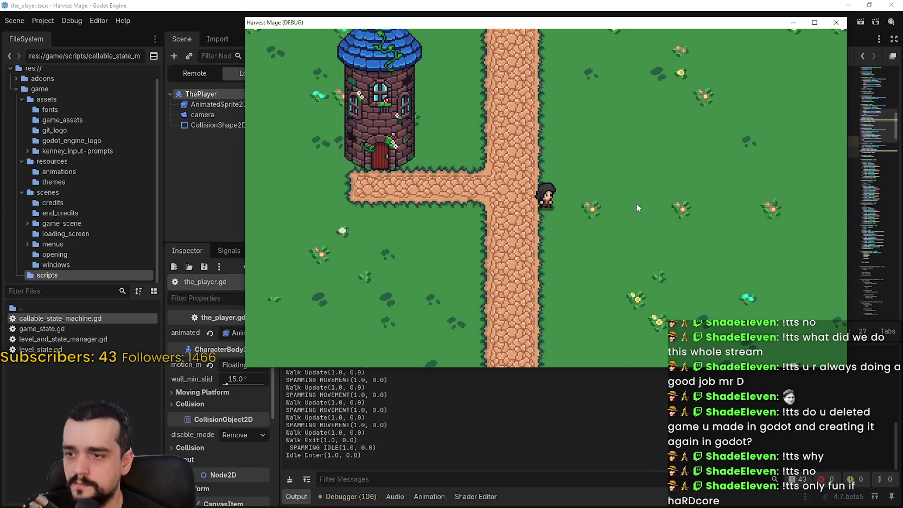
{"action": "key", "text": "Right"}
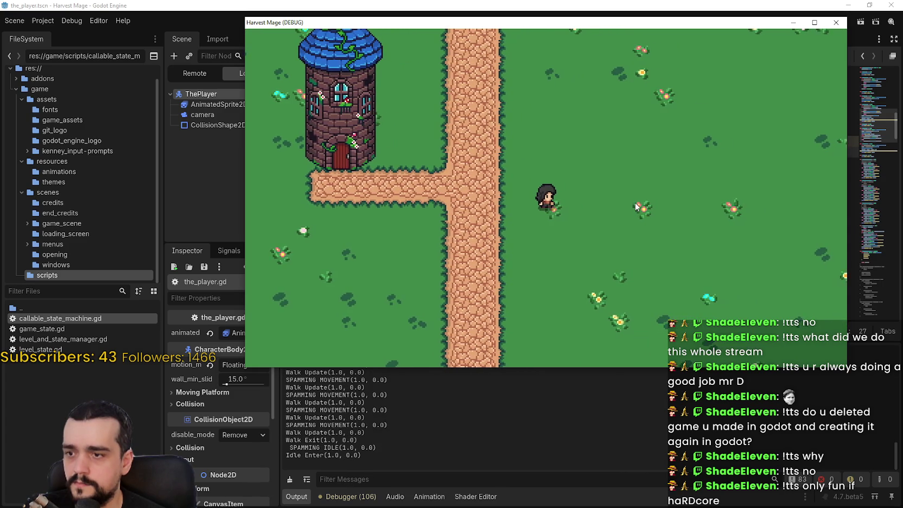
{"action": "key", "text": "Left"}
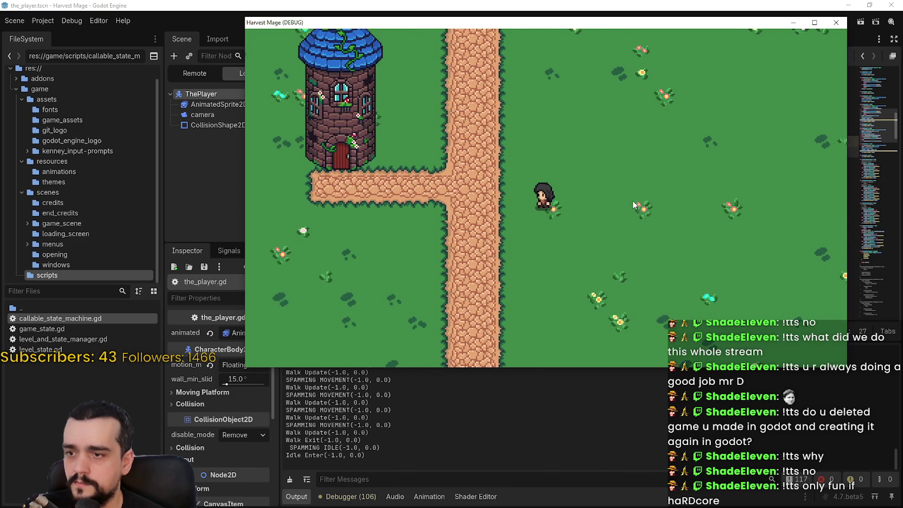
{"action": "key", "text": "Right"}
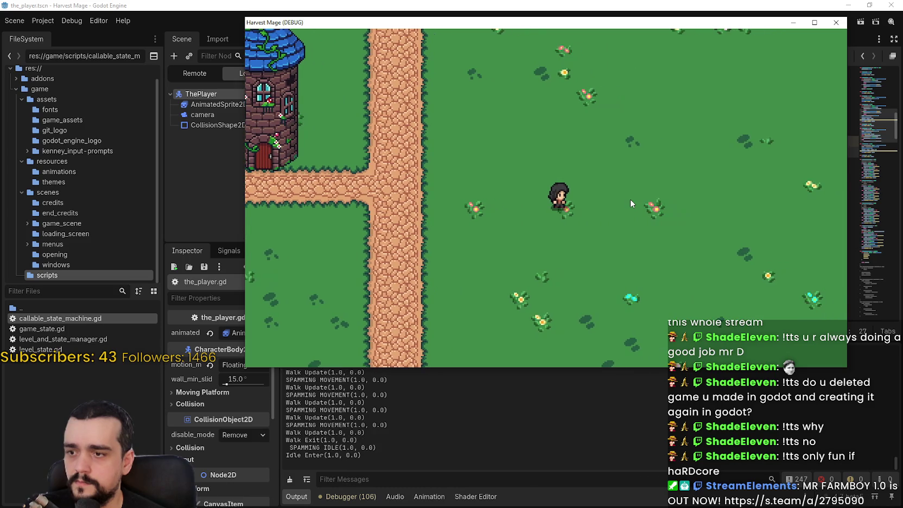
{"action": "key", "text": "Right"}
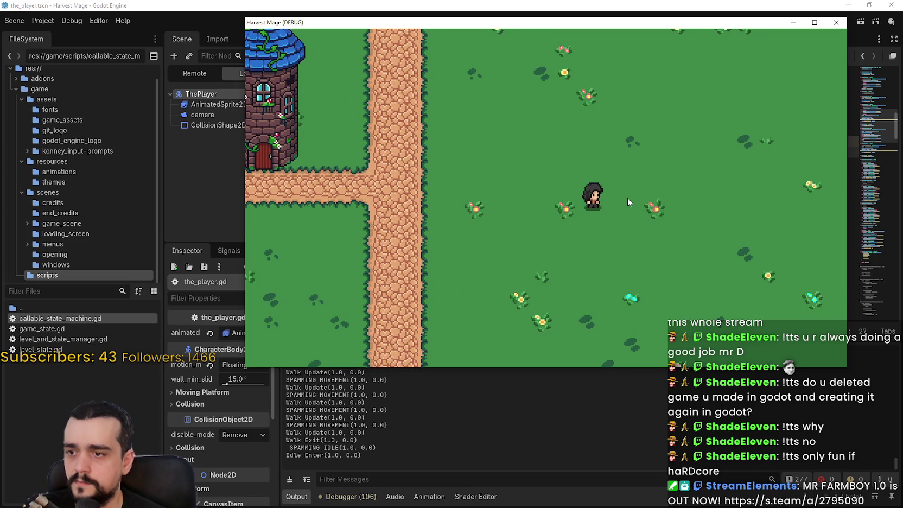
{"action": "key", "text": "Up"}
{"action": "key", "text": "Down"}
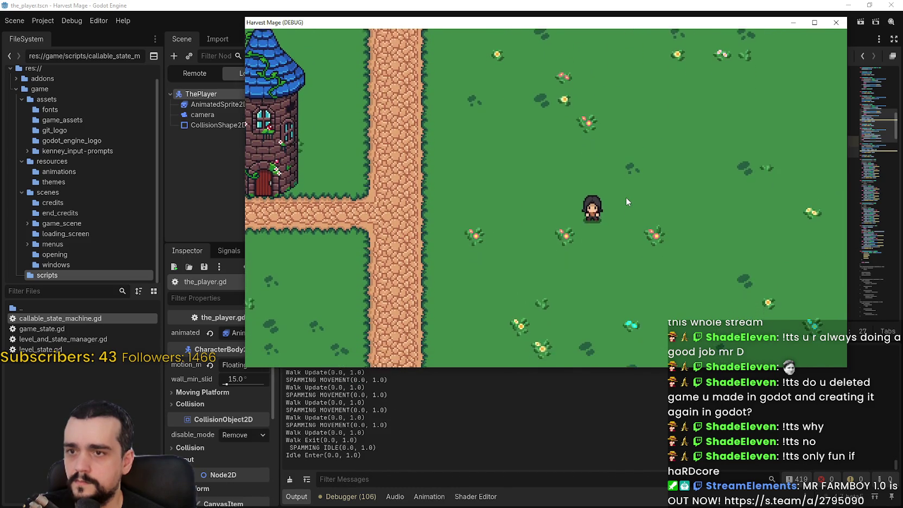
{"action": "key", "text": "Left"}
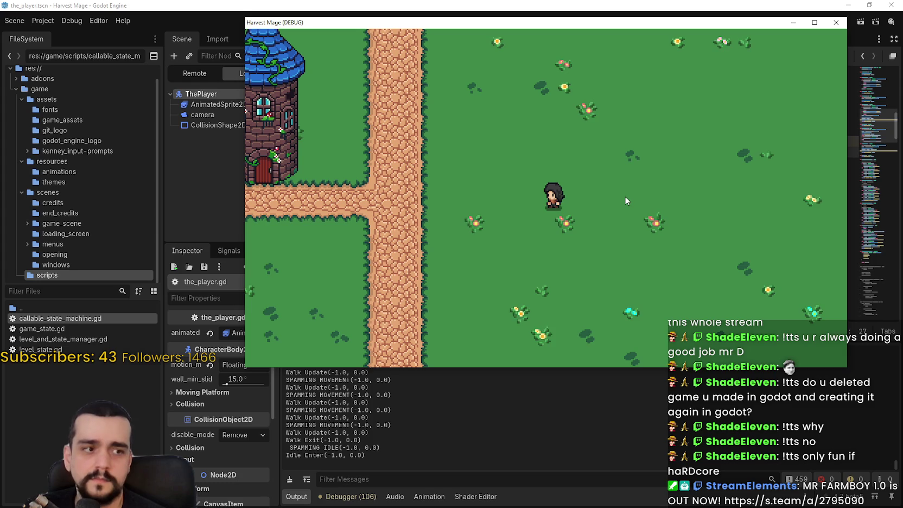
{"action": "key", "text": "Right"}
{"action": "key", "text": "space"}
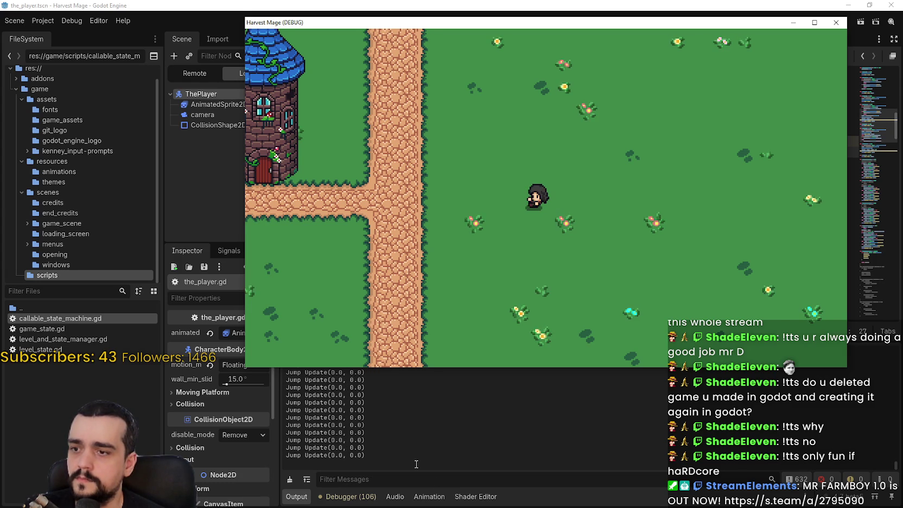
Walk left, right and down again, jump in place, then stop the game with F8.
{"action": "key", "text": "Left"}
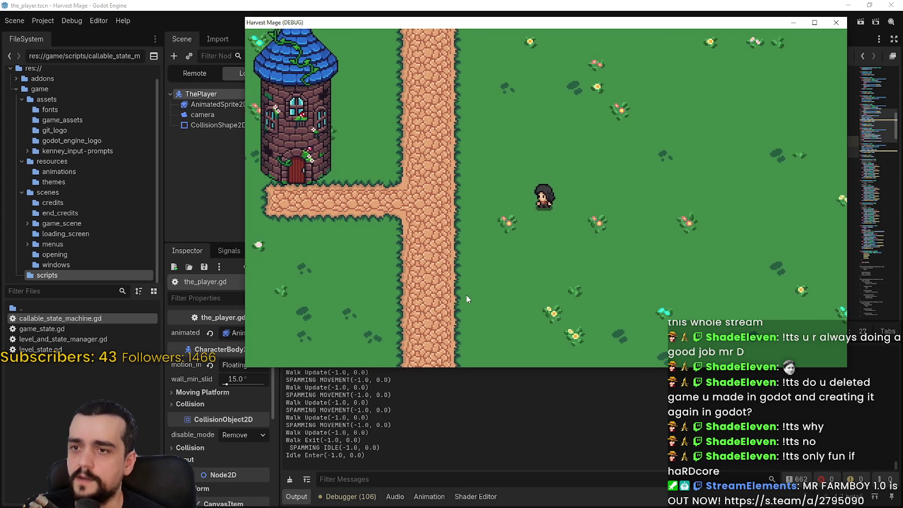
{"action": "key", "text": "Left"}
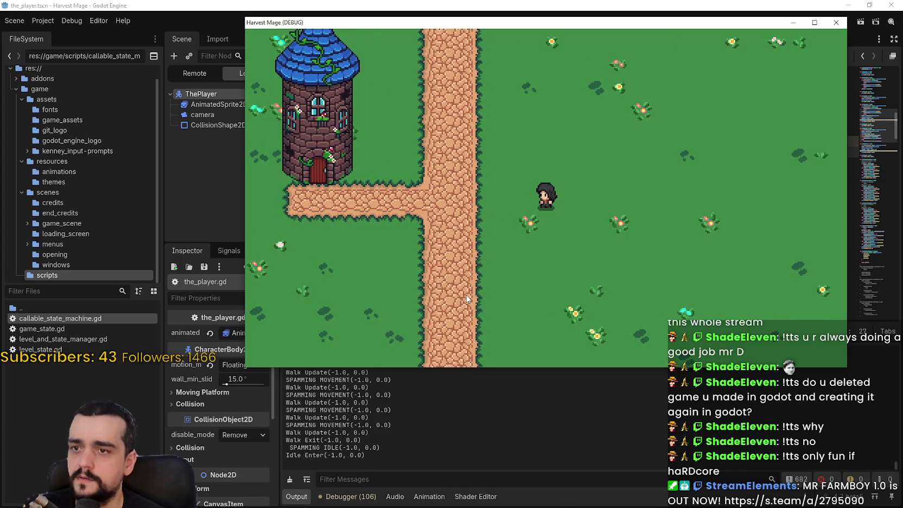
{"action": "key", "text": "Left"}
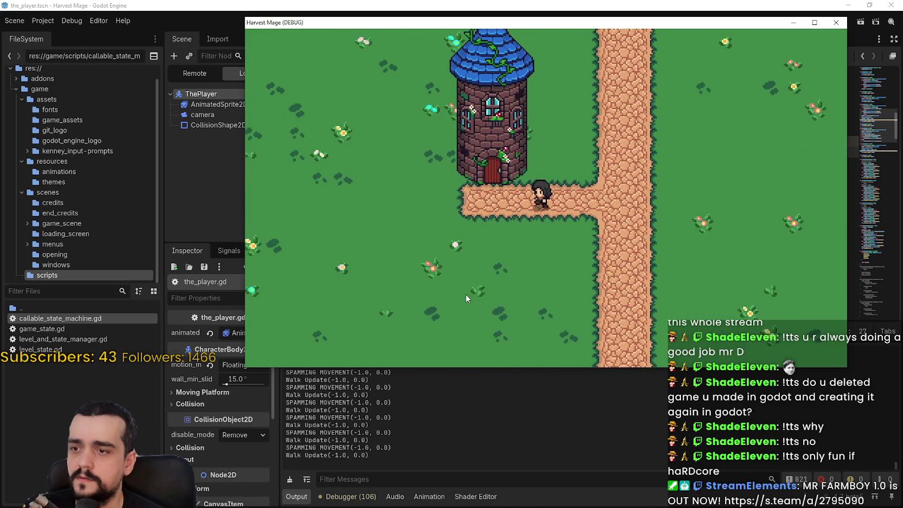
{"action": "key", "text": "Right"}
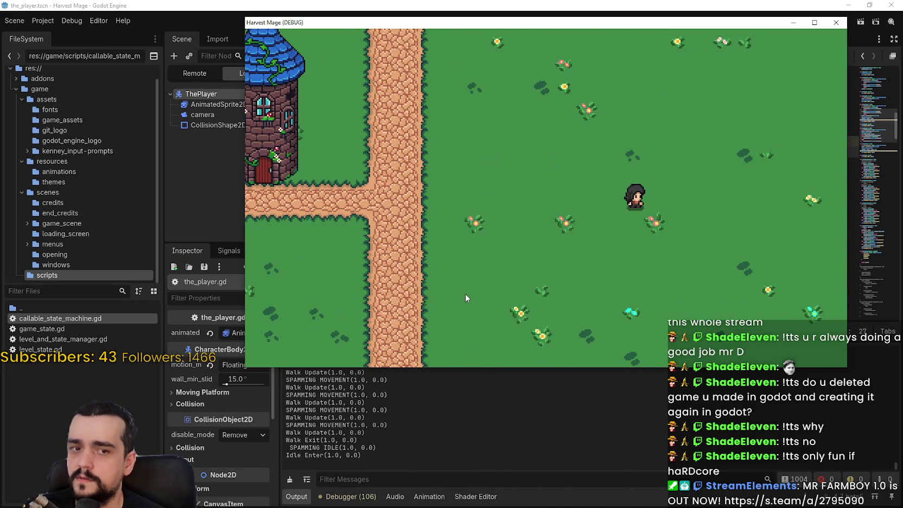
{"action": "key", "text": "Left"}
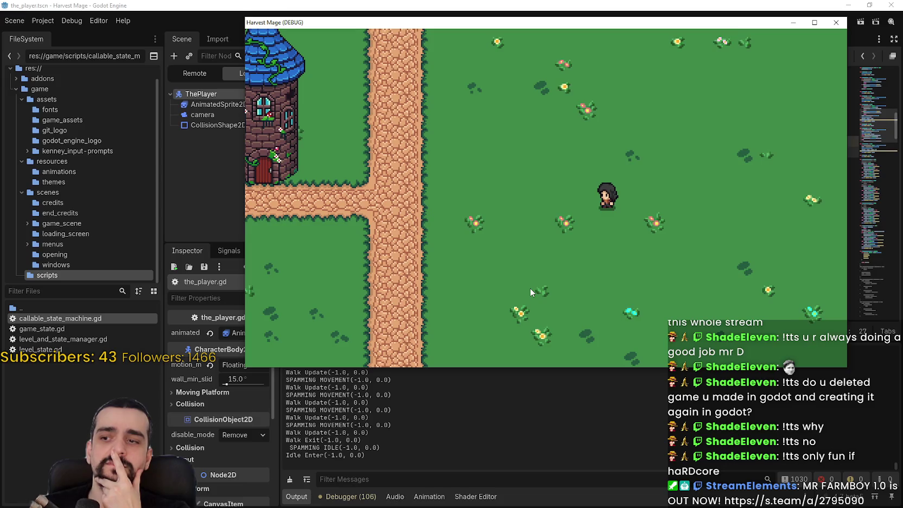
{"action": "key", "text": "Right"}
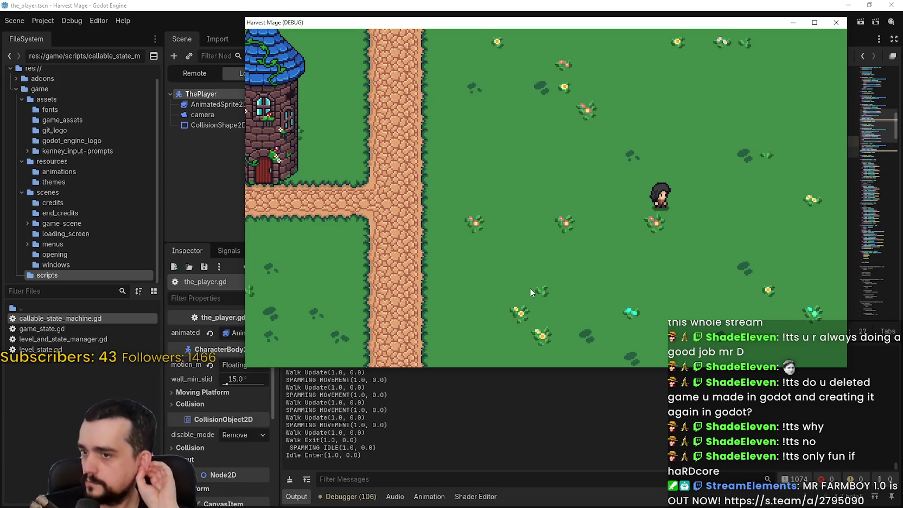
{"action": "key", "text": "Left"}
{"action": "key", "text": "Down"}
{"action": "key", "text": "Left"}
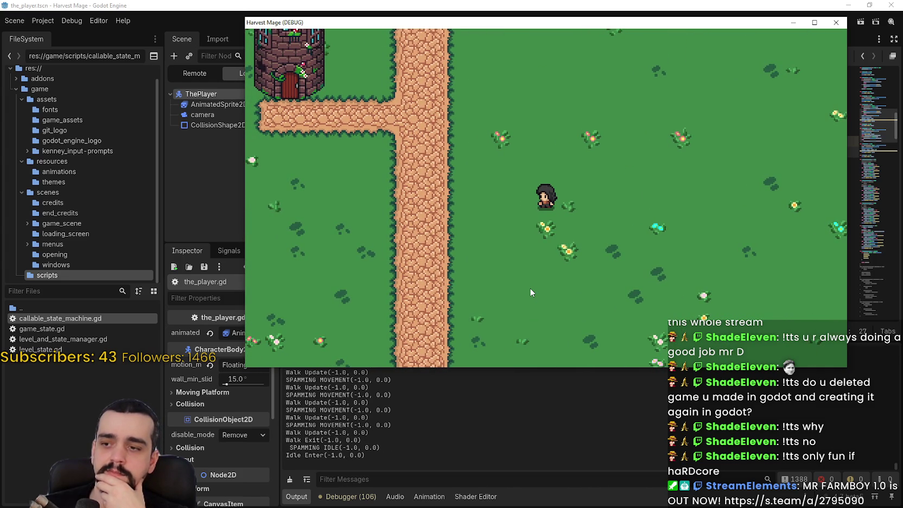
{"action": "key", "text": "space"}
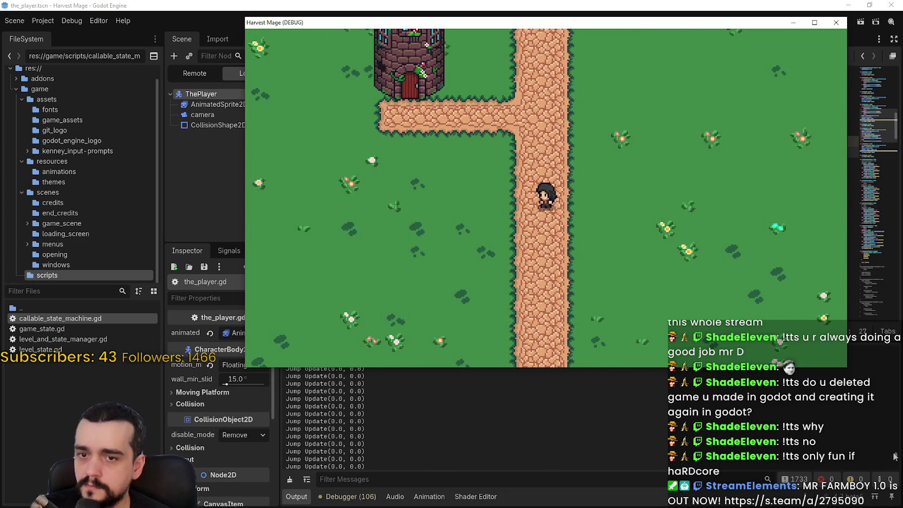
{"action": "key", "text": "F8"}
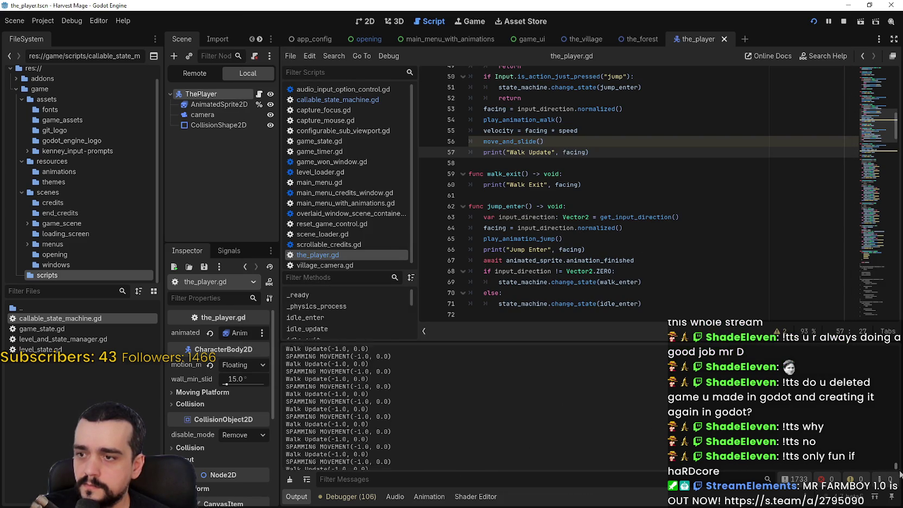
{"action": "left_click_drag", "start_coordinate": [897, 472], "coordinate": [896, 449]}
{"action": "scroll", "coordinate": [390, 409], "scroll_direction": "up", "scroll_amount": 2}
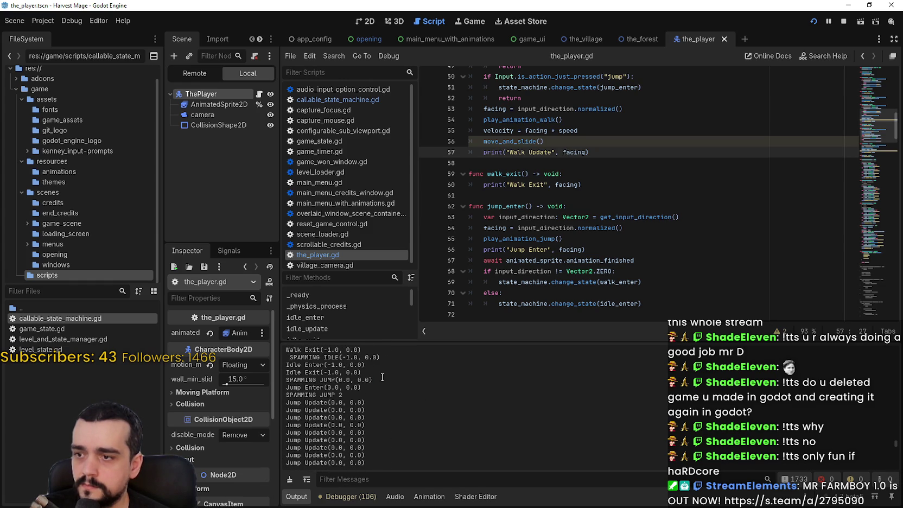
{"action": "left_click_drag", "start_coordinate": [387, 379], "coordinate": [266, 380]}
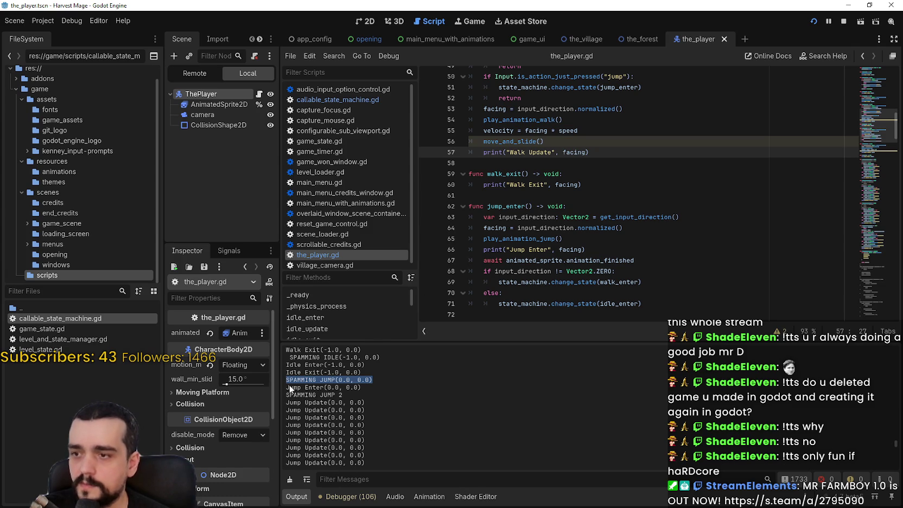
{"action": "left_click_drag", "start_coordinate": [374, 372], "coordinate": [279, 373]}
{"action": "left_click_drag", "start_coordinate": [374, 379], "coordinate": [286, 372]}
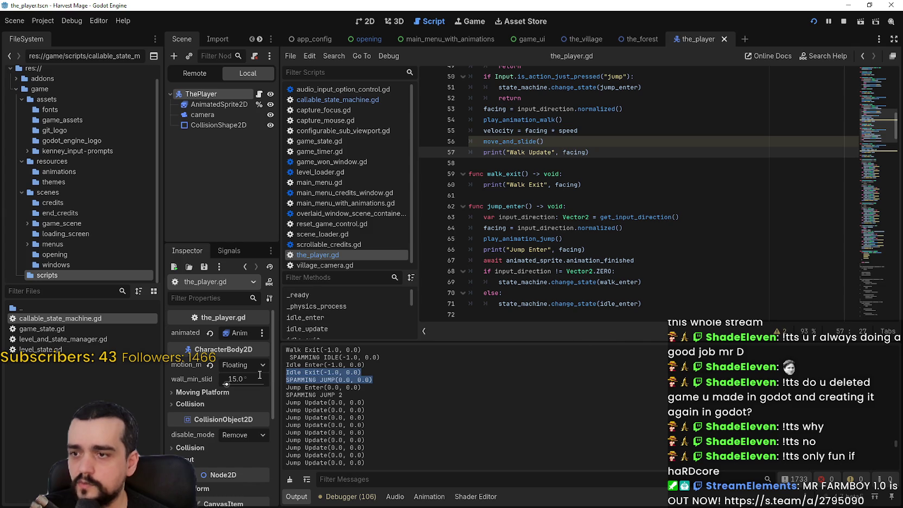
{"action": "left_click", "coordinate": [542, 159]}
{"action": "scroll", "coordinate": [542, 159], "scroll_direction": "down", "scroll_amount": 3}
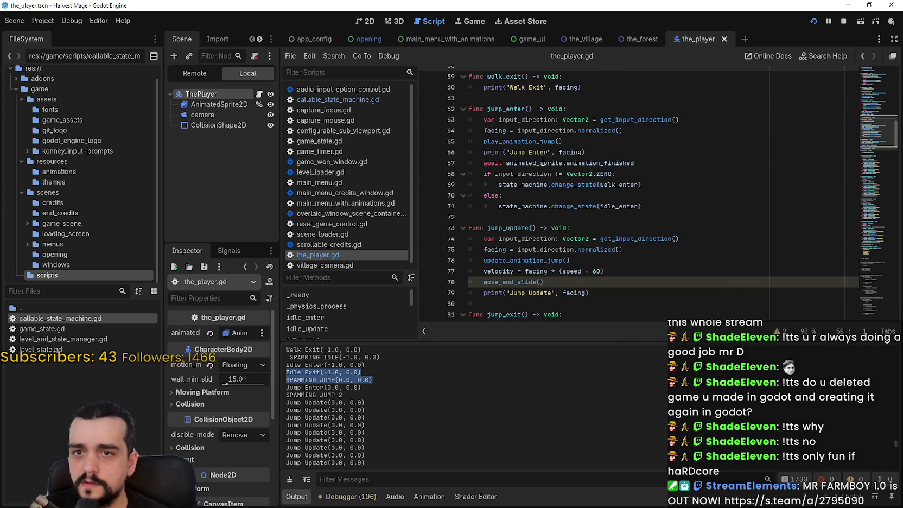
{"action": "scroll", "coordinate": [869, 138], "scroll_direction": "down", "scroll_amount": 4}
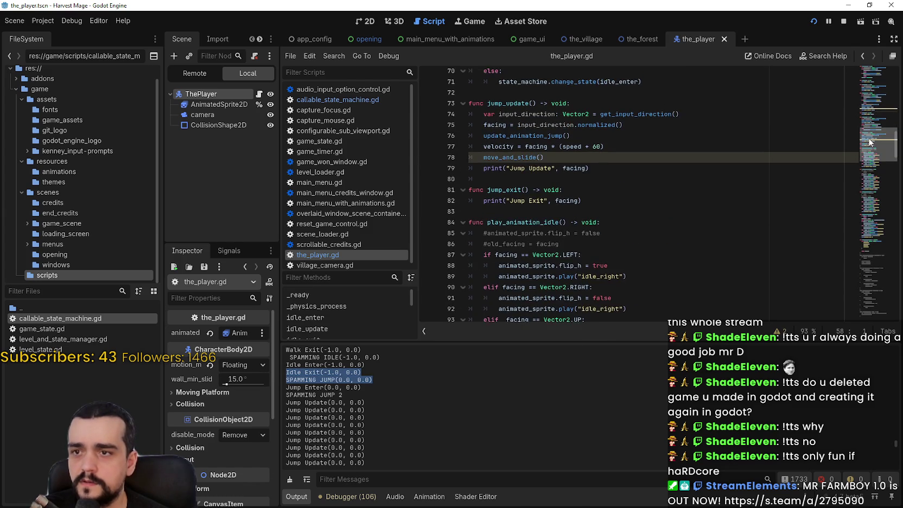
{"action": "scroll", "coordinate": [869, 142], "scroll_direction": "up", "scroll_amount": 8}
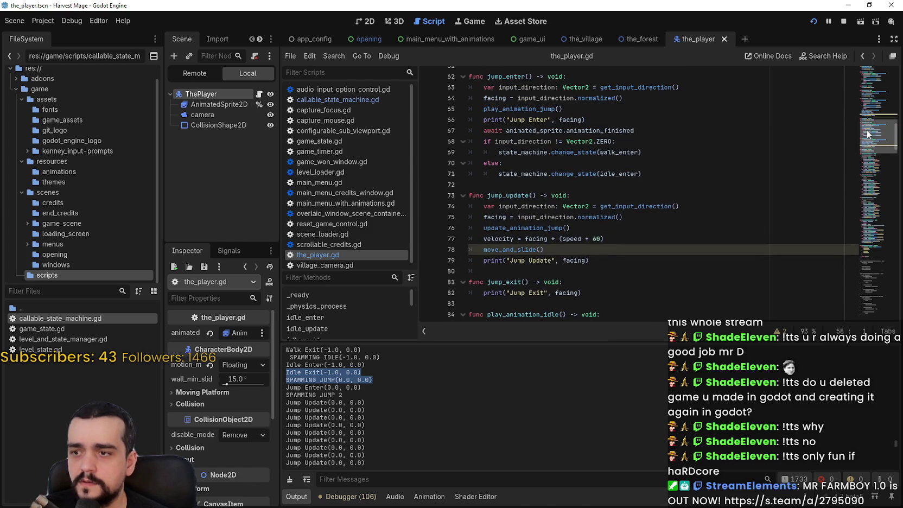
{"action": "mouse_move", "coordinate": [867, 117]}
{"action": "left_mouse_down"}
{"action": "mouse_move", "coordinate": [867, 78]}
{"action": "mouse_move", "coordinate": [867, 110]}
{"action": "left_mouse_up"}
Search the script for 'Spamming Jump' and inspect its print in play_animation_jump.
{"action": "left_click", "coordinate": [700, 174]}
{"action": "key", "text": "ctrl+f"}
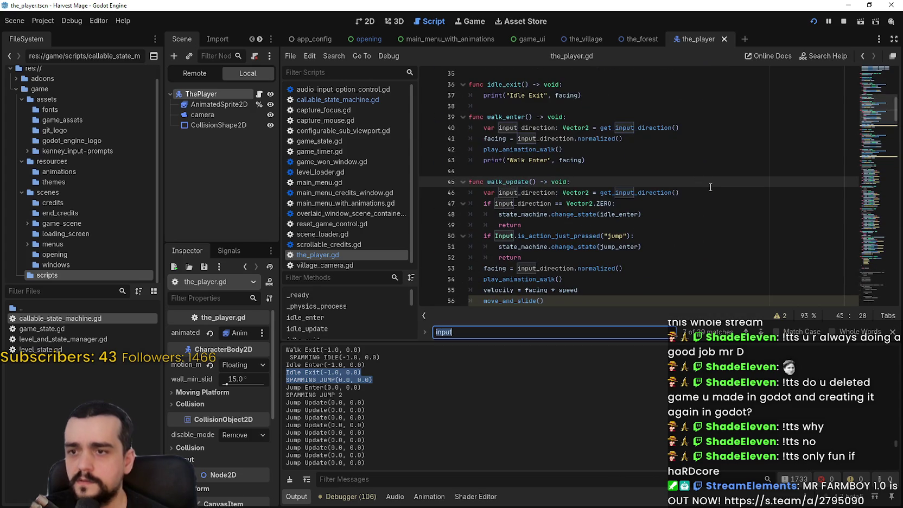
{"action": "type", "text": "Spamming Jump"}
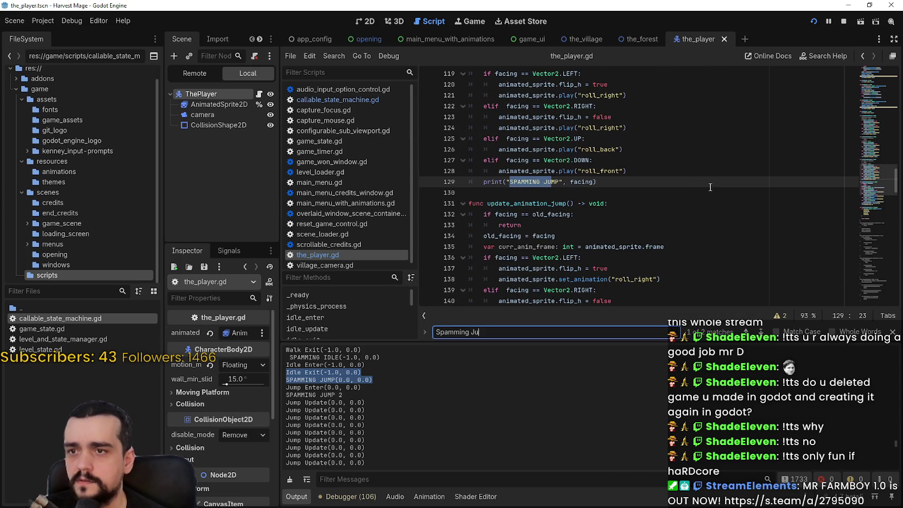
{"action": "scroll", "coordinate": [695, 188], "scroll_direction": "up", "scroll_amount": 3}
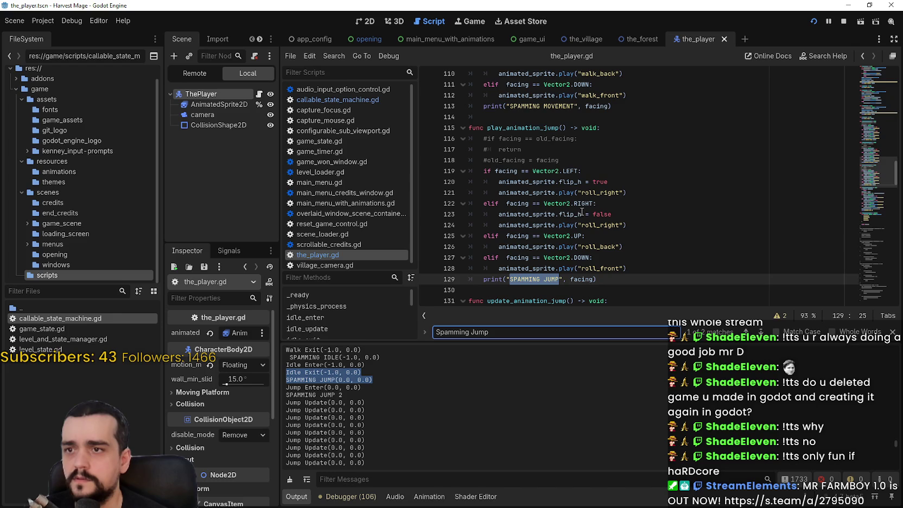
{"action": "left_click_drag", "start_coordinate": [487, 127], "coordinate": [568, 127]}
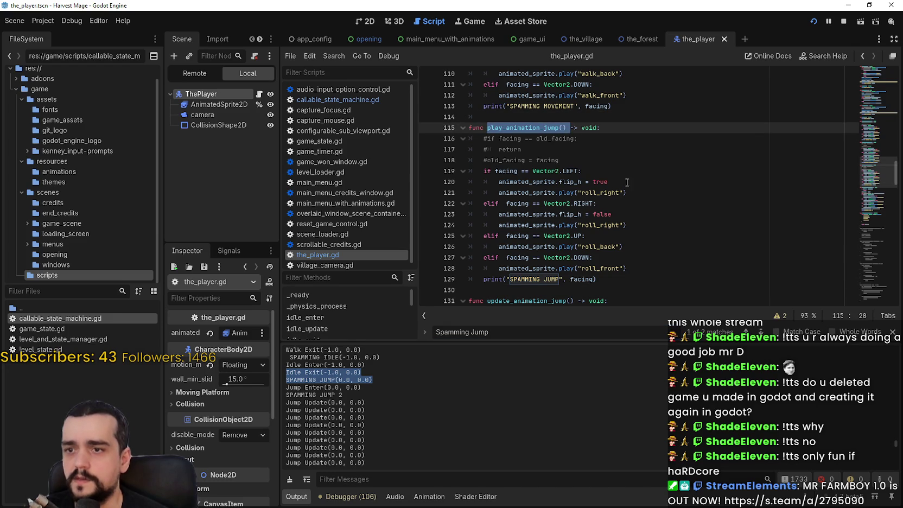
{"action": "double_click", "coordinate": [582, 279]}
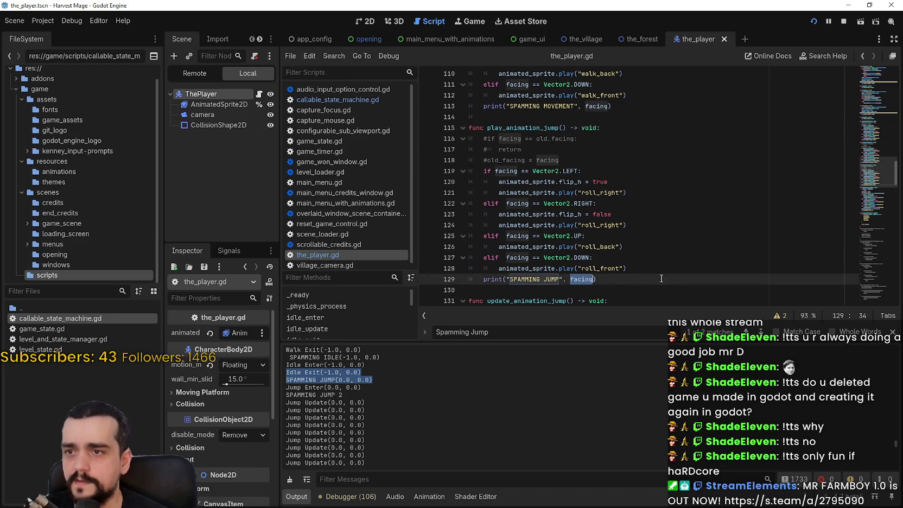
{"action": "mouse_move", "coordinate": [375, 375]}
{"action": "left_mouse_down"}
{"action": "mouse_move", "coordinate": [326, 363]}
{"action": "mouse_move", "coordinate": [275, 378]}
{"action": "left_mouse_up"}
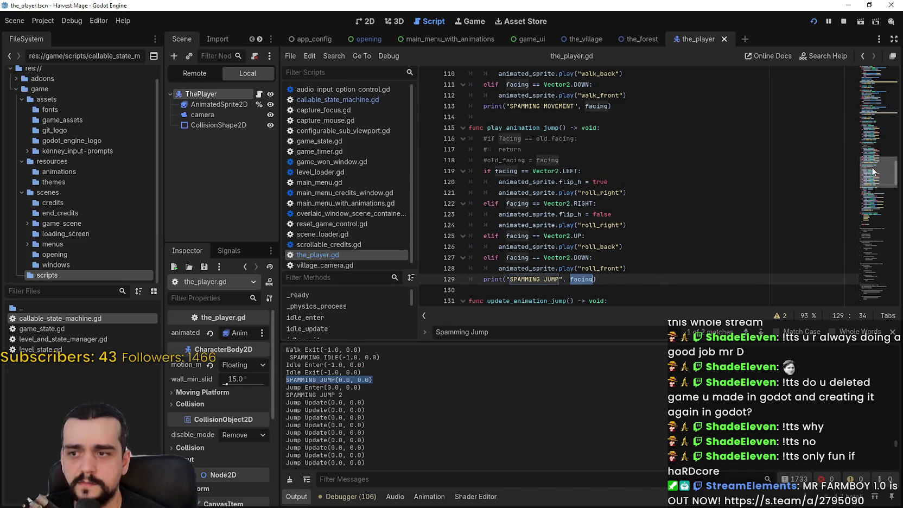
Scroll back up and select the input direction and facing lines in jump_enter.
{"action": "scroll", "coordinate": [872, 171], "scroll_direction": "up", "scroll_amount": 1}
{"action": "left_click_drag", "start_coordinate": [872, 171], "coordinate": [878, 126]}
{"action": "mouse_move", "coordinate": [624, 137]}
{"action": "left_mouse_down"}
{"action": "mouse_move", "coordinate": [431, 129]}
{"action": "mouse_move", "coordinate": [411, 138]}
{"action": "left_mouse_up"}
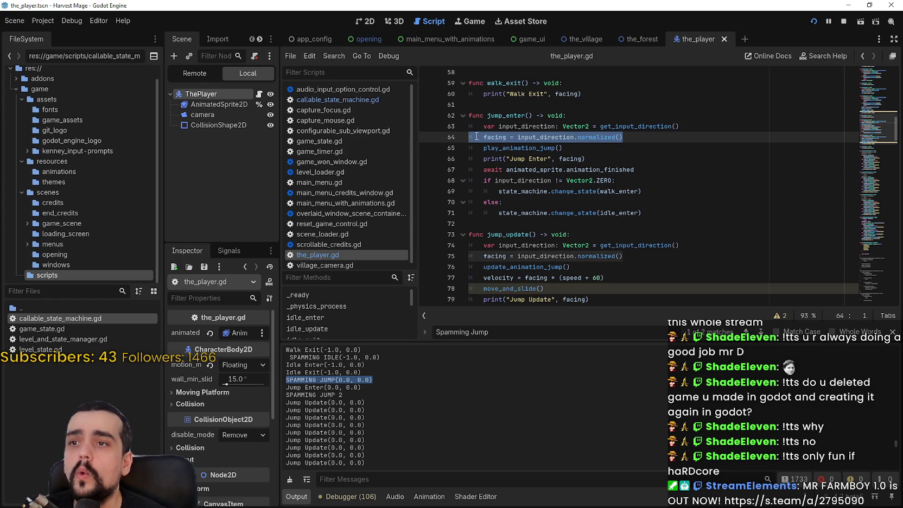
Comment out the facing = input_direction.normalized() line in jump_enter.
{"action": "left_click_drag", "start_coordinate": [597, 158], "coordinate": [447, 140]}
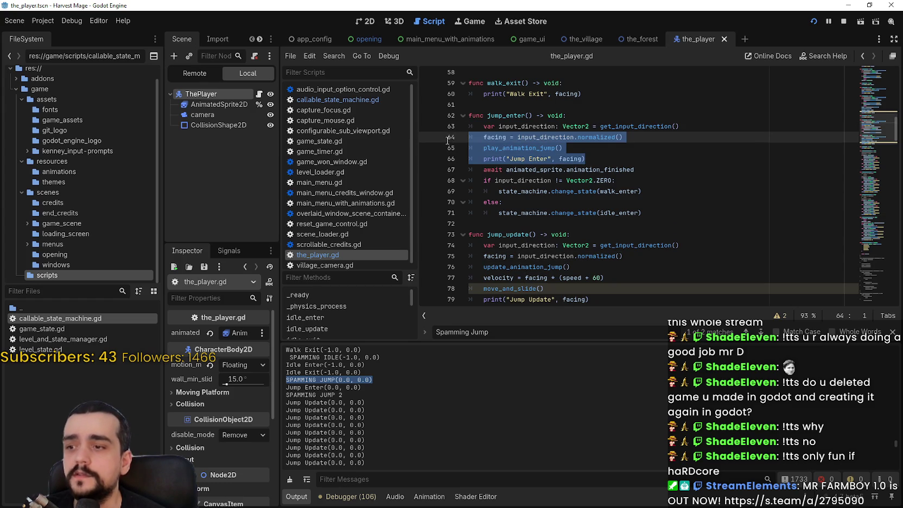
{"action": "left_click", "coordinate": [484, 138]}
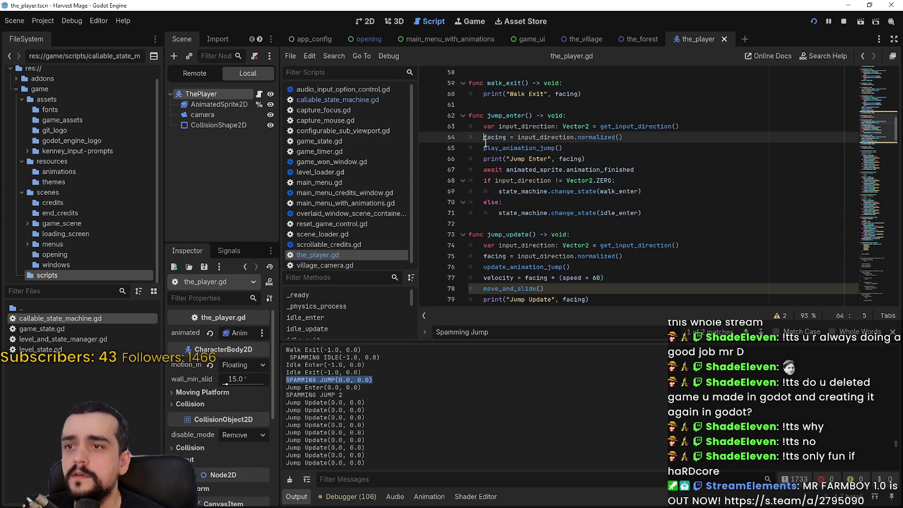
{"action": "mouse_move", "coordinate": [480, 137]}
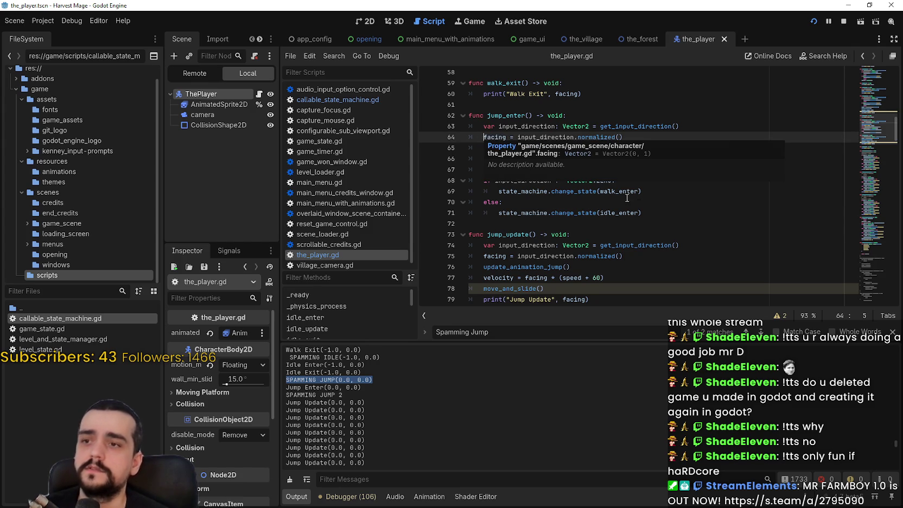
{"action": "type", "text": "#"}
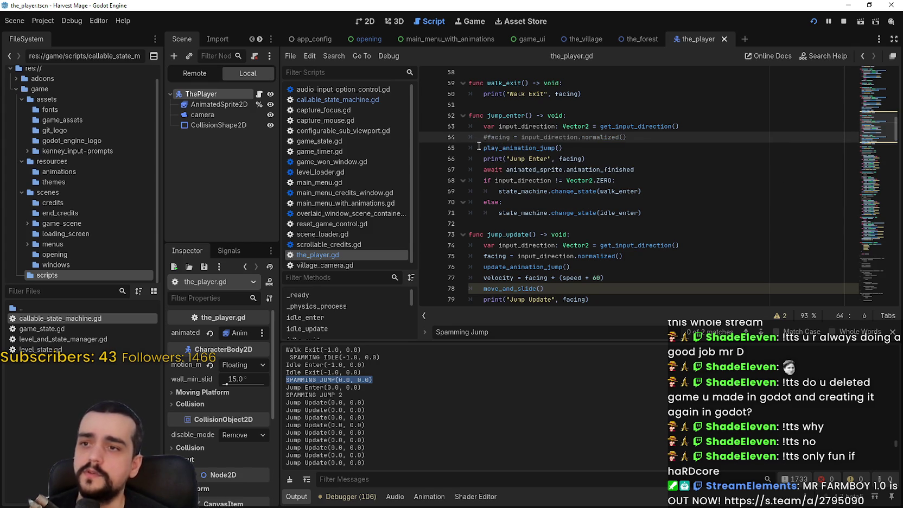
{"action": "left_click", "coordinate": [485, 147]}
{"action": "left_click", "coordinate": [627, 159]}
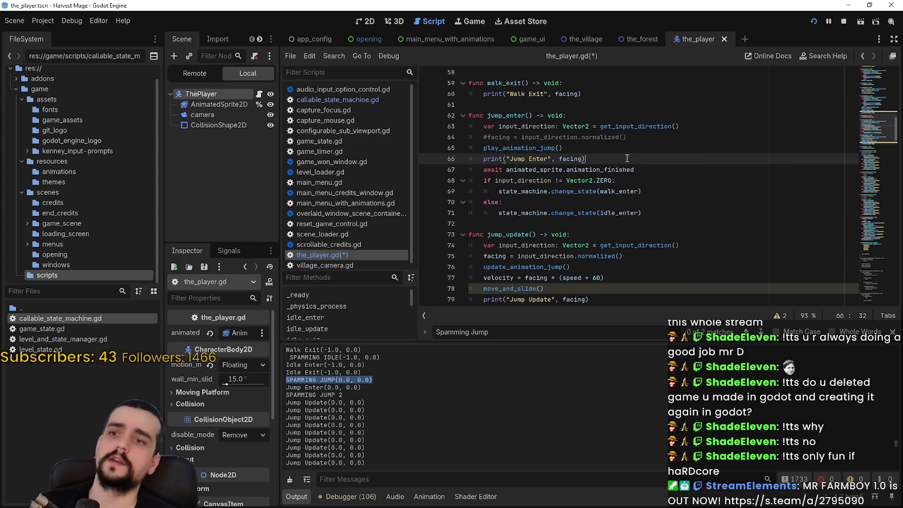
{"action": "mouse_move", "coordinate": [473, 163]}
{"action": "left_mouse_down"}
{"action": "mouse_move", "coordinate": [564, 159]}
{"action": "mouse_move", "coordinate": [483, 147]}
{"action": "left_mouse_up"}
{"action": "double_click", "coordinate": [522, 126]}
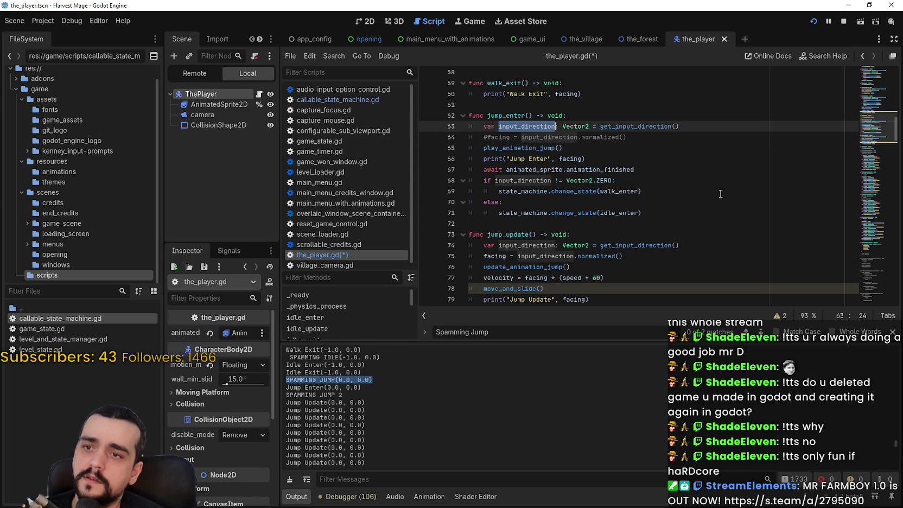
Save the_player.gd, then switch to the running game and try a jump.
{"action": "key", "text": "ctrl+s"}
{"action": "left_click", "coordinate": [700, 169]}
{"action": "left_click", "coordinate": [650, 158]}
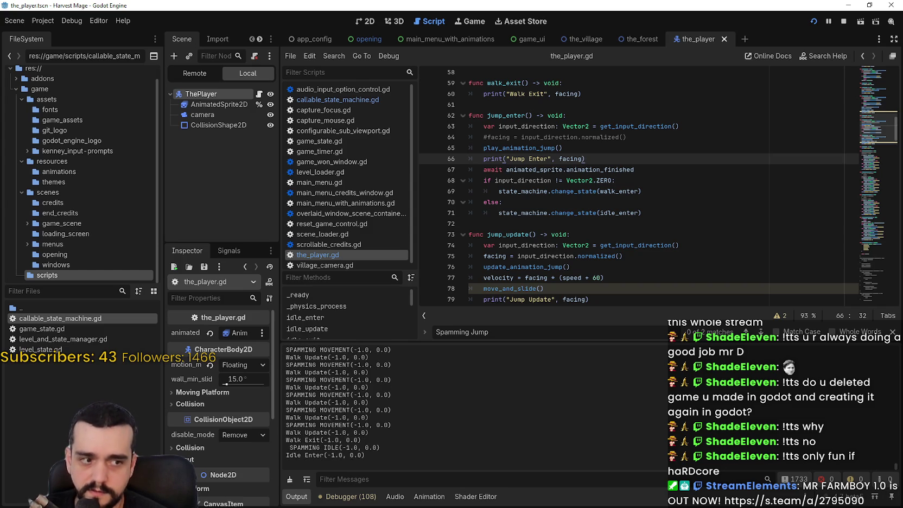
{"action": "key", "text": "alt+Tab"}
{"action": "key", "text": "space"}
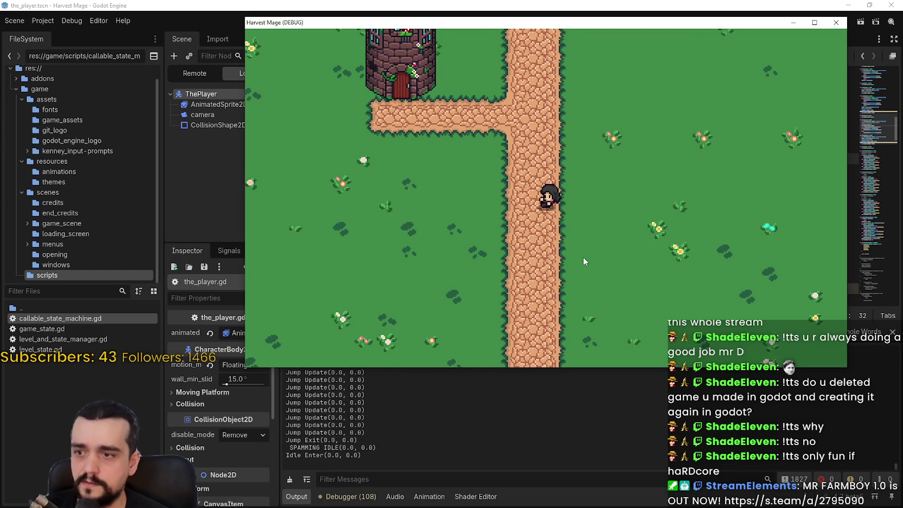
Return to the script editor to read the Jump Enter(-1.0, 0.0) and Jump Update(0.0, 0.0) log lines.
{"action": "left_click", "coordinate": [721, 480]}
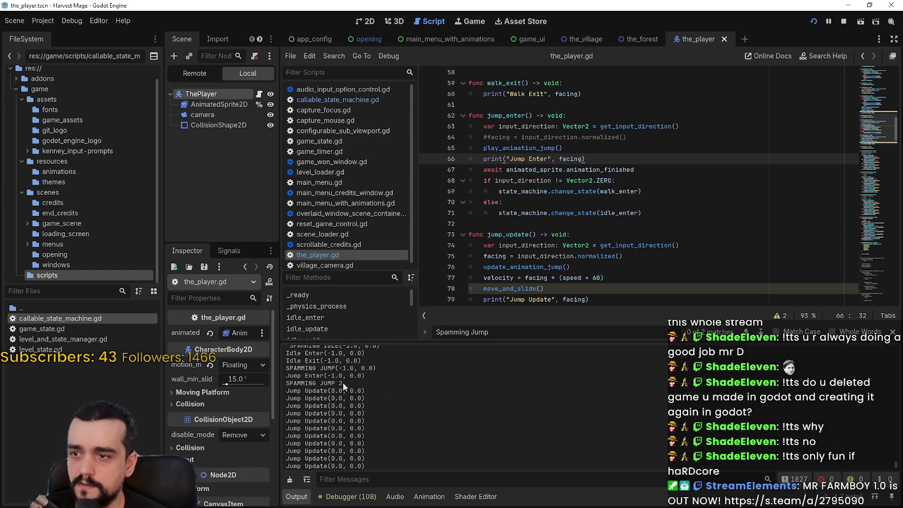
Append ', facing' to the SPAMMING JUMP 2 print in update_animation_jump and save.
{"action": "left_click_drag", "start_coordinate": [342, 383], "coordinate": [286, 382]}
{"action": "scroll", "coordinate": [585, 283], "scroll_direction": "down", "scroll_amount": 3}
{"action": "scroll", "coordinate": [586, 283], "scroll_direction": "down", "scroll_amount": 8}
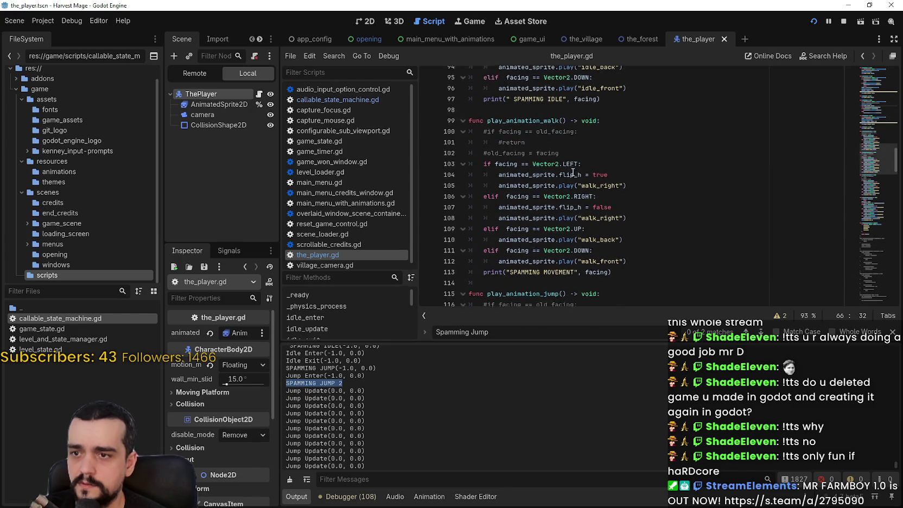
{"action": "scroll", "coordinate": [572, 171], "scroll_direction": "down", "scroll_amount": 12}
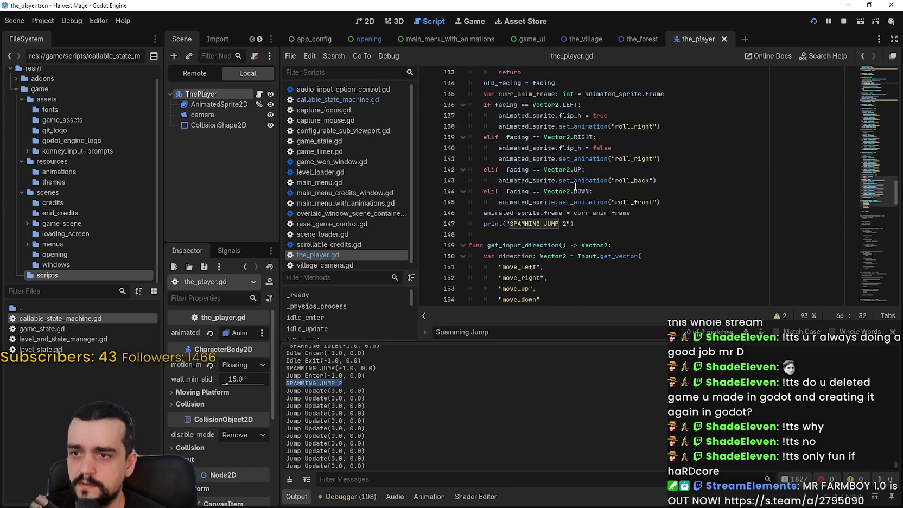
{"action": "left_click", "coordinate": [566, 226]}
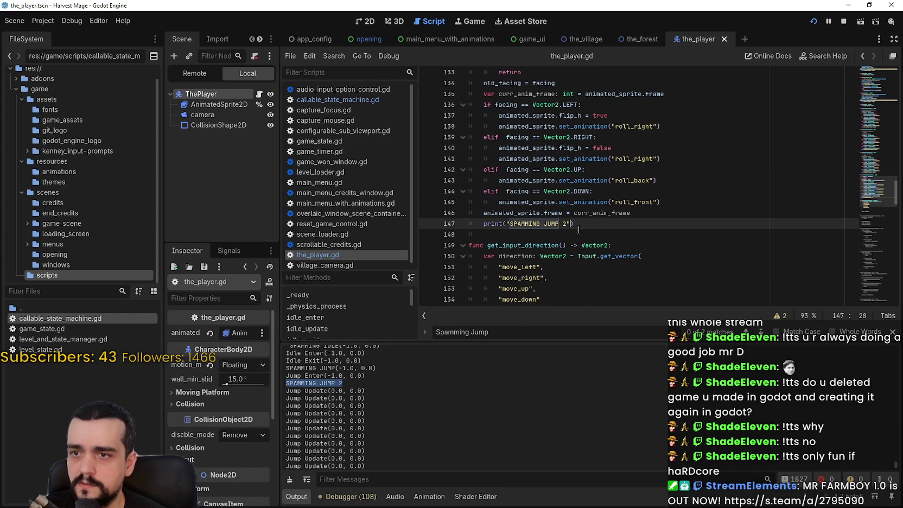
{"action": "type", "text": ", face"}
{"action": "key", "text": "BackSpace"}
{"action": "type", "text": "ing"}
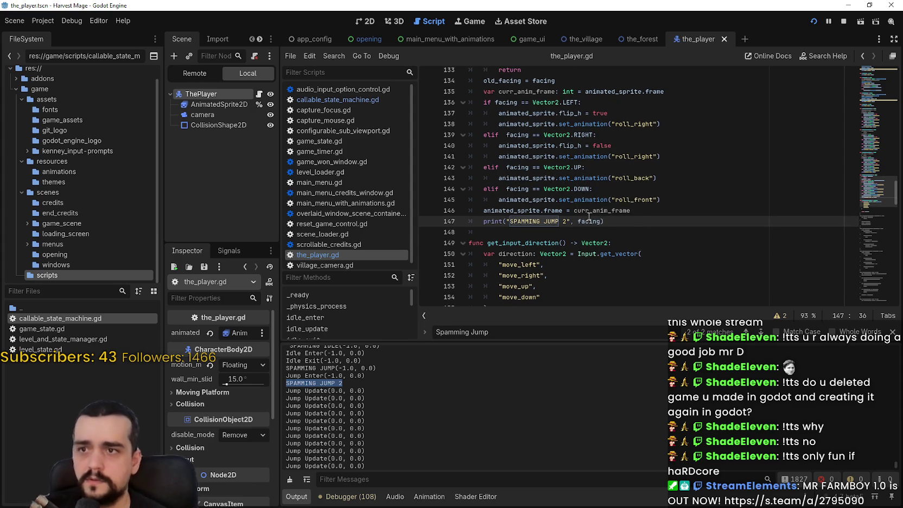
{"action": "scroll", "coordinate": [565, 183], "scroll_direction": "up", "scroll_amount": 2}
{"action": "left_click", "coordinate": [555, 147]}
{"action": "key", "text": "ctrl+s"}
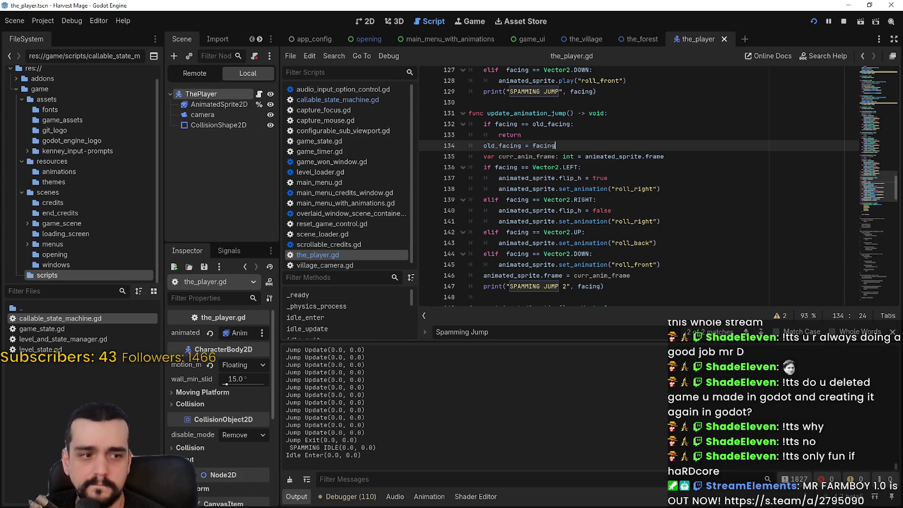
Run the game, walk left and jump, then pick out the Jump Enter(-1.0, 0.0) log line.
{"action": "key", "text": "alt+Tab"}
{"action": "key", "text": "Left"}
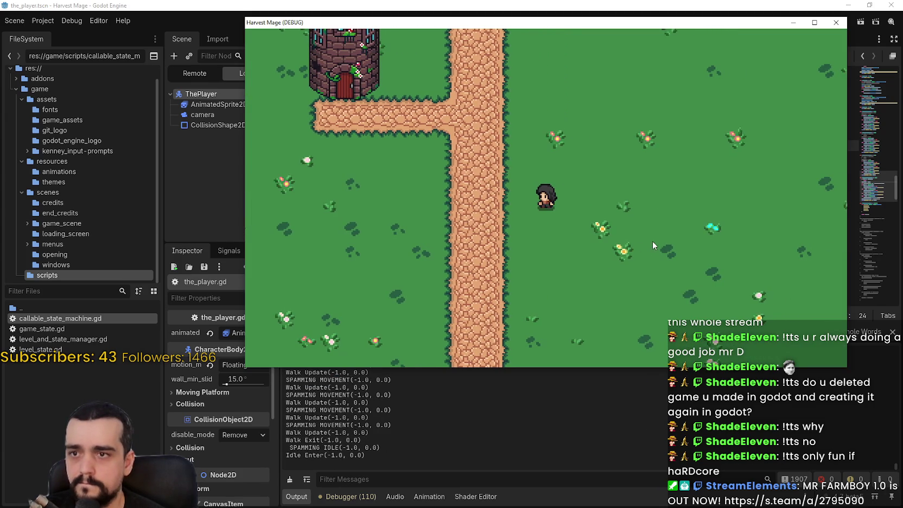
{"action": "key", "text": "space"}
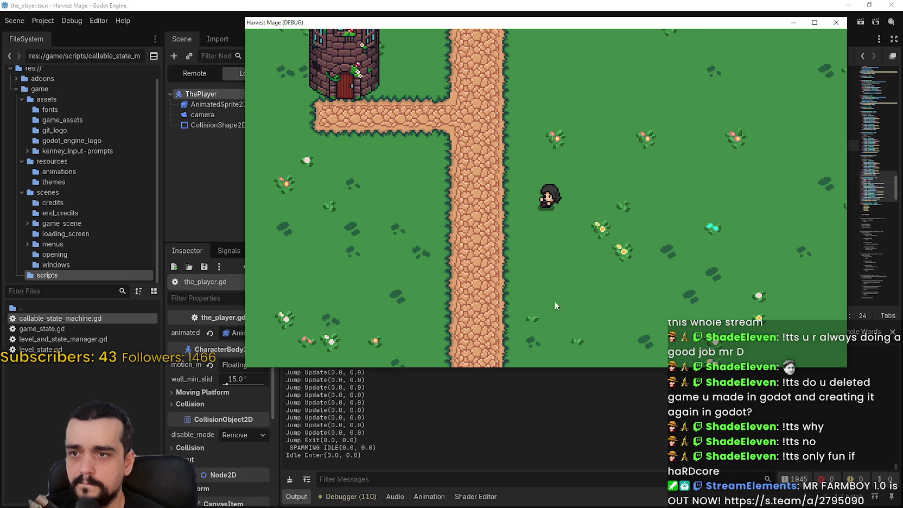
{"action": "left_click", "coordinate": [451, 450]}
{"action": "scroll", "coordinate": [462, 418], "scroll_direction": "up", "scroll_amount": 2}
{"action": "mouse_move", "coordinate": [377, 387]}
{"action": "left_mouse_down"}
{"action": "mouse_move", "coordinate": [280, 392]}
{"action": "mouse_move", "coordinate": [387, 400]}
{"action": "left_mouse_up"}
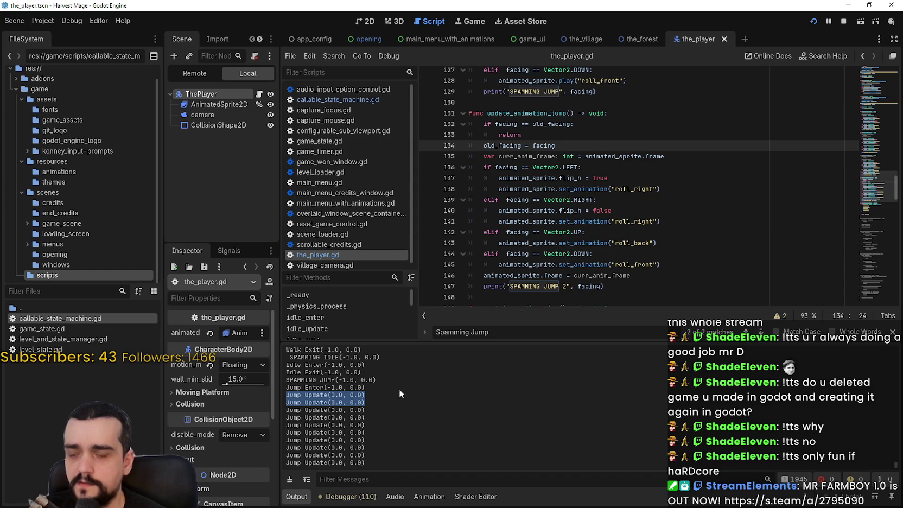
Append .normalized() to get_input_direction() on line 74 of jump_update.
{"action": "left_click", "coordinate": [595, 156]}
{"action": "scroll", "coordinate": [673, 206], "scroll_direction": "down", "scroll_amount": 4}
{"action": "scroll", "coordinate": [672, 206], "scroll_direction": "up", "scroll_amount": 3}
{"action": "scroll", "coordinate": [672, 206], "scroll_direction": "up", "scroll_amount": 10}
{"action": "scroll", "coordinate": [672, 201], "scroll_direction": "up", "scroll_amount": 8}
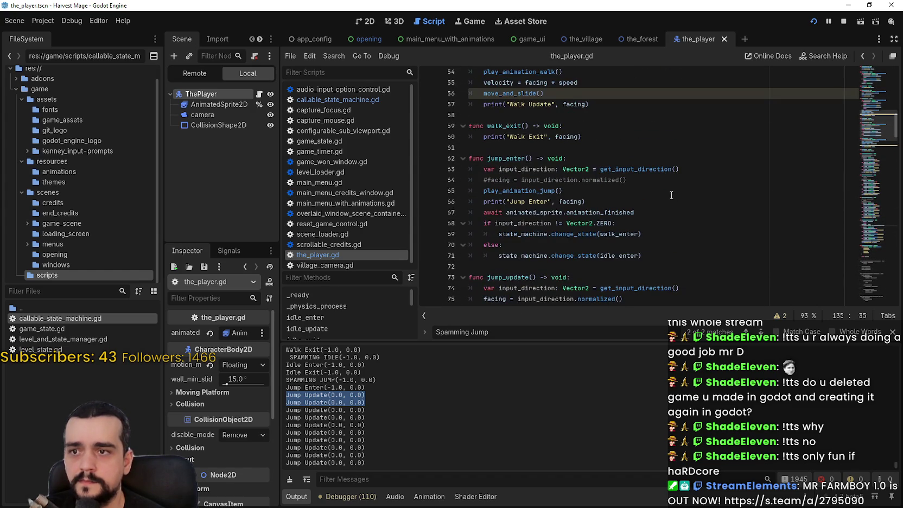
{"action": "scroll", "coordinate": [671, 195], "scroll_direction": "down", "scroll_amount": 3}
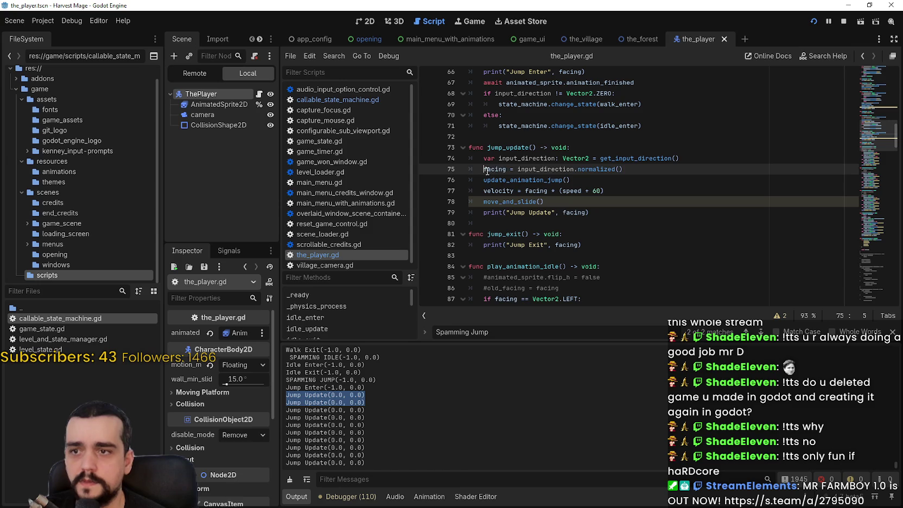
{"action": "mouse_move", "coordinate": [484, 176]}
{"action": "left_mouse_down"}
{"action": "mouse_move", "coordinate": [485, 158]}
{"action": "mouse_move", "coordinate": [484, 169]}
{"action": "left_mouse_up"}
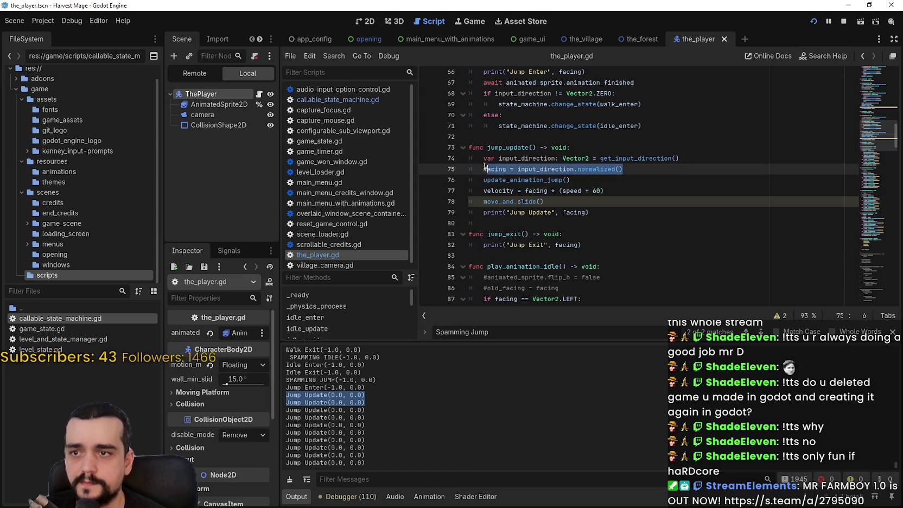
{"action": "left_click", "coordinate": [653, 222]}
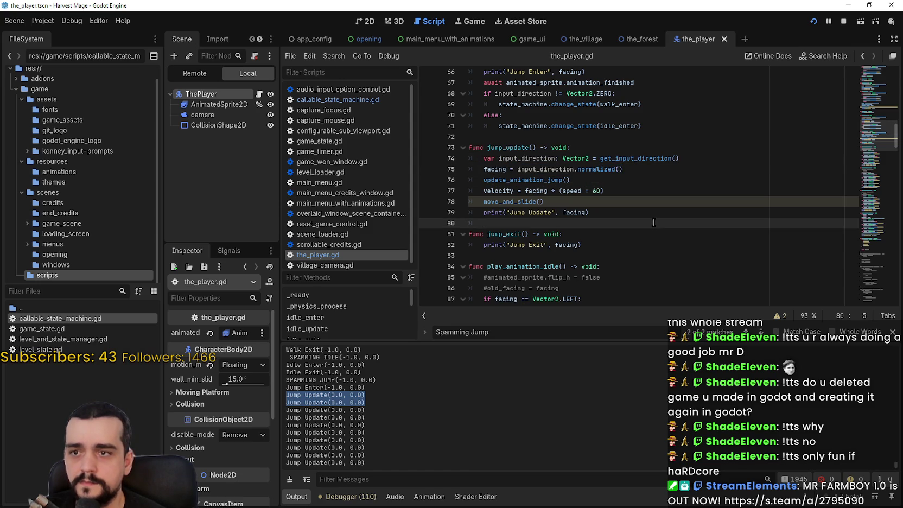
{"action": "key", "text": "Up"}
{"action": "key", "text": "Up"}
{"action": "key", "text": "Up"}
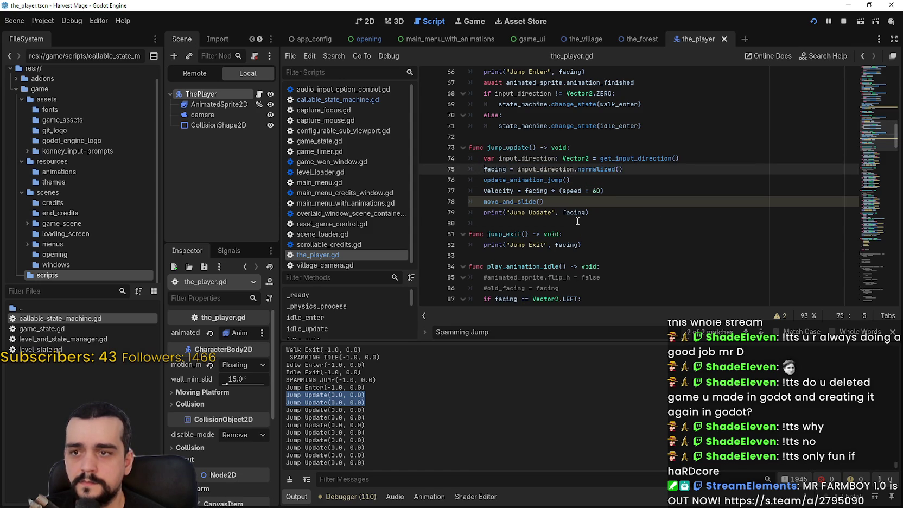
{"action": "double_click", "coordinate": [553, 169]}
{"action": "left_click", "coordinate": [670, 170]}
{"action": "left_click_drag", "start_coordinate": [574, 168], "coordinate": [661, 167]}
{"action": "key", "text": "ctrl+c"}
{"action": "left_click", "coordinate": [701, 156]}
{"action": "key", "text": "ctrl+v"}
Comment out the facing assignment on line 75 and save the script.
{"action": "left_click", "coordinate": [658, 173]}
{"action": "left_click", "coordinate": [480, 170]}
{"action": "key", "text": "ctrl+k"}
{"action": "key", "text": "ctrl+s"}
Replace facing with input_direction in the velocity line, save, and run the game.
{"action": "left_click", "coordinate": [593, 181]}
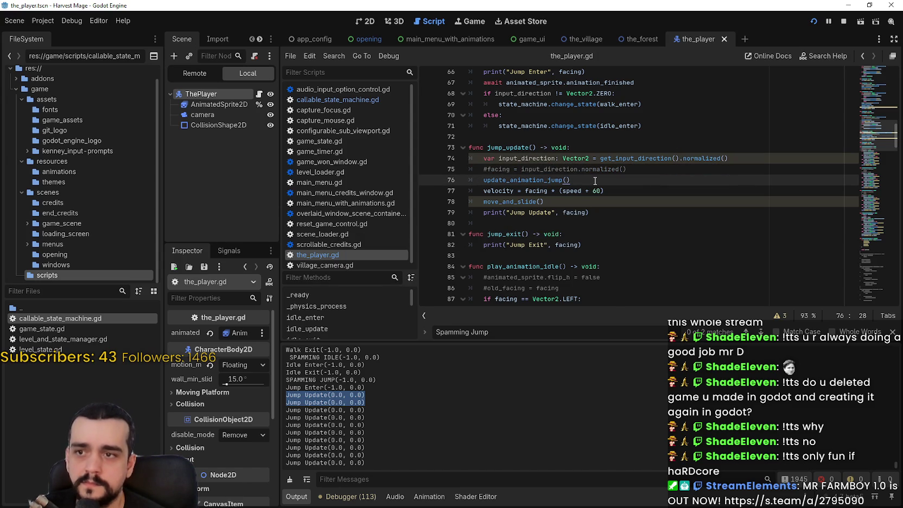
{"action": "double_click", "coordinate": [526, 158]}
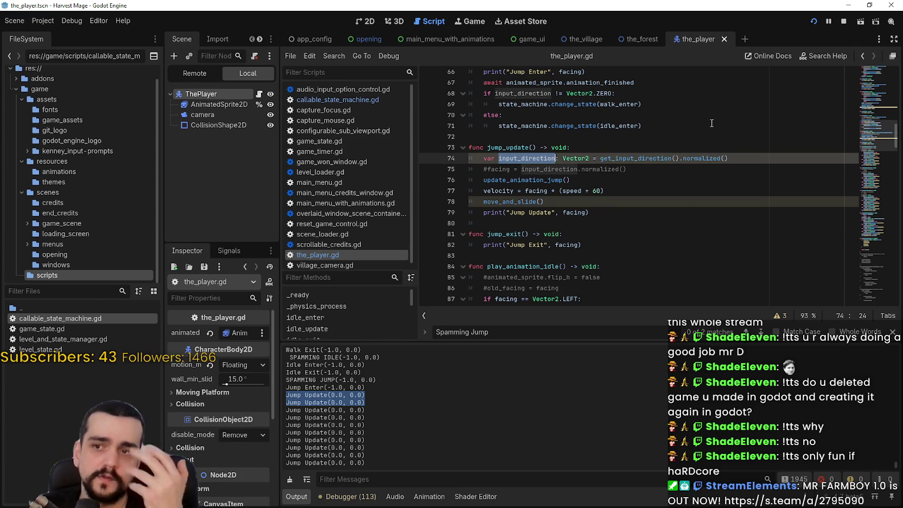
{"action": "double_click", "coordinate": [542, 191]}
{"action": "key", "text": "ctrl+v"}
{"action": "key", "text": "ctrl+s"}
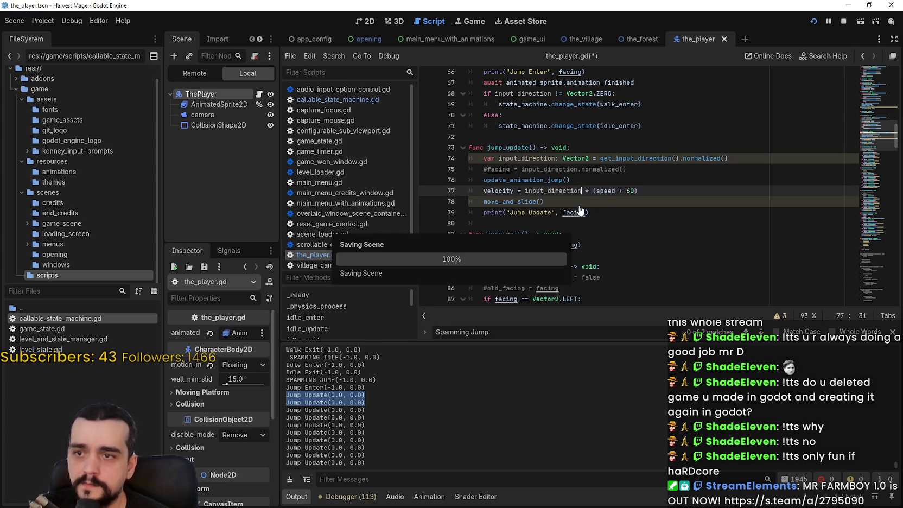
{"action": "left_click", "coordinate": [582, 204]}
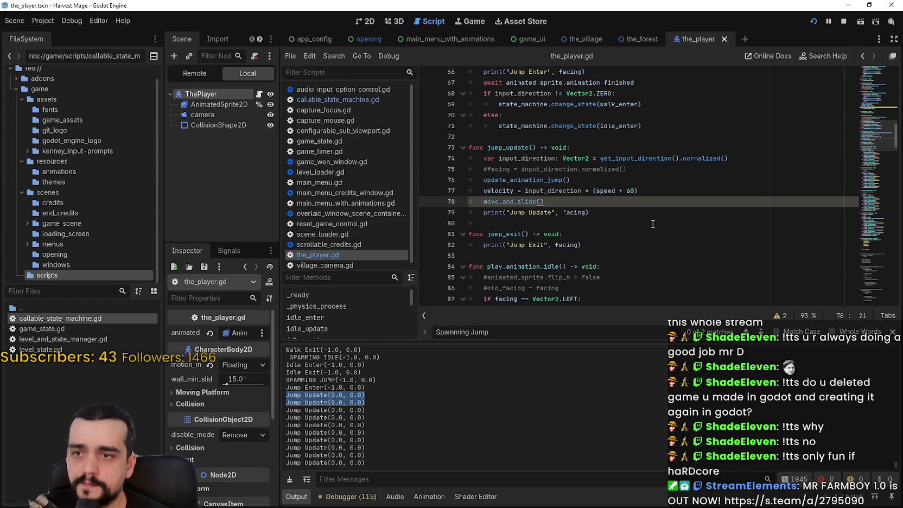
{"action": "key", "text": "F5"}
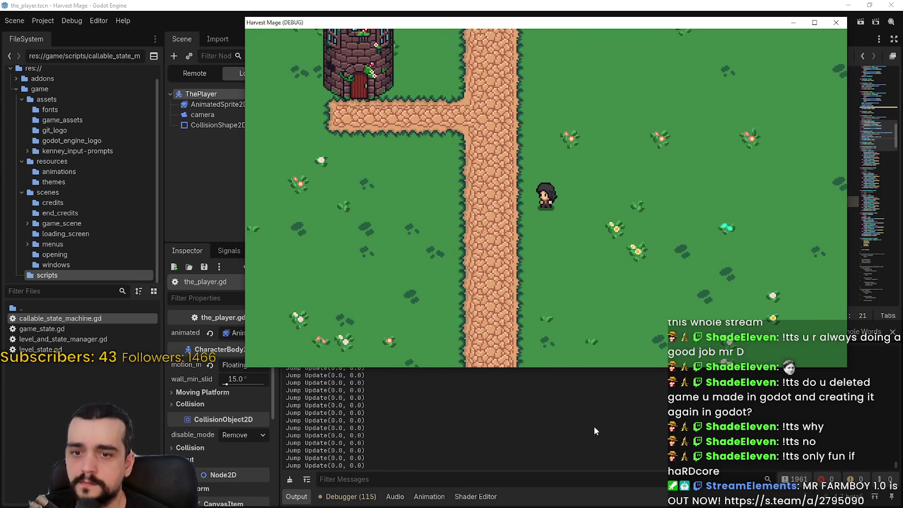
Walk right and jump repeatedly in Harvest Mage, checking the log for Jump Update(1.0, 0.0).
{"action": "left_click", "coordinate": [529, 452]}
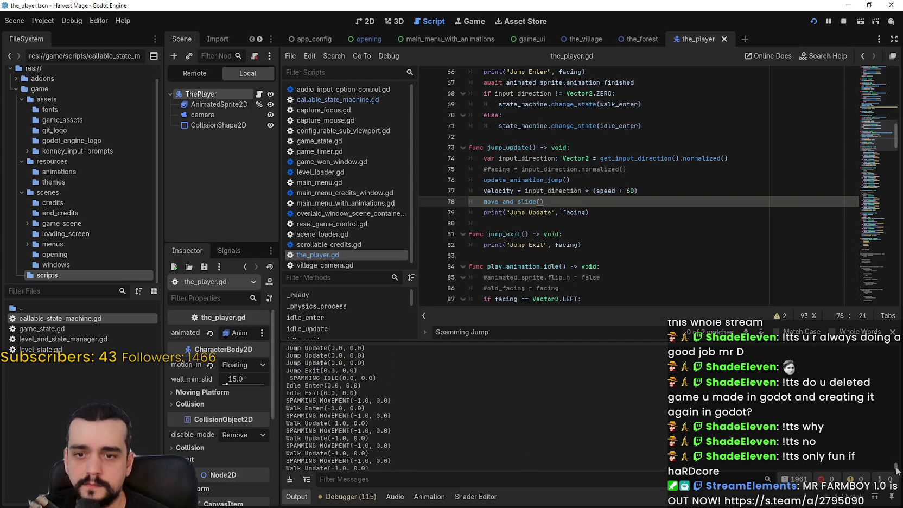
{"action": "key", "text": "alt+Tab"}
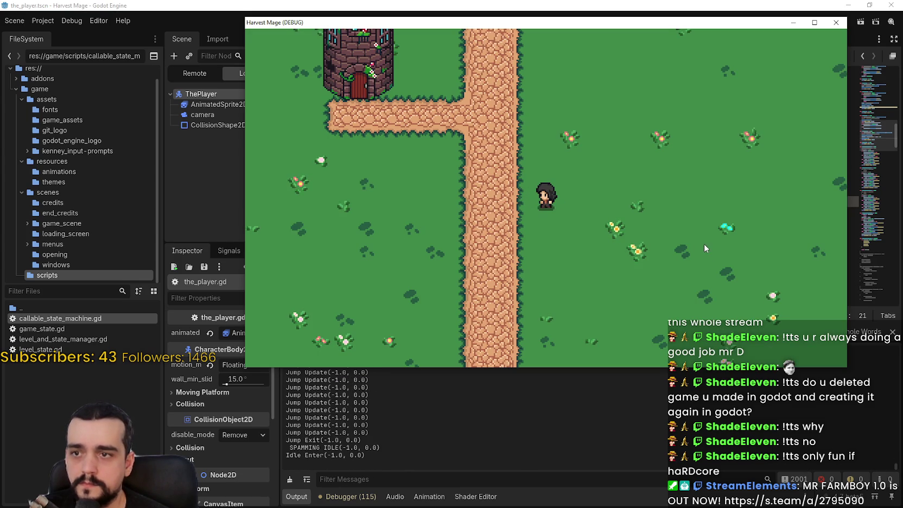
{"action": "key", "text": "Right"}
{"action": "key", "text": "space"}
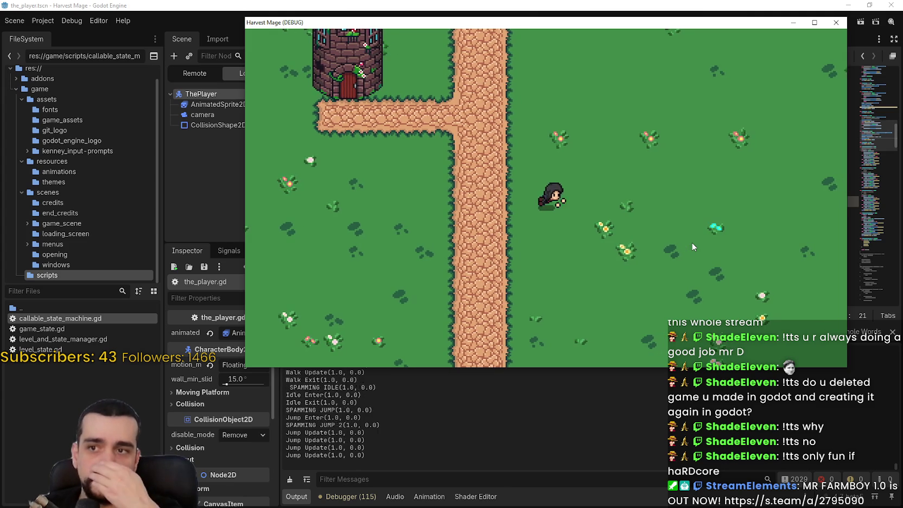
{"action": "key", "text": "Right"}
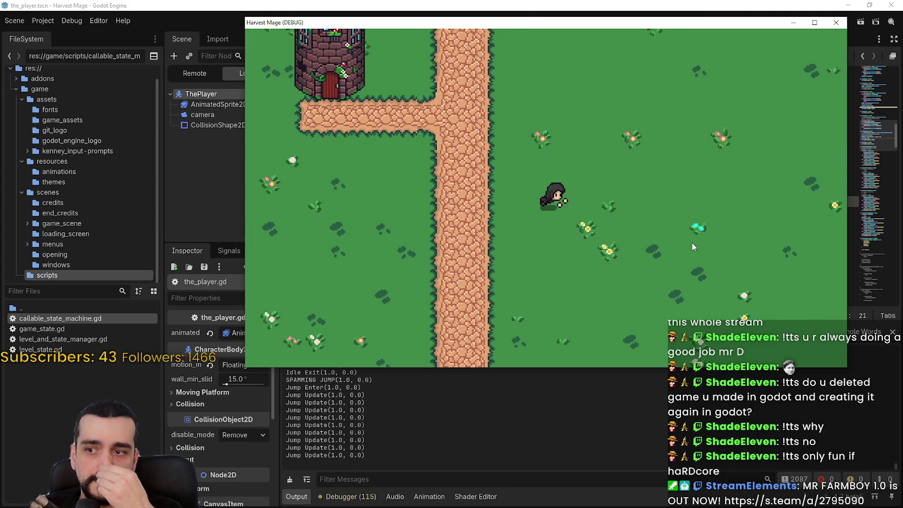
{"action": "key", "text": "Right"}
{"action": "key", "text": "space"}
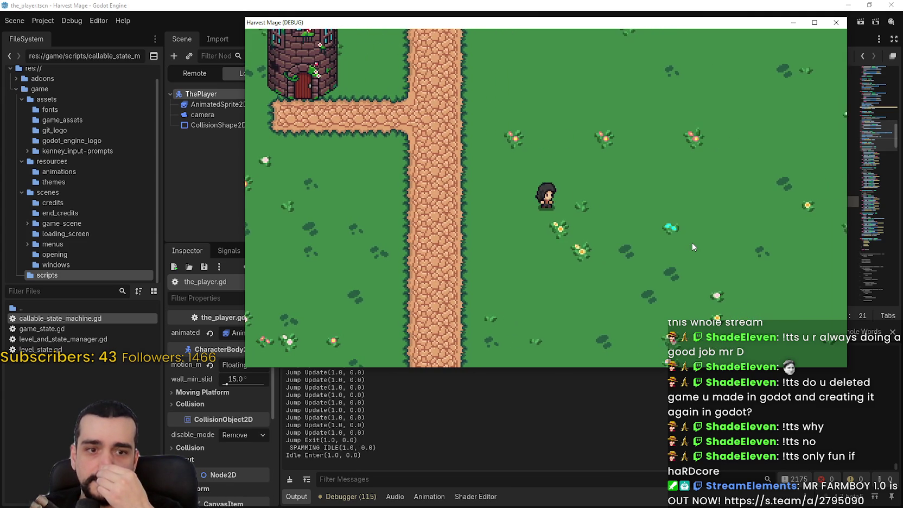
{"action": "key", "text": "Right"}
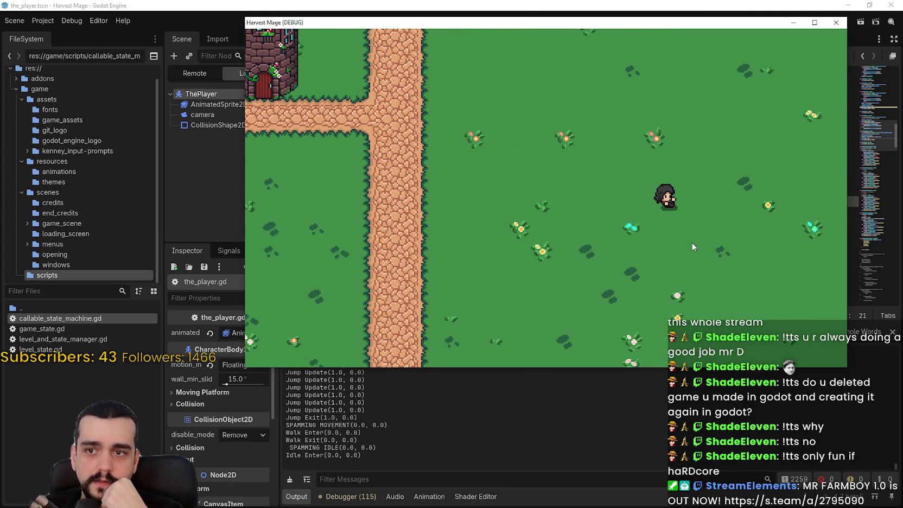
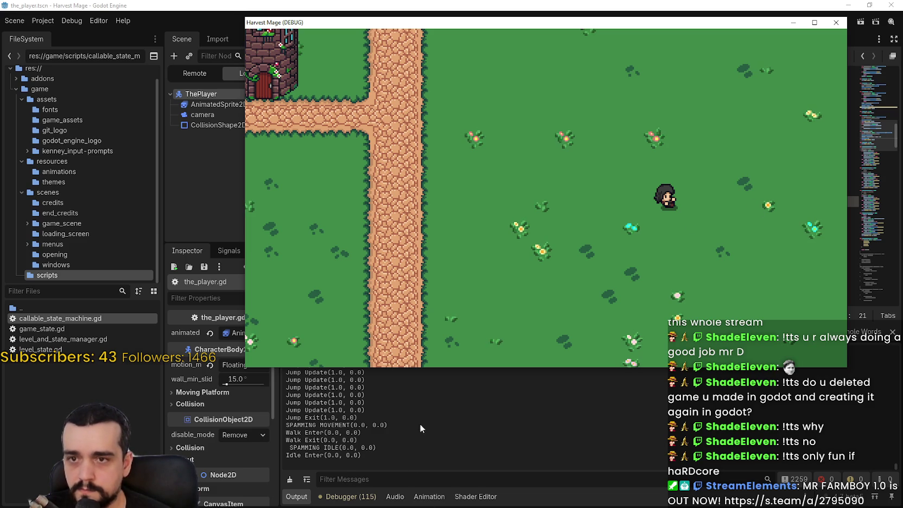
Walk and jump the player left and right in the game, then bring the_player.gd forward.
{"action": "key", "text": "Left"}
{"action": "key", "text": "space"}
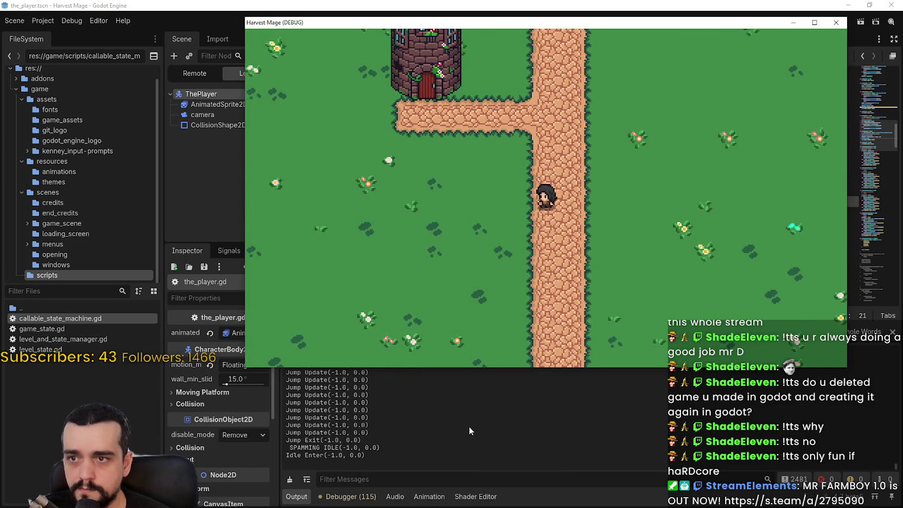
{"action": "key", "text": "Left"}
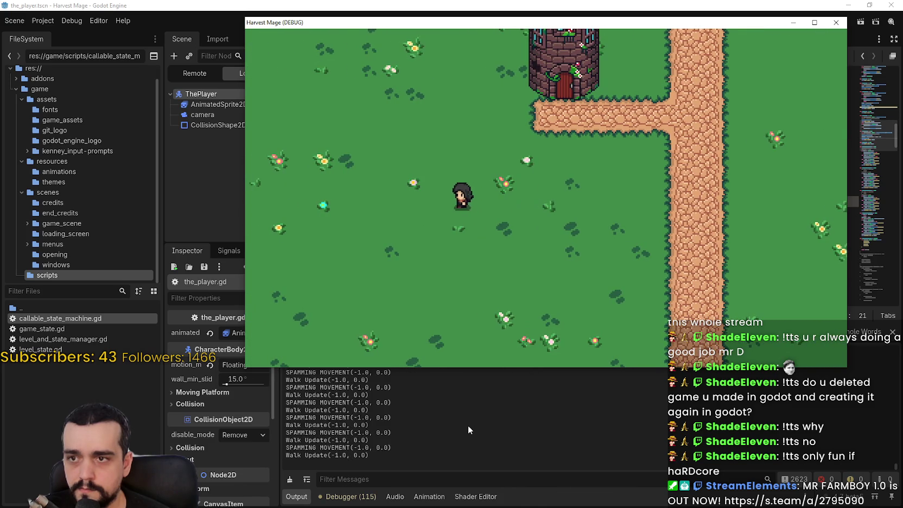
{"action": "key", "text": "Right"}
{"action": "key", "text": "space"}
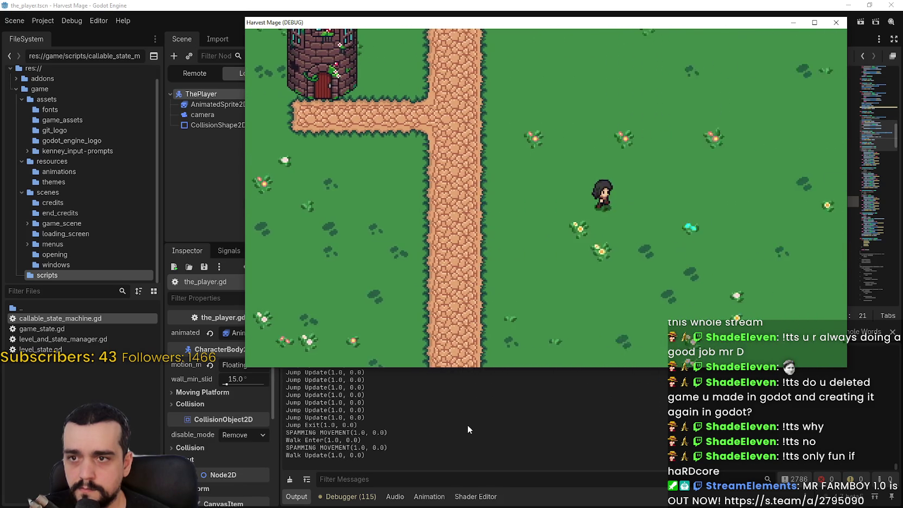
{"action": "left_click", "coordinate": [467, 428]}
{"action": "scroll", "coordinate": [641, 151], "scroll_direction": "up", "scroll_amount": 10}
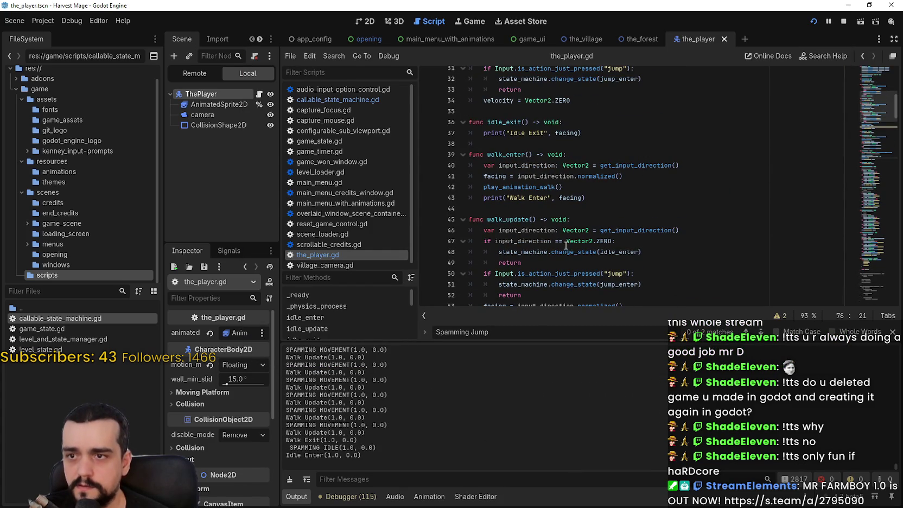
Review the input_direction and facing usages on lines 47, 53 and 55 of walk_update.
{"action": "scroll", "coordinate": [565, 245], "scroll_direction": "down", "scroll_amount": 2}
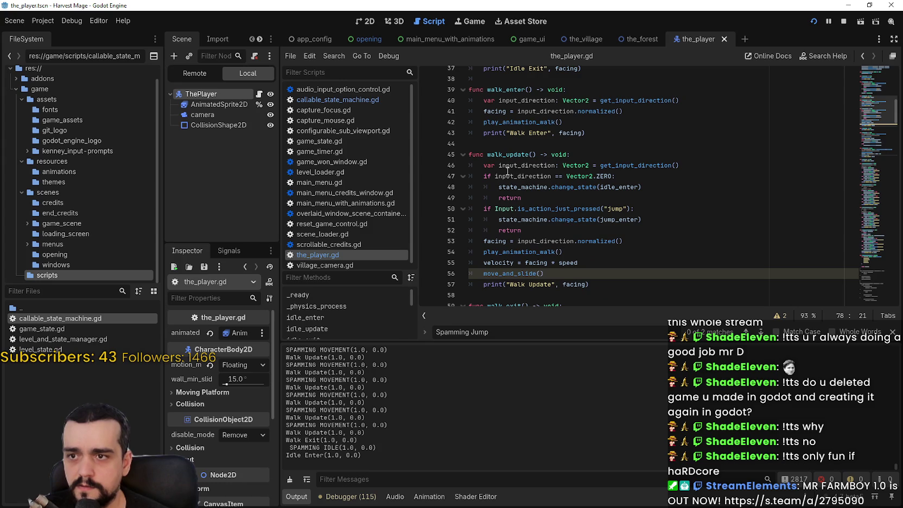
{"action": "double_click", "coordinate": [527, 242]}
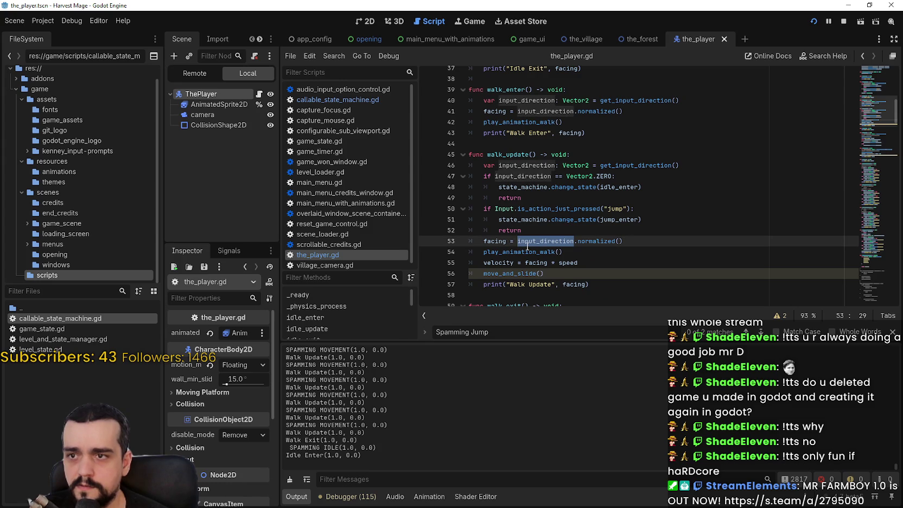
{"action": "left_click_drag", "start_coordinate": [484, 241], "coordinate": [638, 239]}
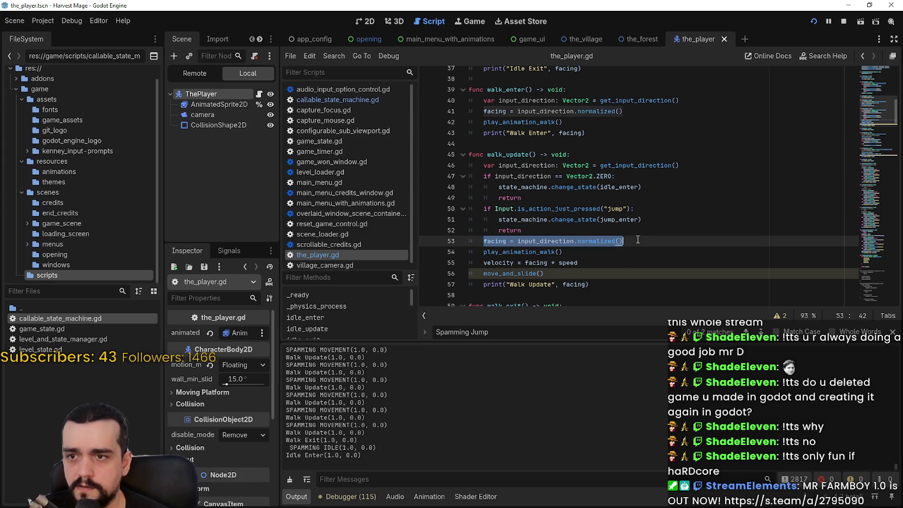
{"action": "double_click", "coordinate": [522, 177]}
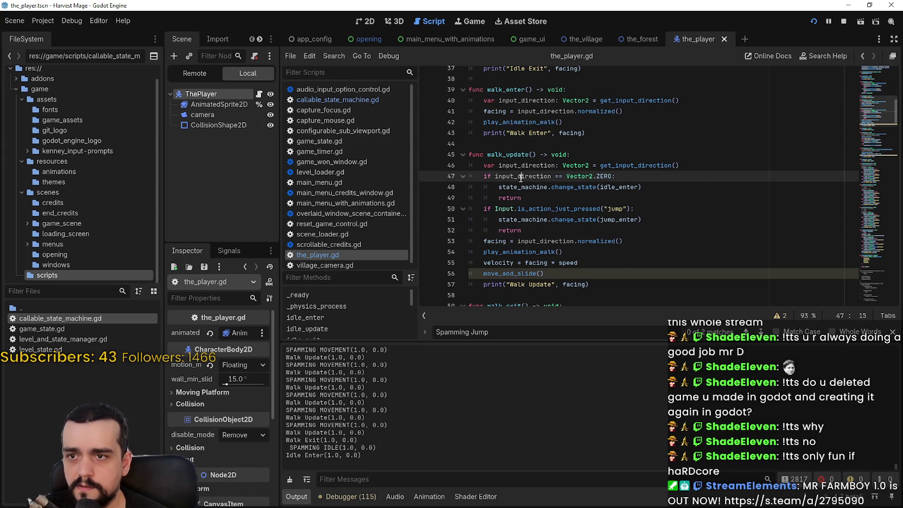
{"action": "left_click", "coordinate": [669, 219]}
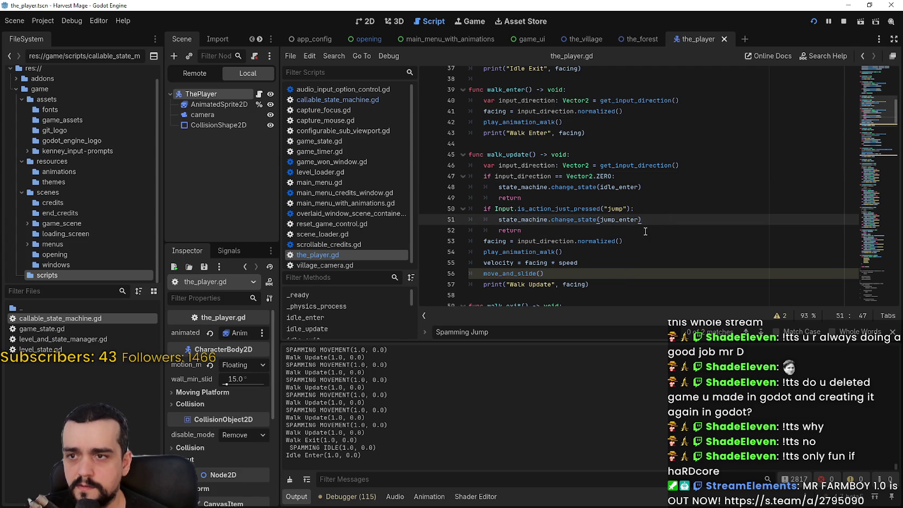
{"action": "scroll", "coordinate": [645, 231], "scroll_direction": "down", "scroll_amount": 1}
{"action": "double_click", "coordinate": [541, 211]}
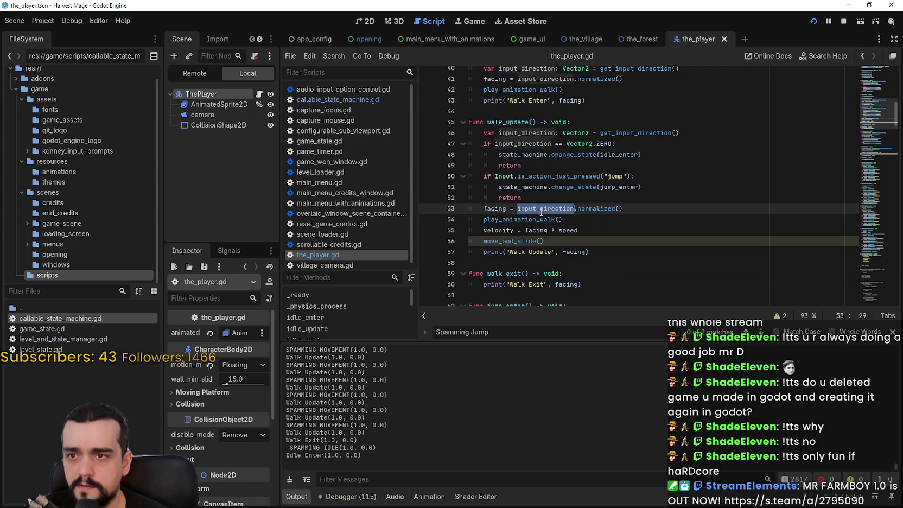
{"action": "double_click", "coordinate": [545, 232]}
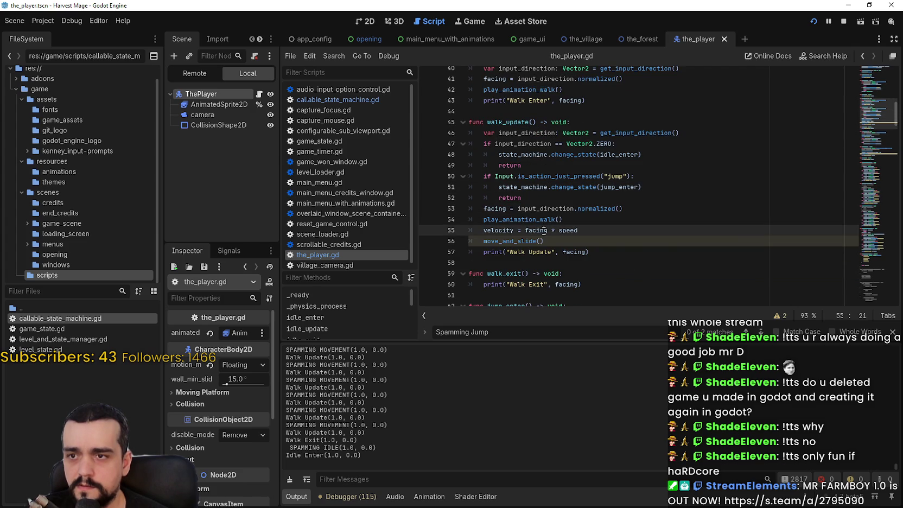
{"action": "double_click", "coordinate": [558, 209]}
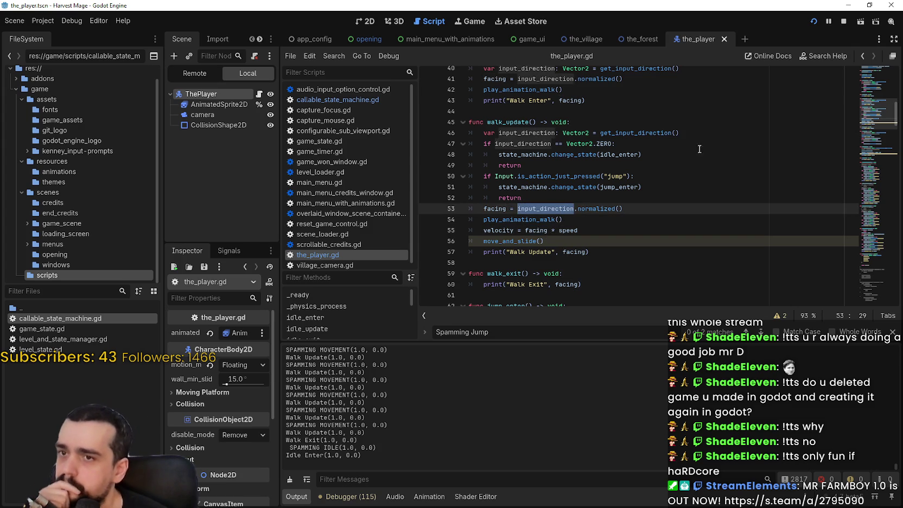
Copy .normalized() from line 53 and append it to get_input_direction() on line 46.
{"action": "left_click", "coordinate": [581, 209]}
{"action": "left_click_drag", "start_coordinate": [574, 209], "coordinate": [623, 210]}
{"action": "key", "text": "ctrl+c"}
{"action": "left_click", "coordinate": [690, 133]}
{"action": "key", "text": "ctrl+v"}
{"action": "double_click", "coordinate": [531, 133]}
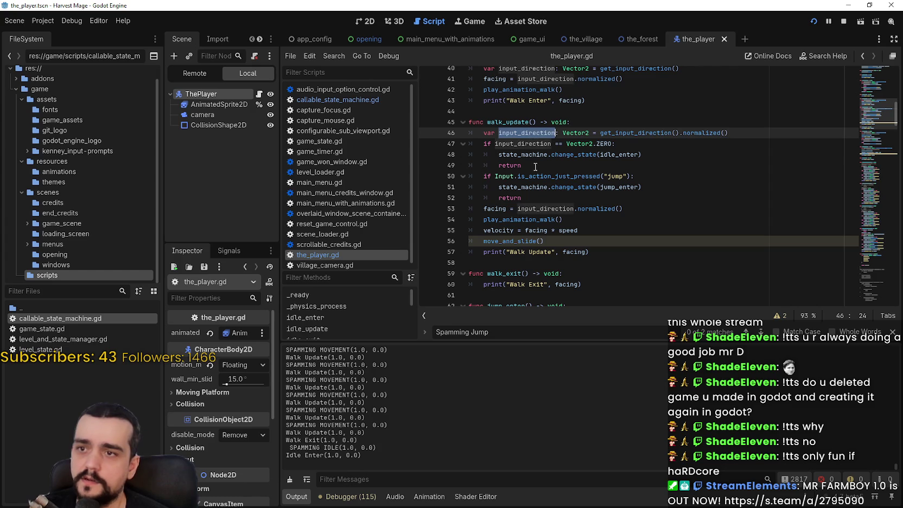
Comment out line 53, replace facing with input_direction on line 55, and save.
{"action": "double_click", "coordinate": [542, 209]}
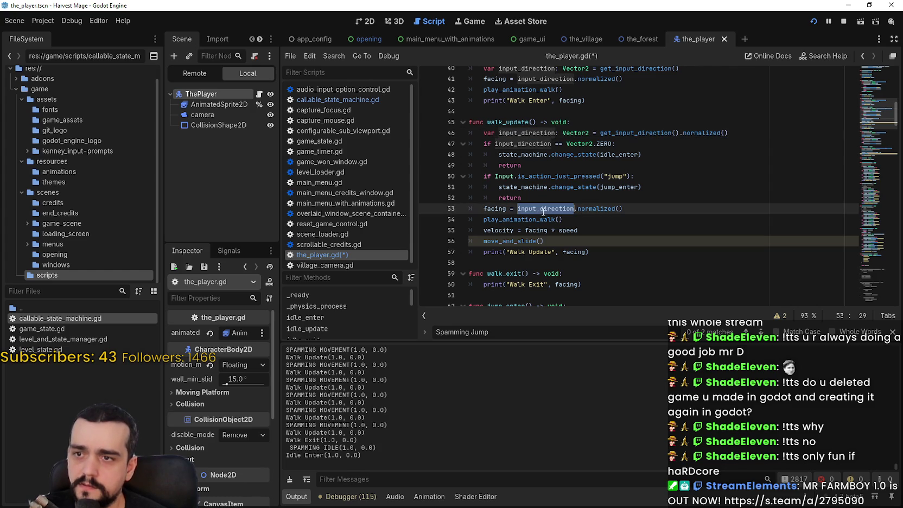
{"action": "left_click", "coordinate": [484, 209]}
{"action": "type", "text": "#"}
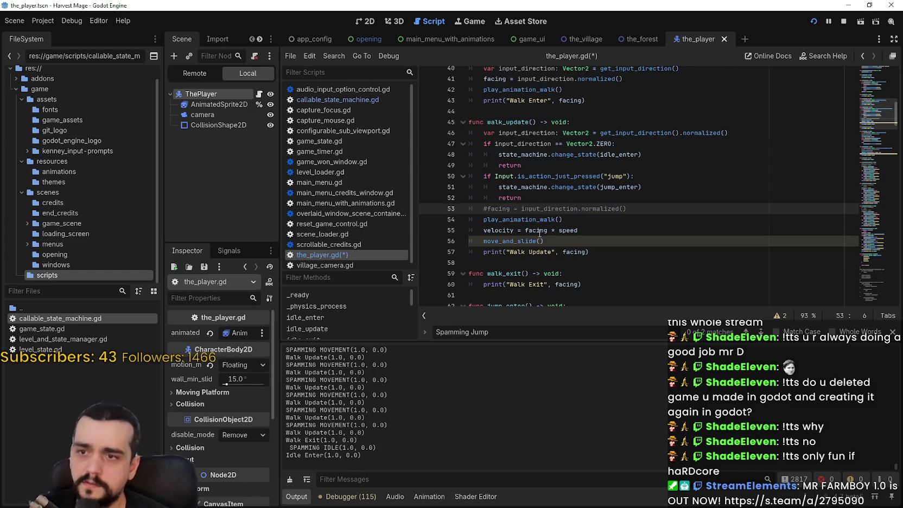
{"action": "double_click", "coordinate": [537, 230]}
{"action": "key", "text": "ctrl+v"}
{"action": "key", "text": "ctrl+s"}
{"action": "left_click", "coordinate": [590, 242]}
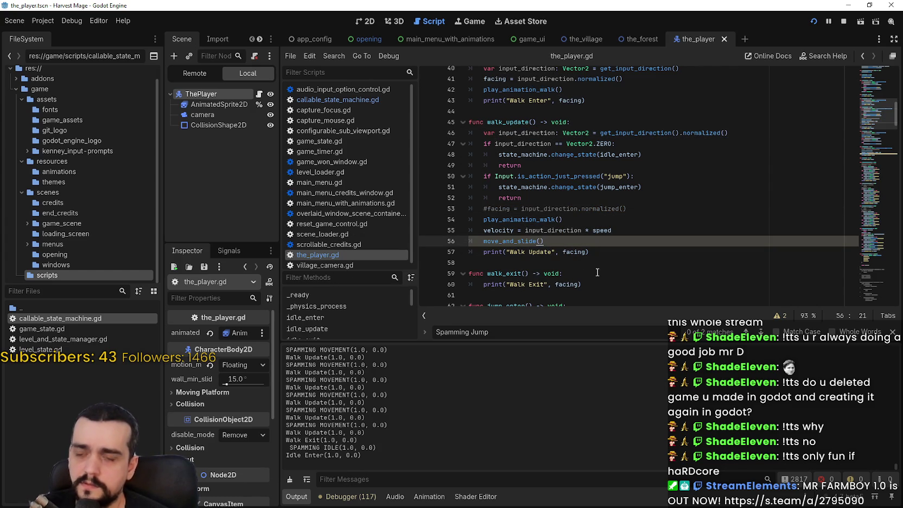
Close the Spamming Jump search and run the game with F5, walking left.
{"action": "key", "text": "Escape"}
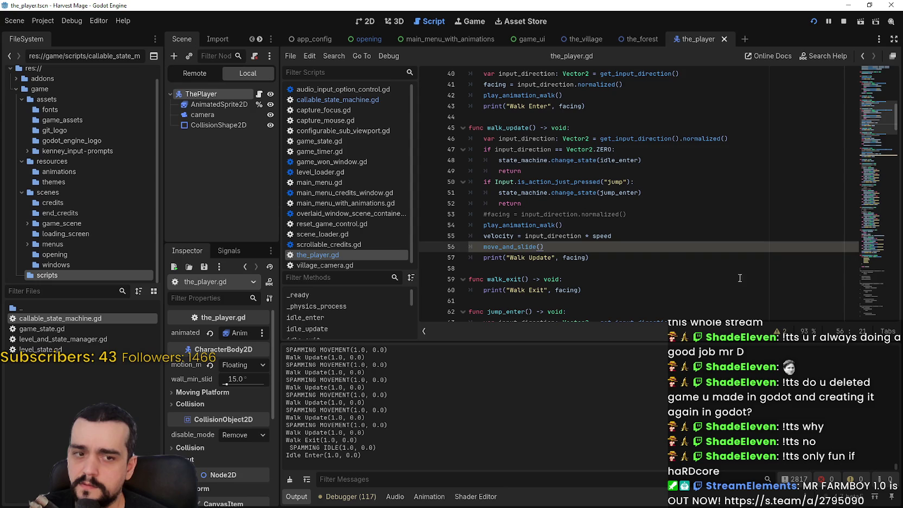
{"action": "key", "text": "F5"}
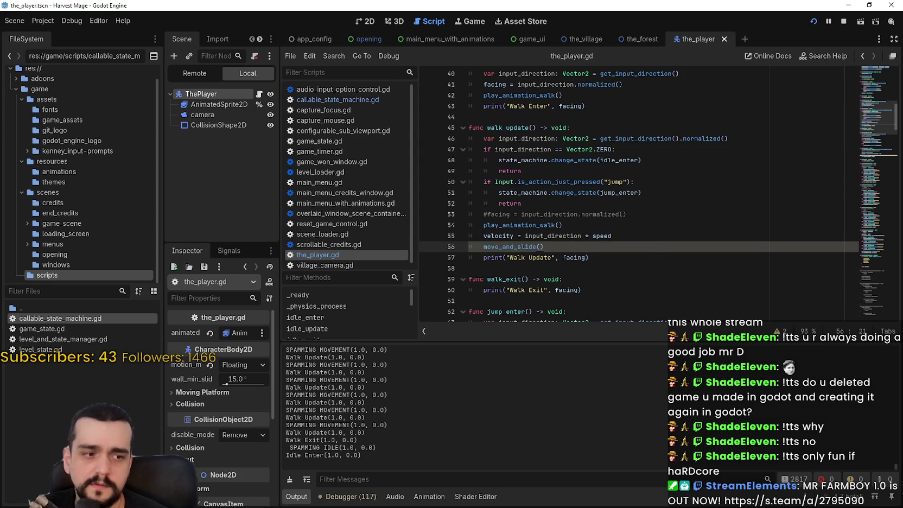
{"action": "key", "text": "Left"}
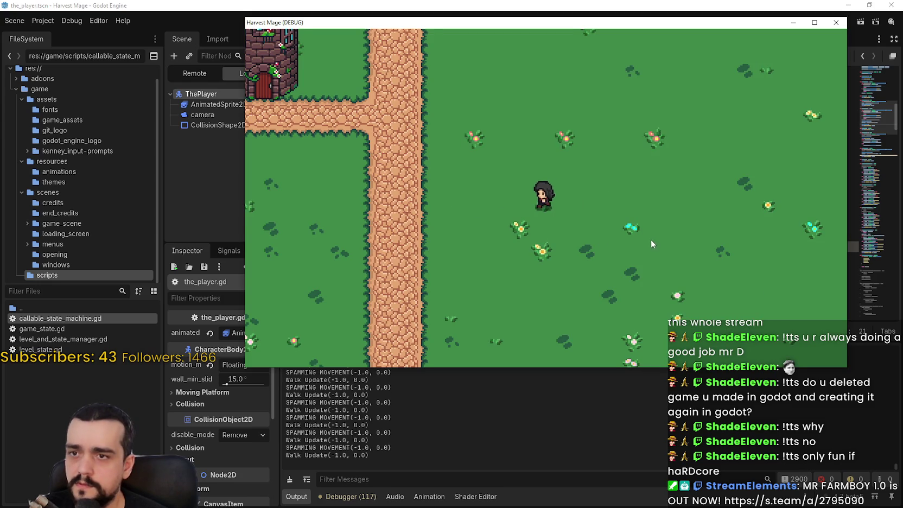
Play-test walking up, right and down, and jumping while moving right and left.
{"action": "key", "text": "Up"}
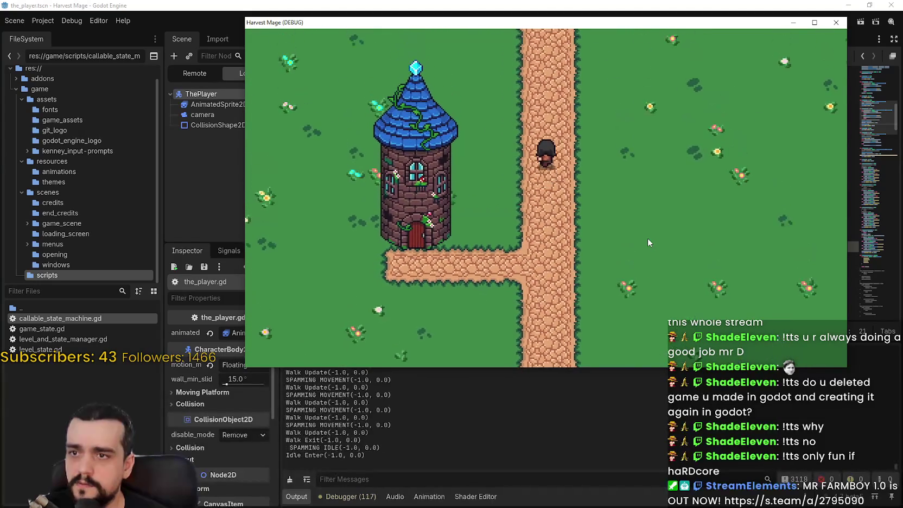
{"action": "key", "text": "Right"}
{"action": "key", "text": "Down"}
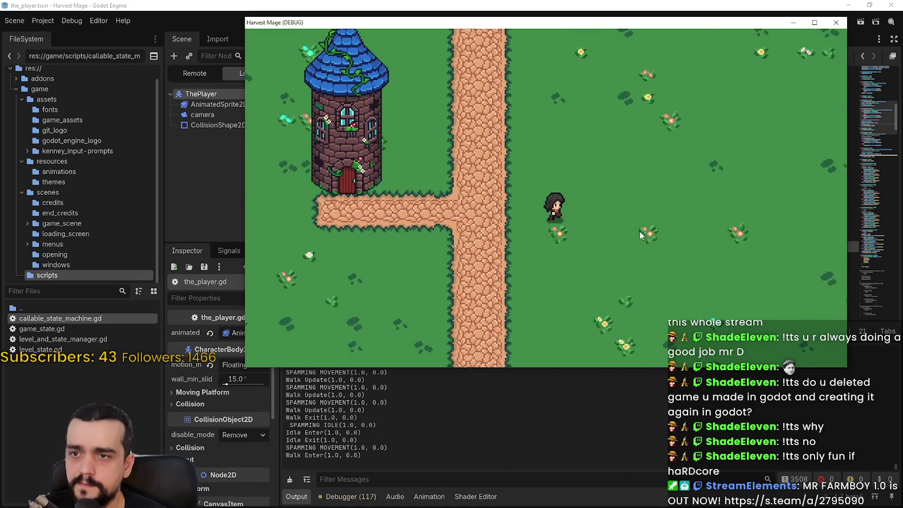
{"action": "key", "text": "Down"}
{"action": "key", "text": "space"}
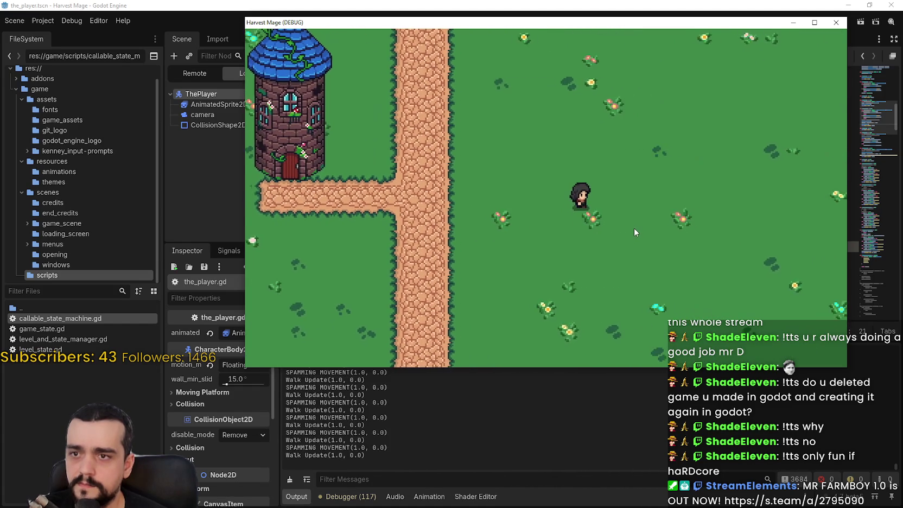
{"action": "key", "text": "Right"}
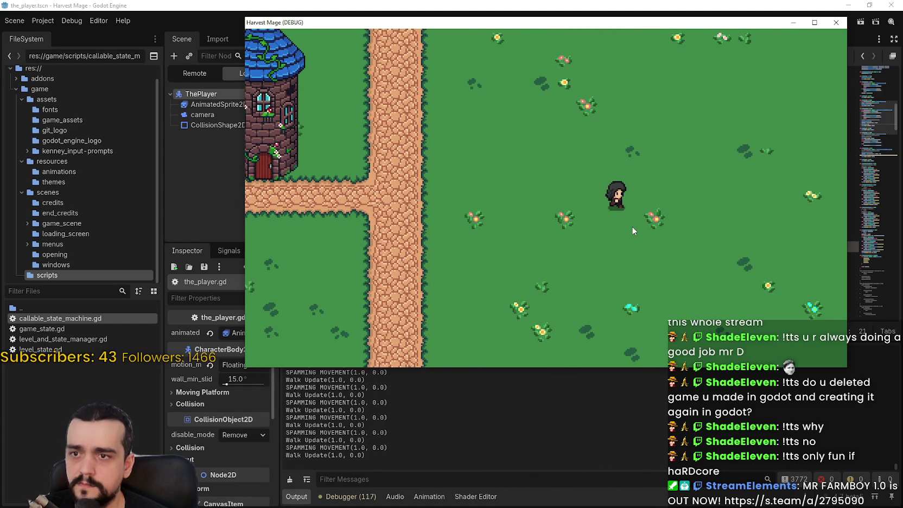
{"action": "key", "text": "Left"}
{"action": "key", "text": "space"}
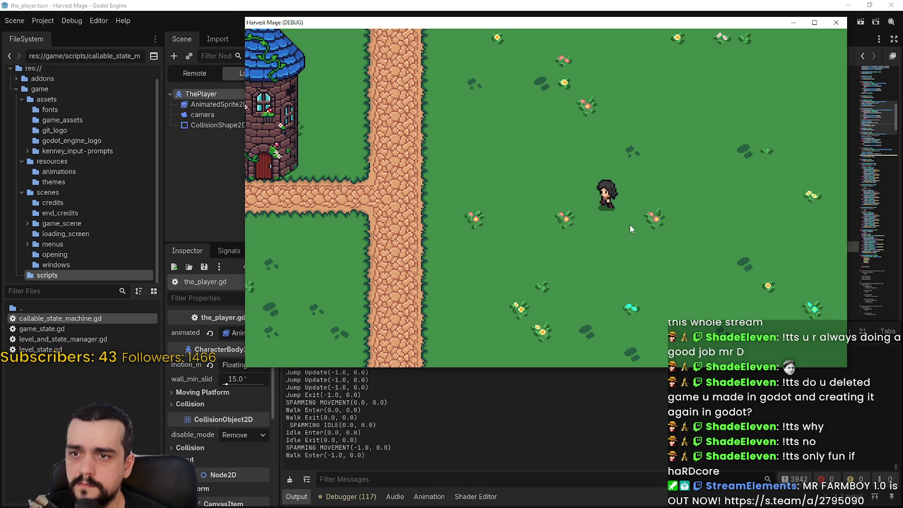
Undo the walk_update edits in the script, save, and relaunch the game with F5.
{"action": "left_click", "coordinate": [623, 400]}
{"action": "key", "text": "ctrl+z"}
{"action": "key", "text": "ctrl+z"}
{"action": "key", "text": "ctrl+z"}
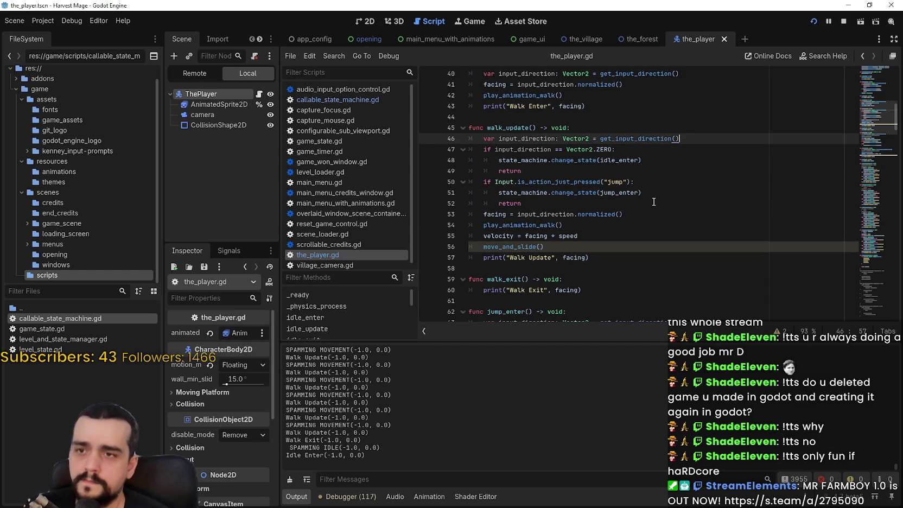
{"action": "key", "text": "ctrl+s"}
{"action": "key", "text": "F5"}
Walk left, then jump while moving right in the relaunched game.
{"action": "key", "text": "Left"}
{"action": "key", "text": "Right"}
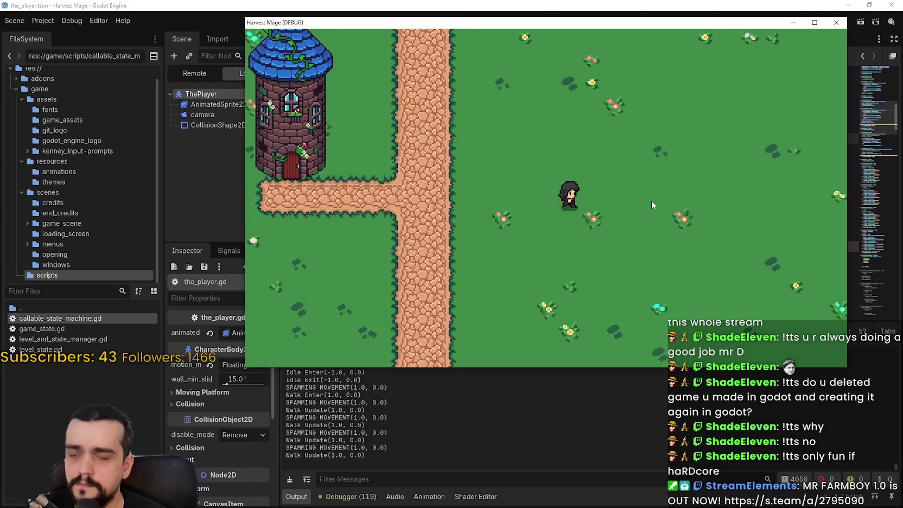
{"action": "key", "text": "space"}
{"action": "key", "text": "Right"}
Test diagonal movement up-left and down-right, then Alt+Tab back to the script.
{"action": "key", "text": "Up+Left"}
{"action": "key", "text": "Right"}
{"action": "key", "text": "Down"}
{"action": "key", "text": "Left"}
{"action": "key", "text": "Down+Right"}
{"action": "key", "text": "Up"}
{"action": "key", "text": "Left"}
{"action": "key", "text": "Down+Right"}
{"action": "key", "text": "Right"}
{"action": "key", "text": "Left"}
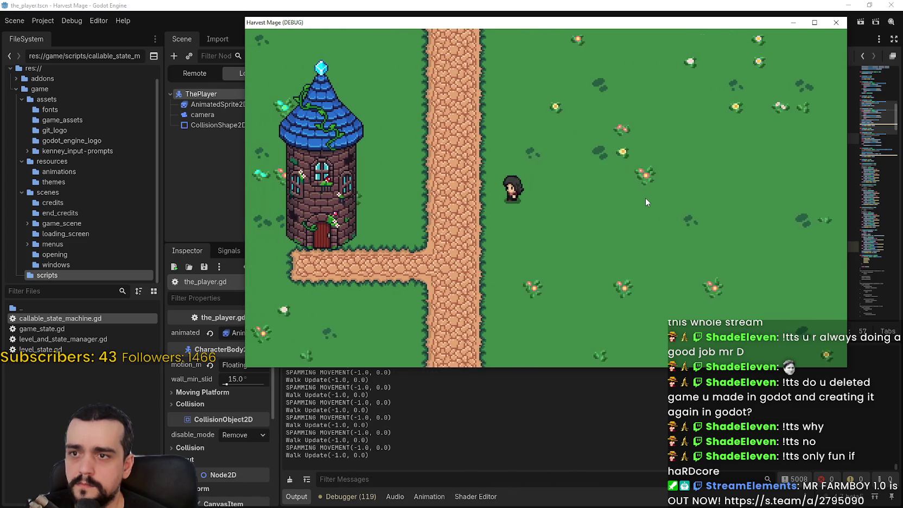
{"action": "key", "text": "Down"}
{"action": "key", "text": "alt+Tab"}
{"action": "scroll", "coordinate": [633, 175], "scroll_direction": "up", "scroll_amount": 2}
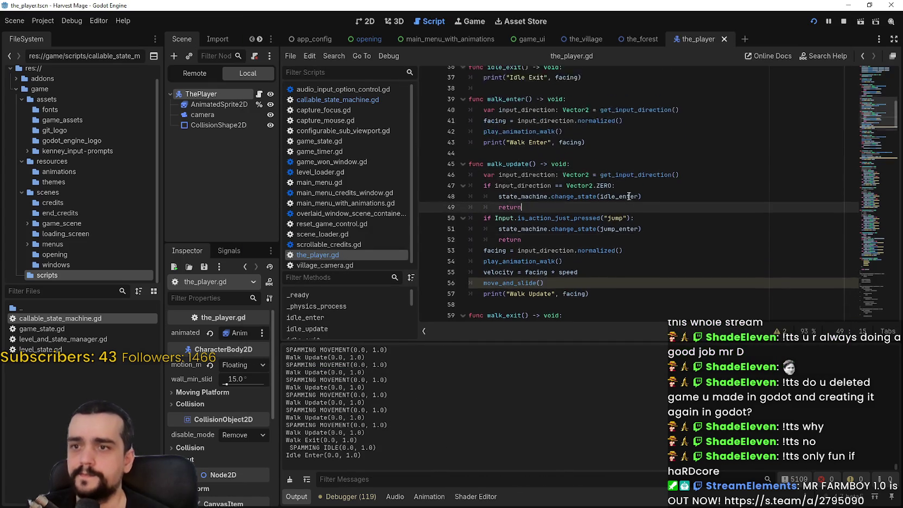
{"action": "left_click", "coordinate": [633, 224]}
{"action": "double_click", "coordinate": [633, 225]}
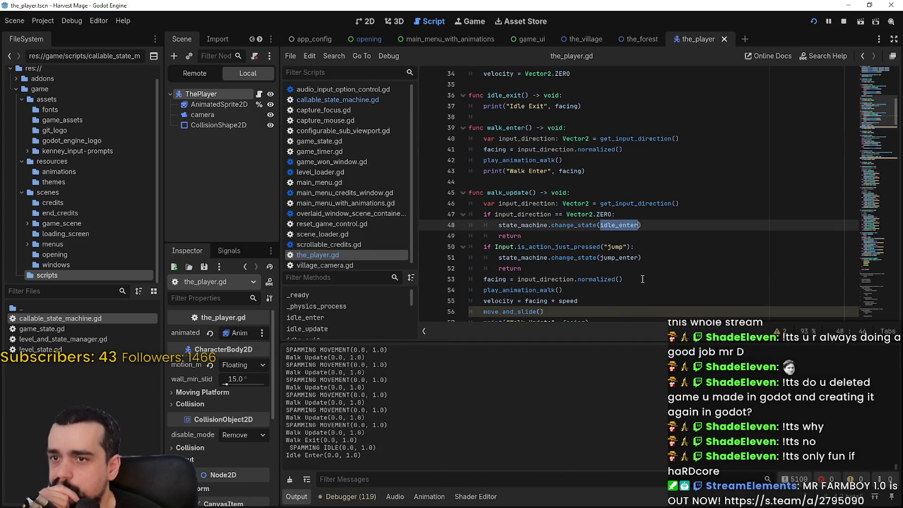
{"action": "scroll", "coordinate": [639, 273], "scroll_direction": "down", "scroll_amount": 1}
{"action": "scroll", "coordinate": [639, 273], "scroll_direction": "down", "scroll_amount": 1}
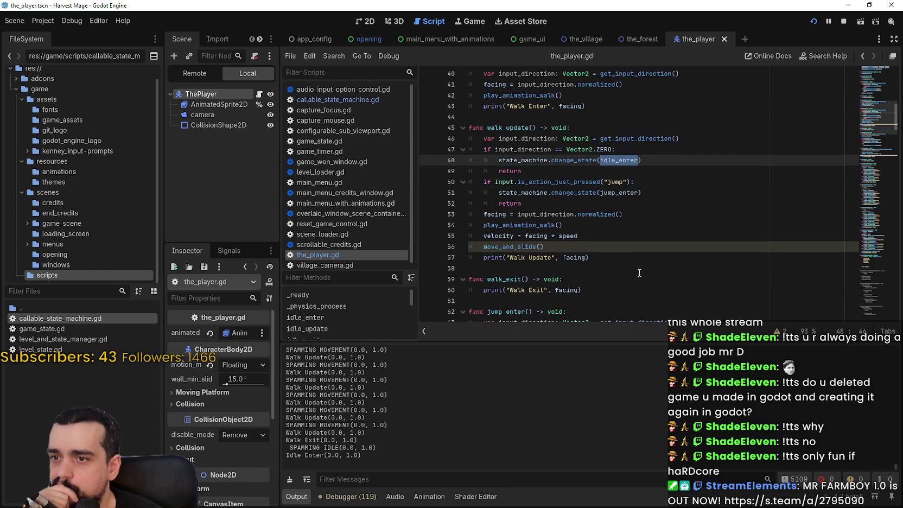
{"action": "scroll", "coordinate": [638, 263], "scroll_direction": "up", "scroll_amount": 3}
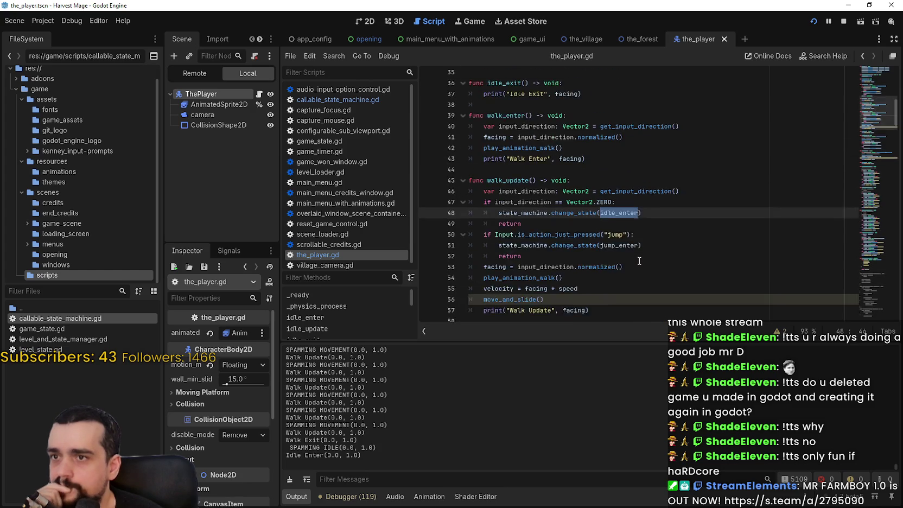
{"action": "mouse_move", "coordinate": [484, 104]}
{"action": "left_mouse_down"}
{"action": "mouse_move", "coordinate": [592, 179]}
{"action": "mouse_move", "coordinate": [607, 150]}
{"action": "mouse_move", "coordinate": [467, 136]}
{"action": "left_mouse_up"}
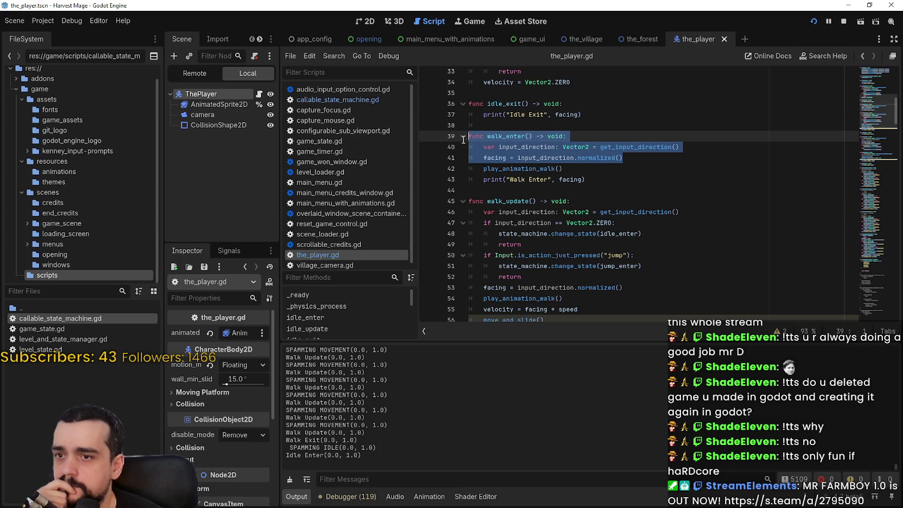
{"action": "left_click_drag", "start_coordinate": [463, 139], "coordinate": [464, 146]}
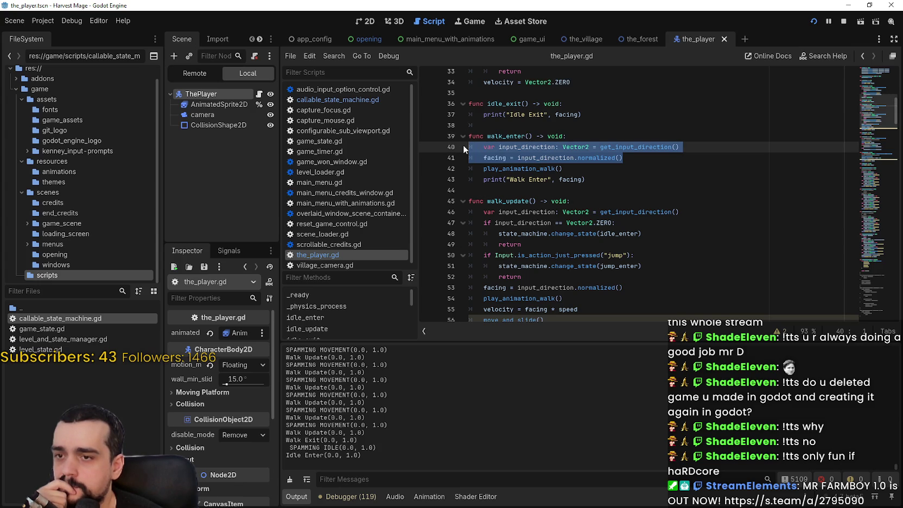
{"action": "left_click_drag", "start_coordinate": [573, 167], "coordinate": [468, 169]}
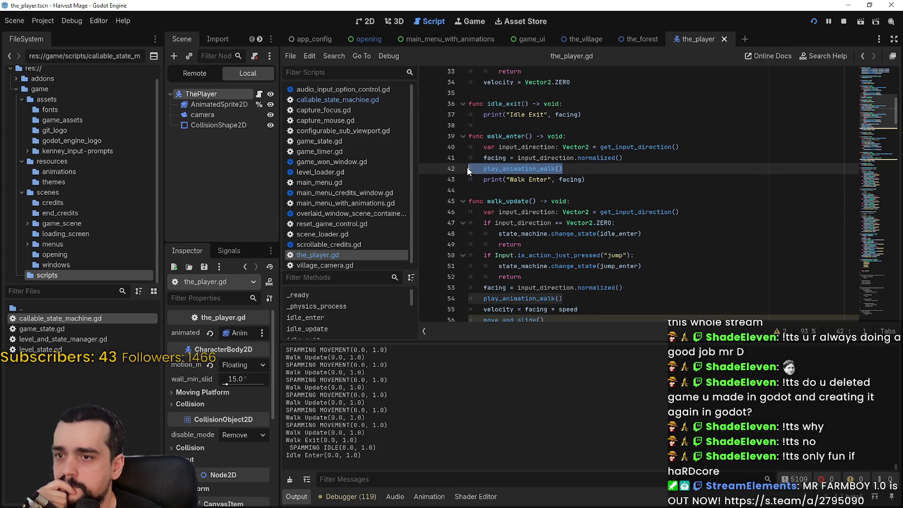
{"action": "scroll", "coordinate": [467, 167], "scroll_direction": "down", "scroll_amount": 3}
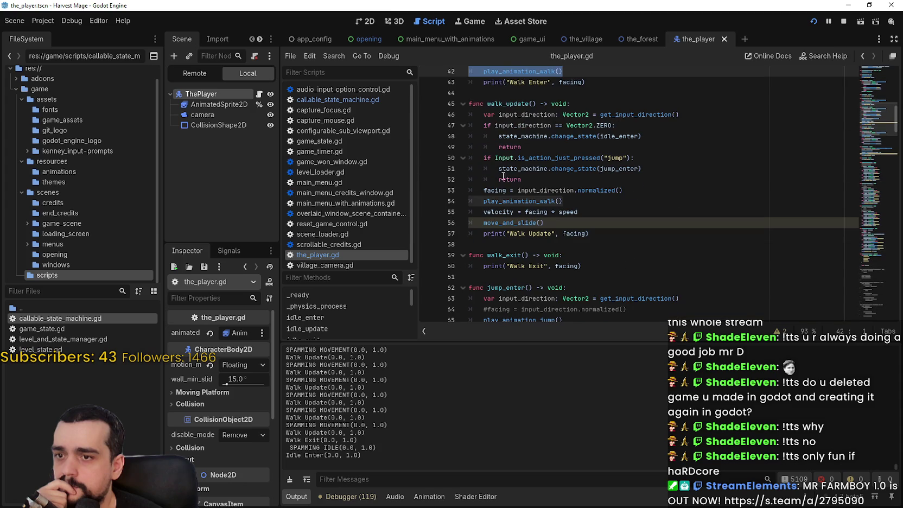
{"action": "left_click", "coordinate": [559, 201]}
{"action": "left_click_drag", "start_coordinate": [563, 200], "coordinate": [481, 199]}
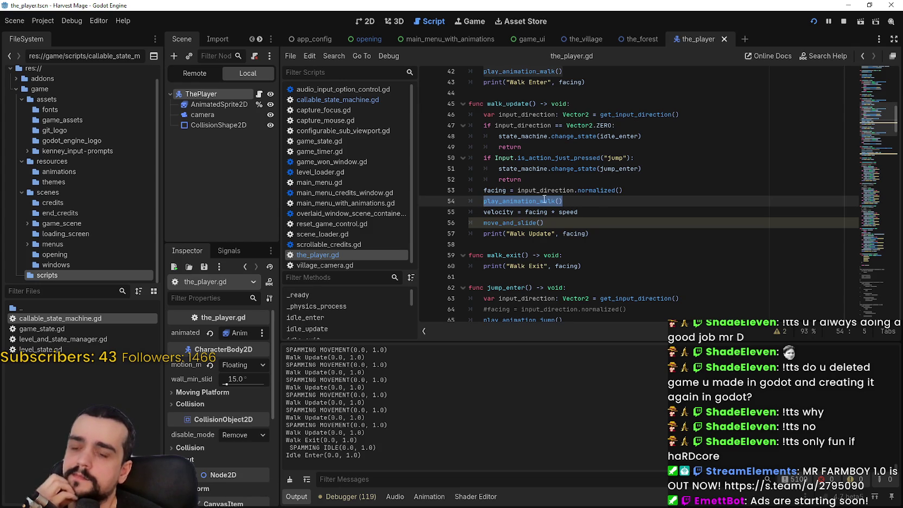
{"action": "left_click", "coordinate": [660, 231]}
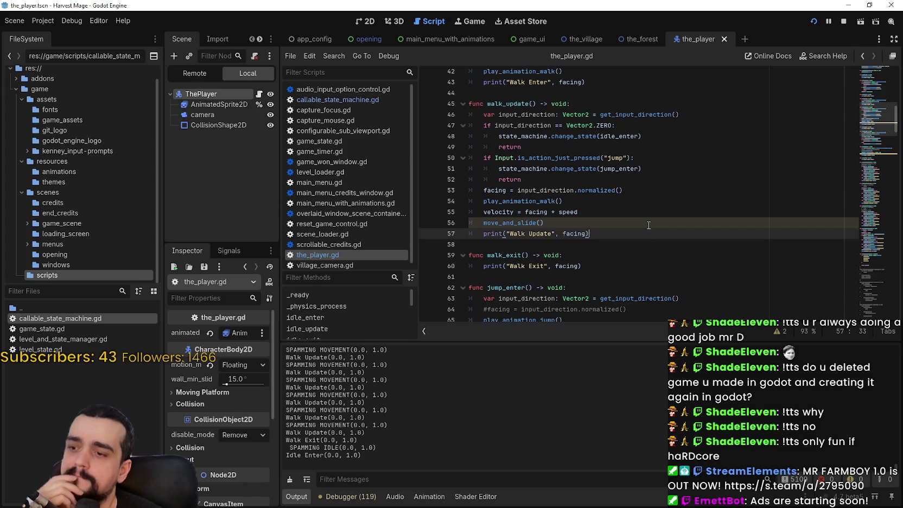
{"action": "scroll", "coordinate": [640, 217], "scroll_direction": "down", "scroll_amount": 7}
{"action": "scroll", "coordinate": [593, 197], "scroll_direction": "down", "scroll_amount": 6}
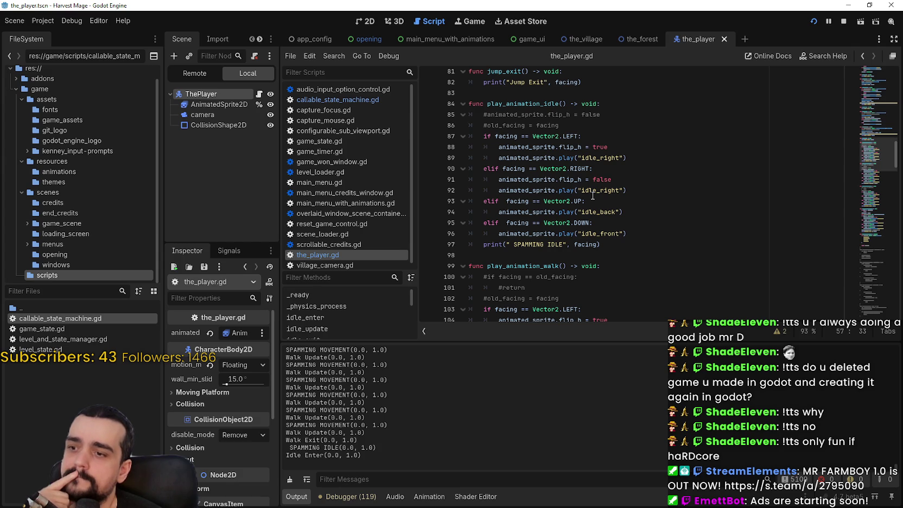
{"action": "key", "text": "F5"}
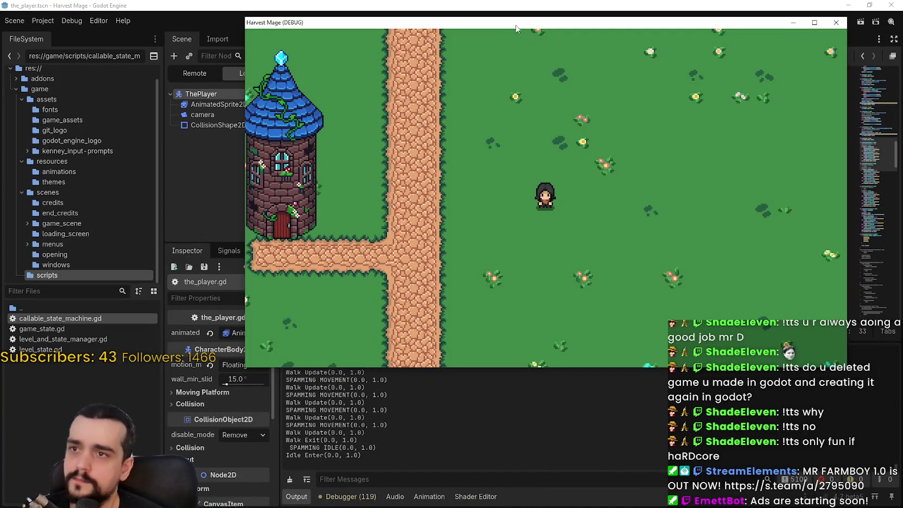
Walk the character right with D and jump, then return to the editor.
{"action": "key", "text": "d"}
{"action": "key", "text": "space"}
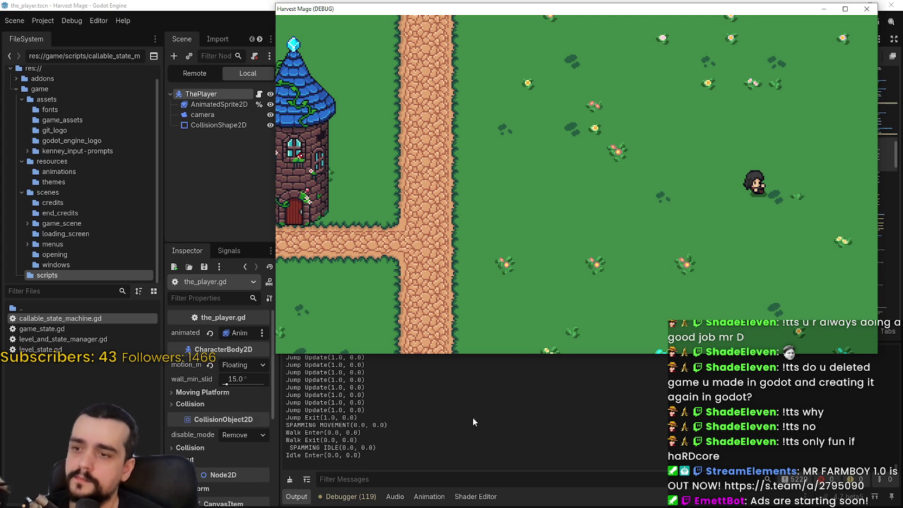
{"action": "left_click", "coordinate": [367, 396]}
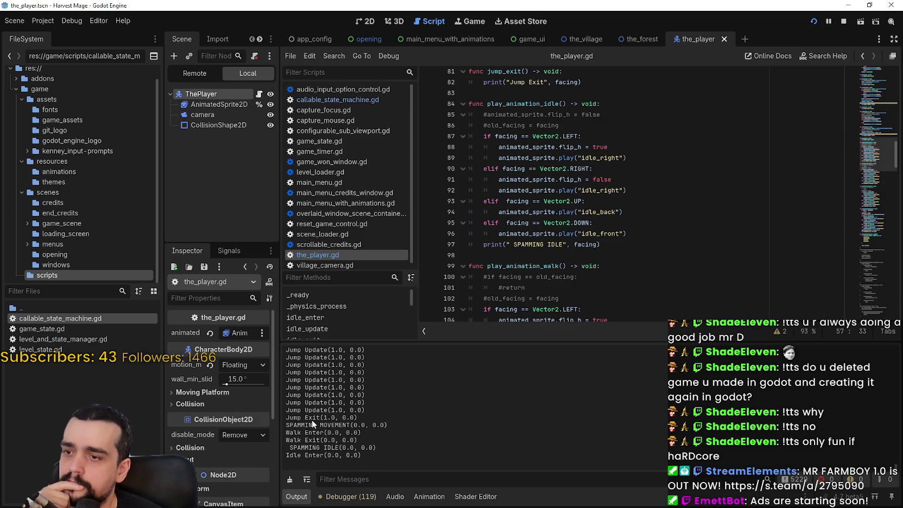
Inspect the SPAMMING MOVEMENT(0.0, 0.0) log line and the play_animation_walk function.
{"action": "left_click_drag", "start_coordinate": [286, 425], "coordinate": [387, 424]}
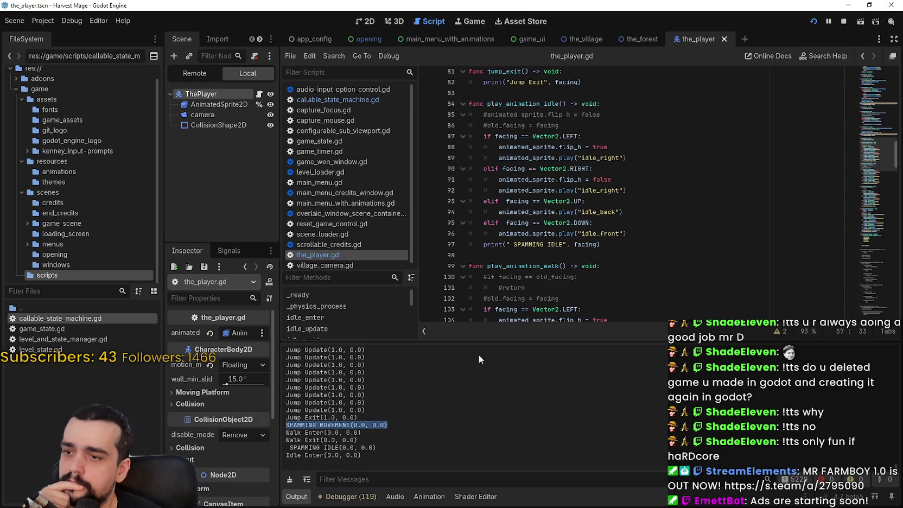
{"action": "scroll", "coordinate": [570, 246], "scroll_direction": "down", "scroll_amount": 5}
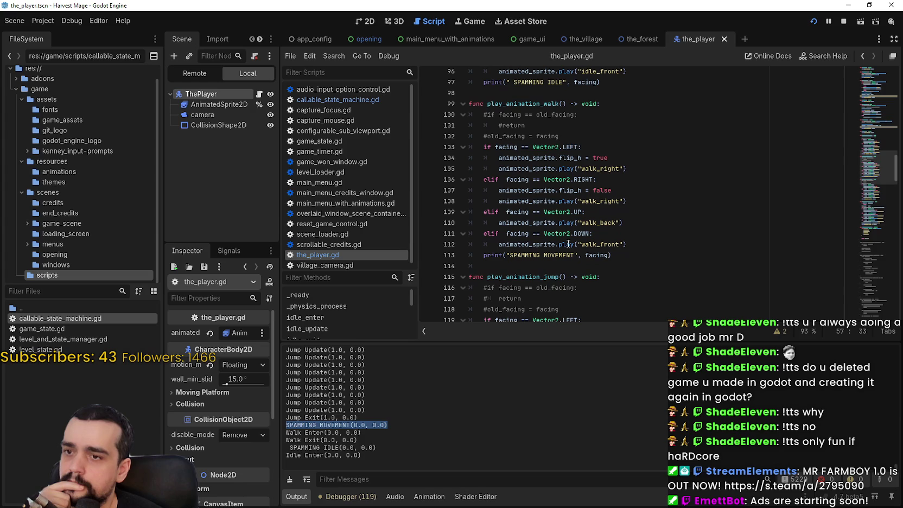
{"action": "left_click_drag", "start_coordinate": [488, 103], "coordinate": [611, 250]}
{"action": "left_click", "coordinate": [639, 266]}
{"action": "left_click", "coordinate": [635, 257]}
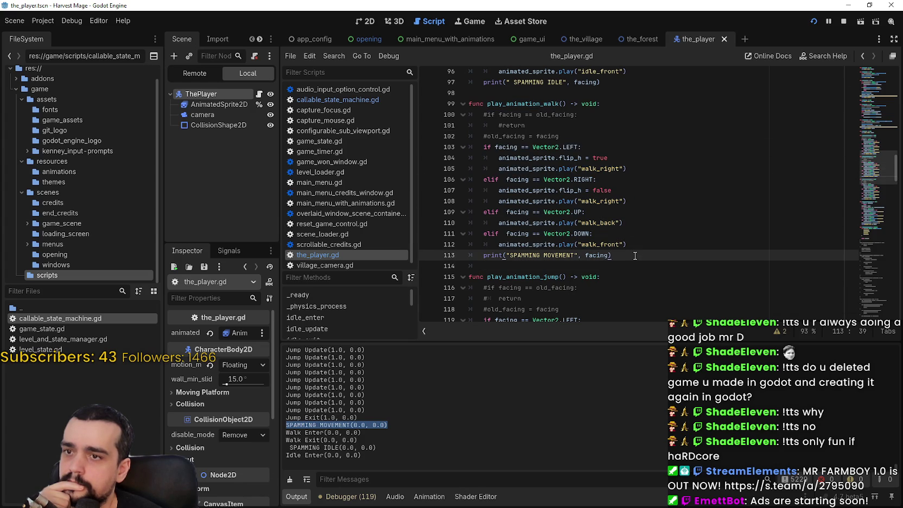
{"action": "scroll", "coordinate": [635, 255], "scroll_direction": "up", "scroll_amount": 8}
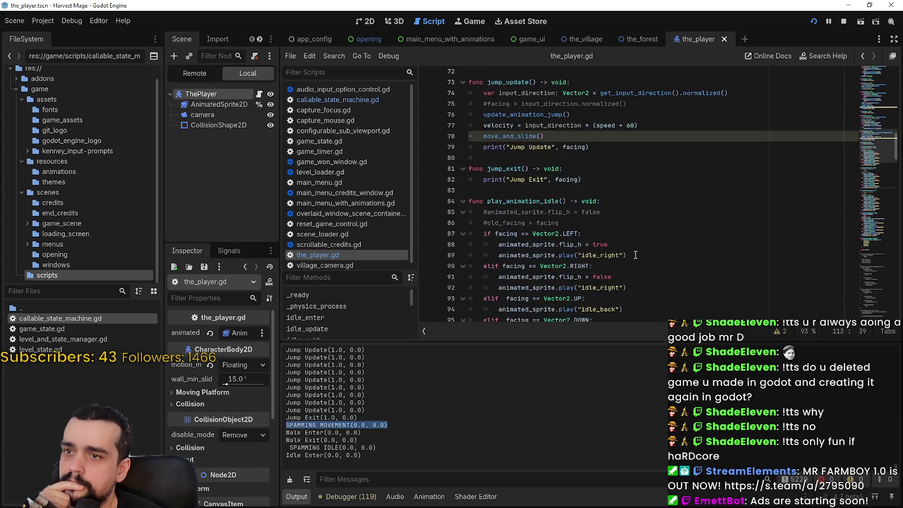
{"action": "scroll", "coordinate": [634, 254], "scroll_direction": "up", "scroll_amount": 10}
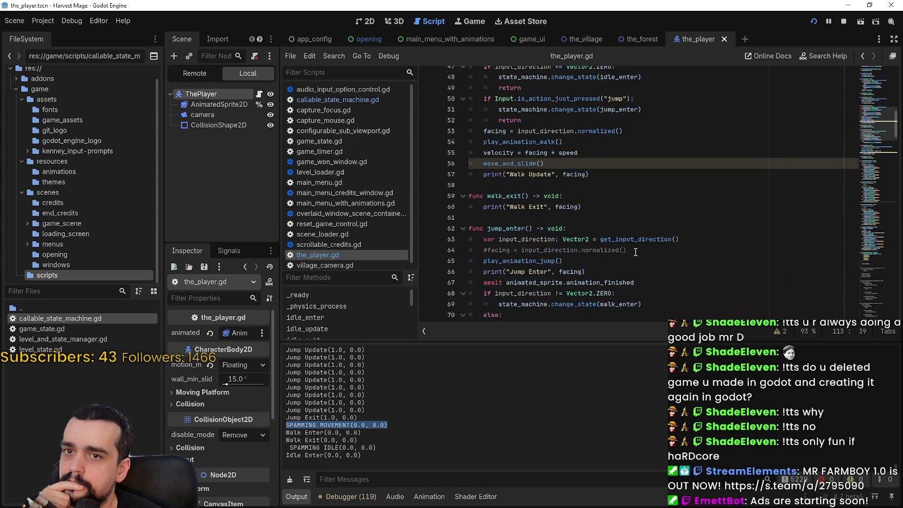
{"action": "scroll", "coordinate": [636, 252], "scroll_direction": "up", "scroll_amount": 2}
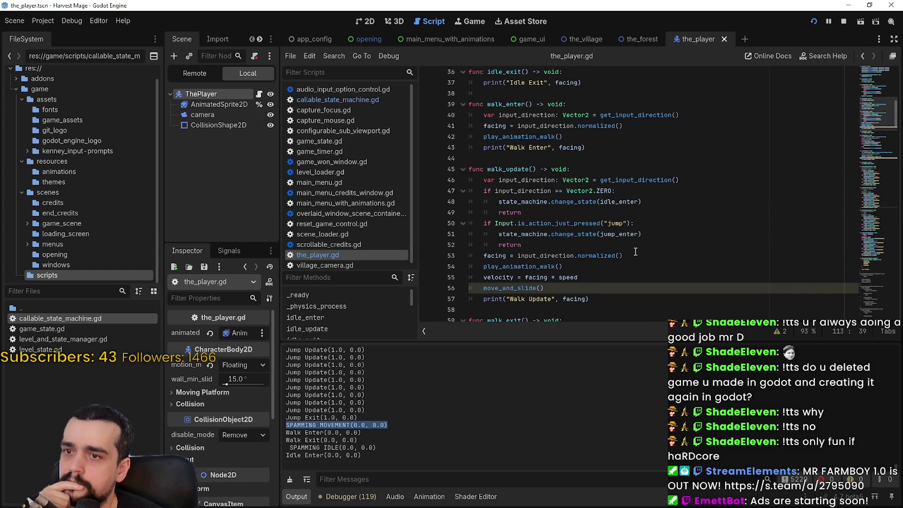
{"action": "scroll", "coordinate": [635, 252], "scroll_direction": "down", "scroll_amount": 2}
Examine walk_update's input_direction == Vector2 zero check, ending at walk_enter's facing line.
{"action": "left_click_drag", "start_coordinate": [708, 121], "coordinate": [706, 120]}
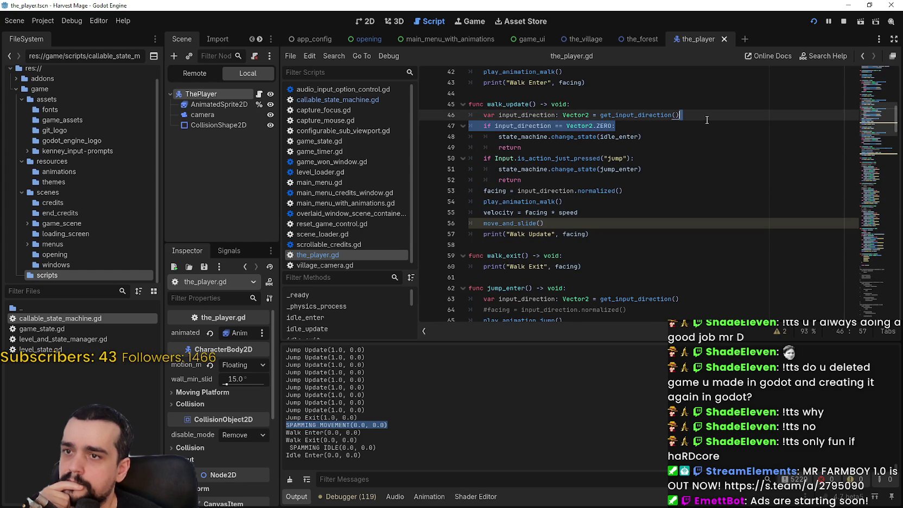
{"action": "left_click", "coordinate": [698, 128]}
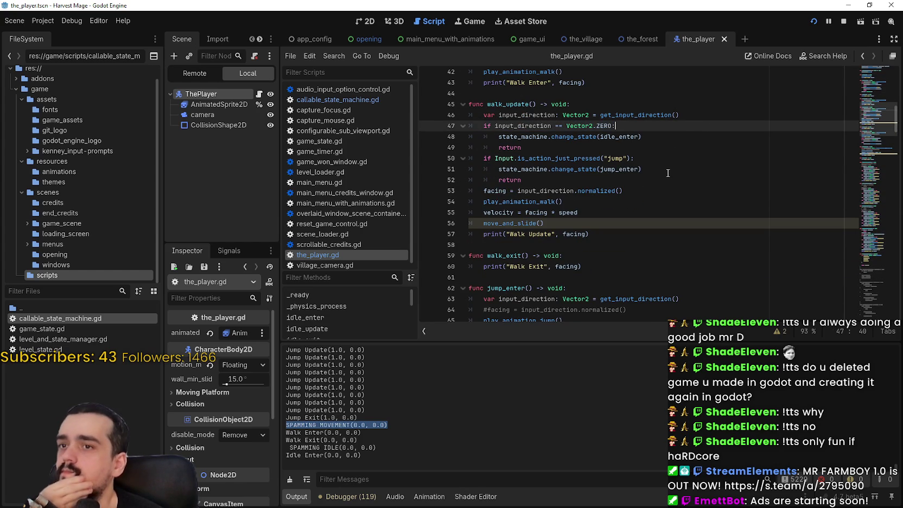
{"action": "left_click", "coordinate": [520, 136]}
{"action": "left_click_drag", "start_coordinate": [495, 125], "coordinate": [594, 125]}
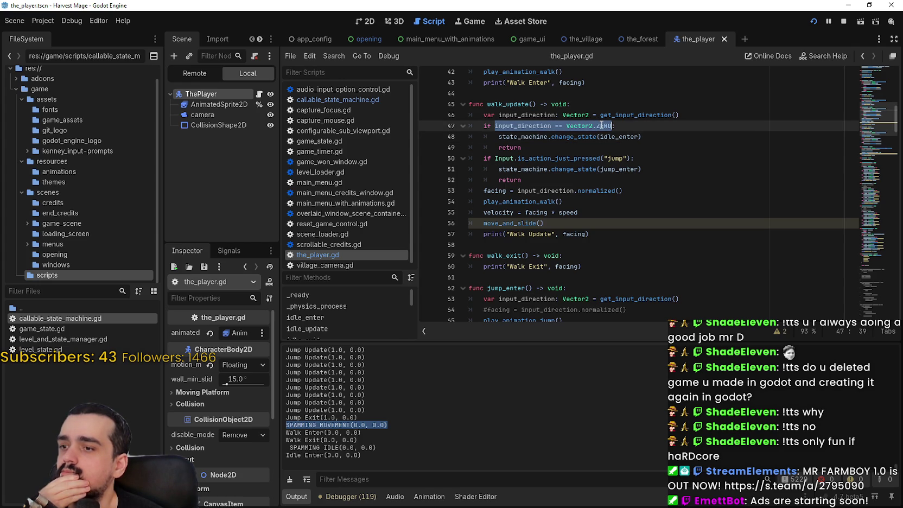
{"action": "scroll", "coordinate": [610, 131], "scroll_direction": "up", "scroll_amount": 4}
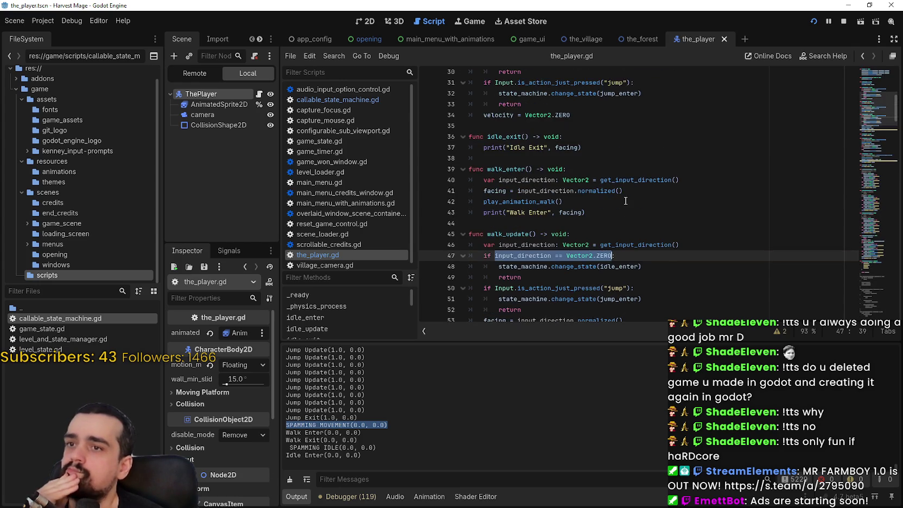
{"action": "scroll", "coordinate": [627, 195], "scroll_direction": "down", "scroll_amount": 1}
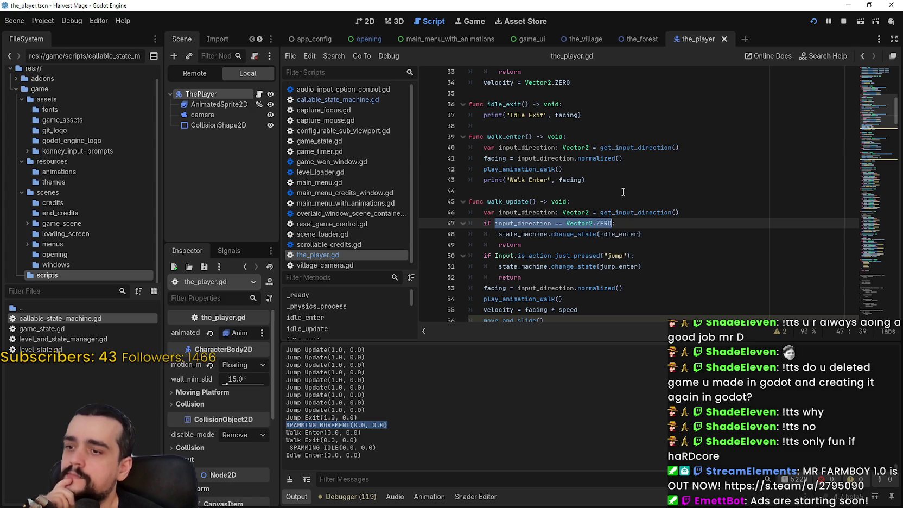
{"action": "scroll", "coordinate": [623, 192], "scroll_direction": "down", "scroll_amount": 2}
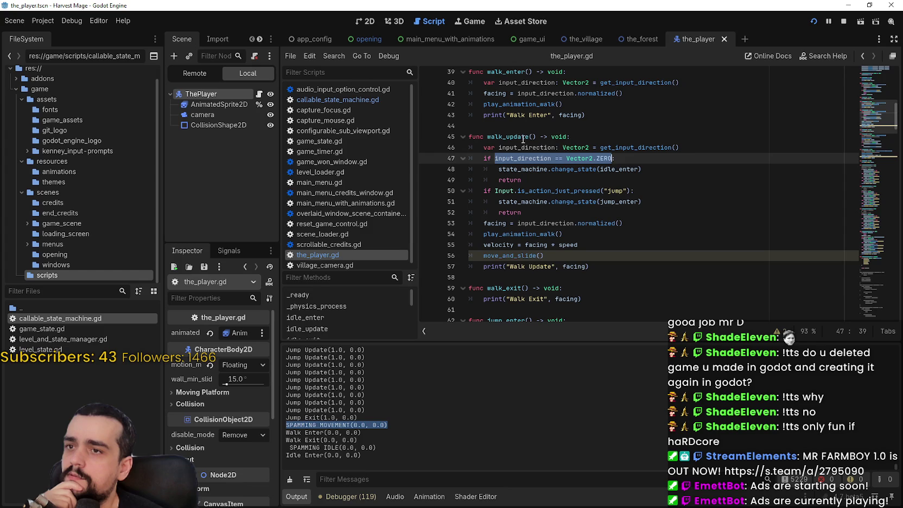
{"action": "left_click", "coordinate": [487, 93]}
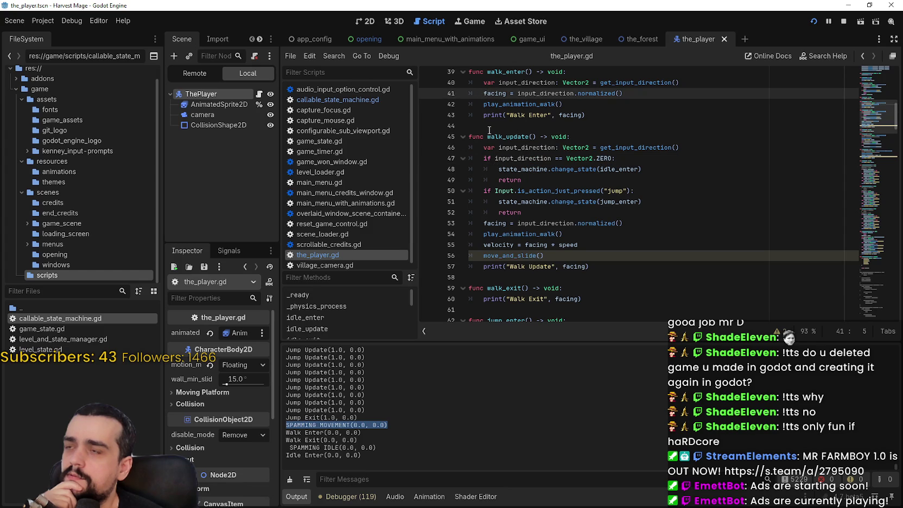
Prefix walk_enter's lines 40 and 41 with #, save, and relaunch with F5 walking right.
{"action": "type", "text": "#"}
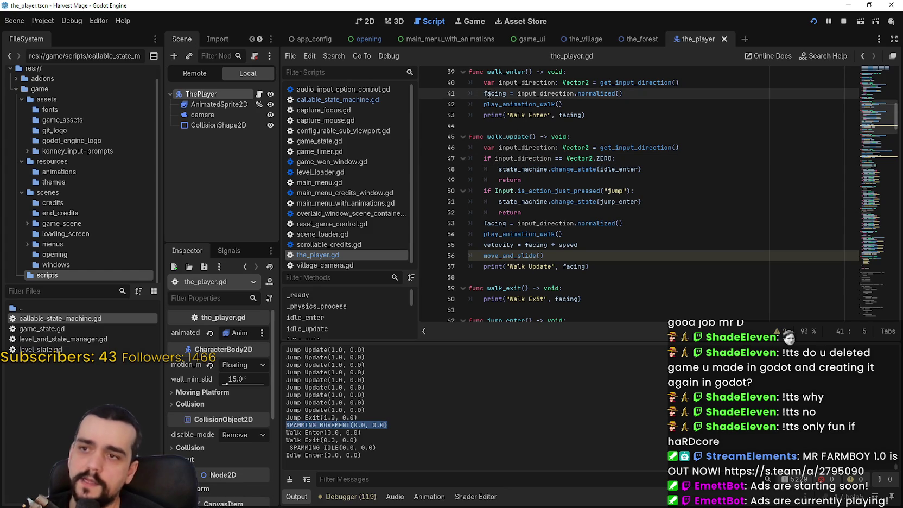
{"action": "double_click", "coordinate": [525, 82]}
{"action": "left_click", "coordinate": [476, 83]}
{"action": "type", "text": "#"}
{"action": "left_click", "coordinate": [485, 114]}
{"action": "key", "text": "ctrl+s"}
{"action": "left_click", "coordinate": [580, 115]}
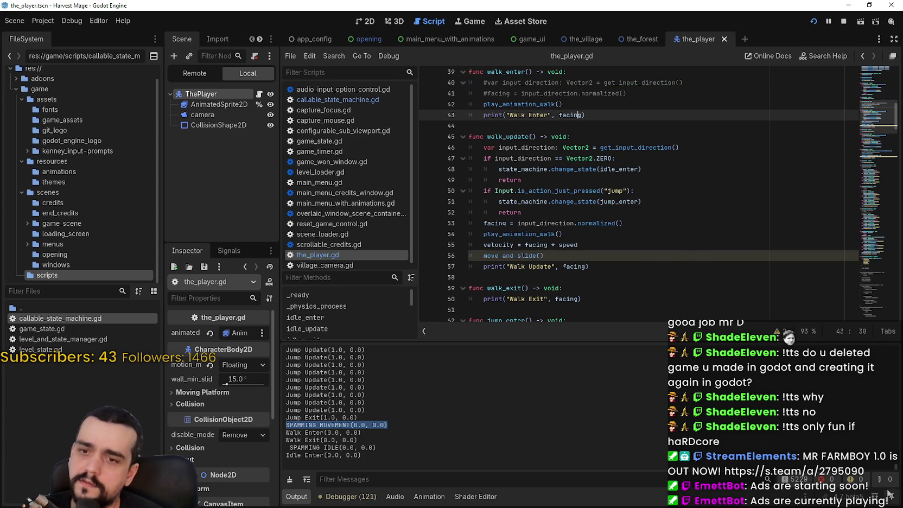
{"action": "key", "text": "F5"}
{"action": "key", "text": "Right"}
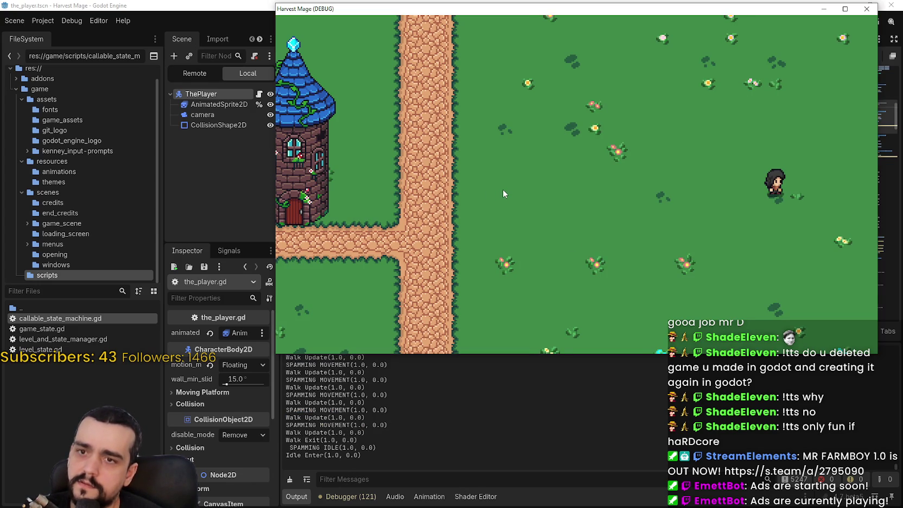
Walk the character left, up, down, right and diagonally up-right, then jump downward.
{"action": "key", "text": "Left"}
{"action": "key", "text": "Up"}
{"action": "key", "text": "Left"}
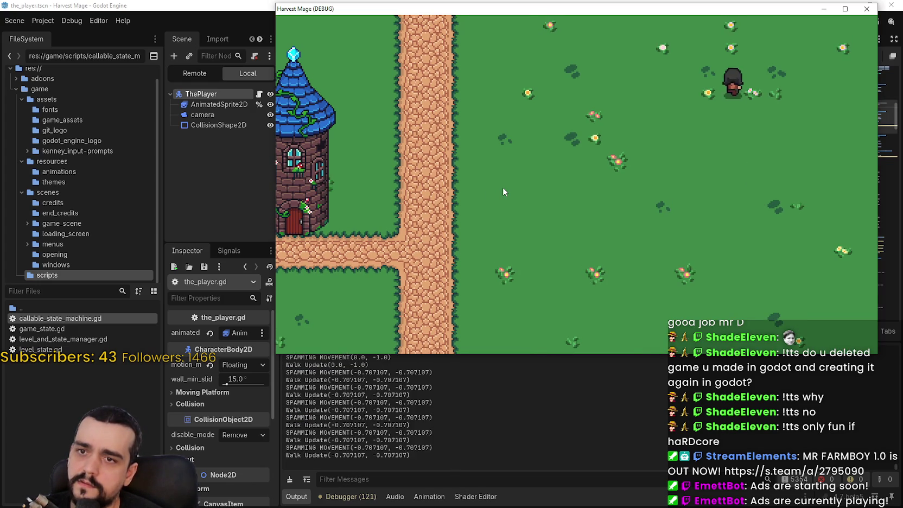
{"action": "key", "text": "Down"}
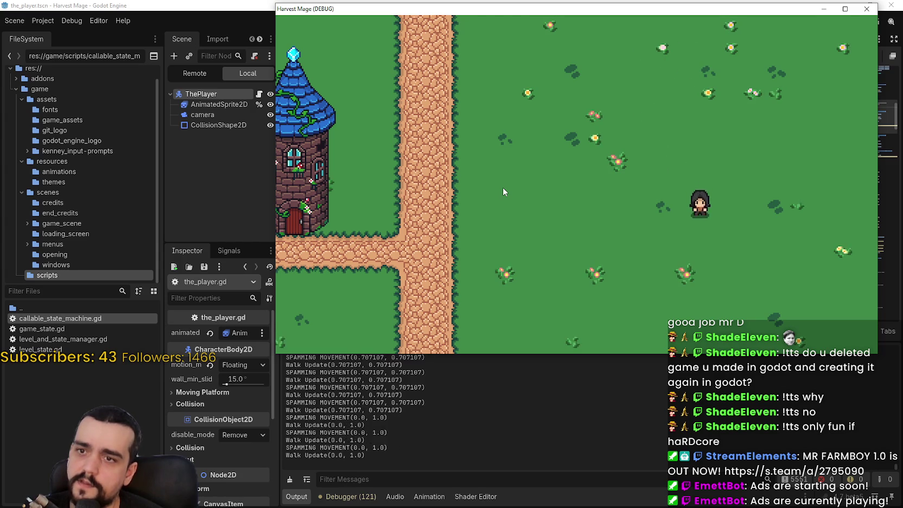
{"action": "key", "text": "Right"}
{"action": "key", "text": "Left"}
{"action": "key", "text": "Right"}
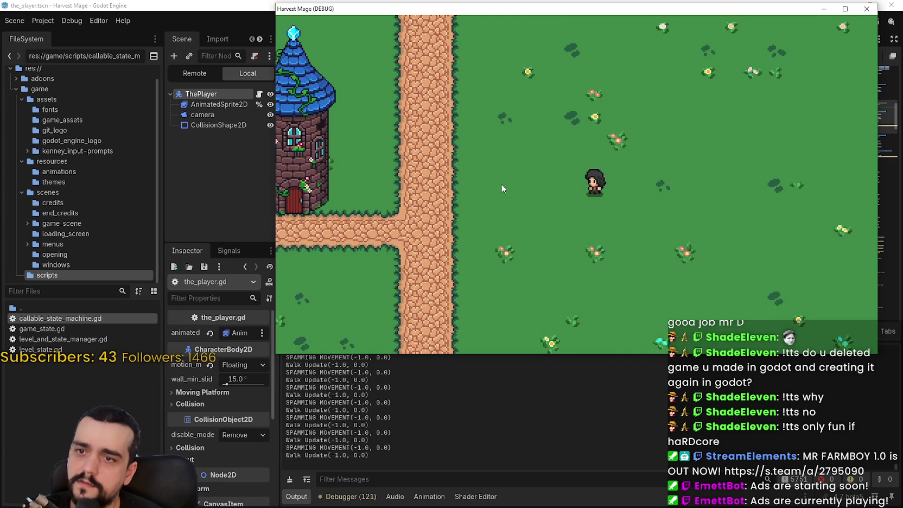
{"action": "key", "text": "Left"}
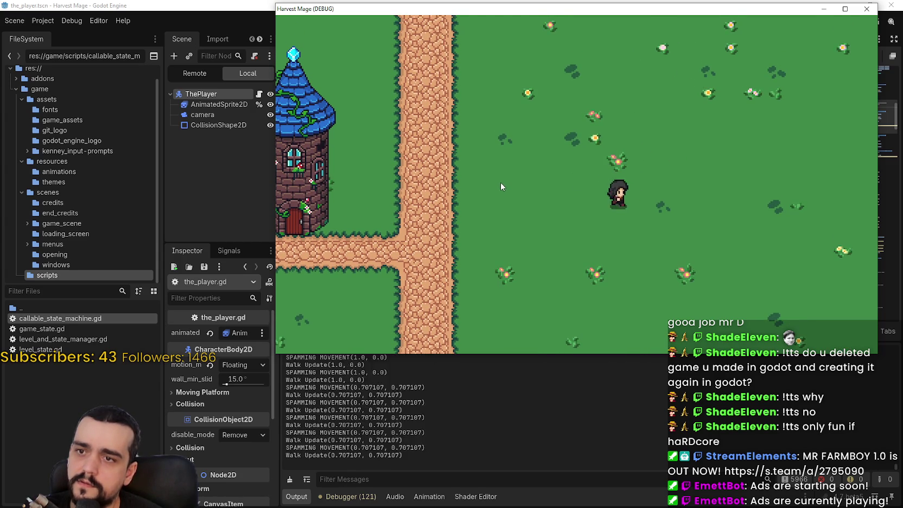
{"action": "key", "text": "Up"}
{"action": "key", "text": "Right"}
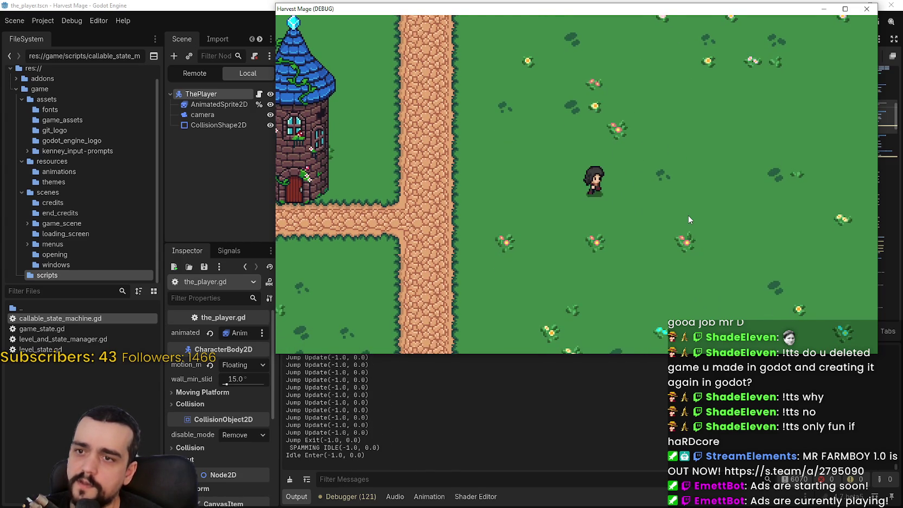
{"action": "key", "text": "Down"}
{"action": "key", "text": "space"}
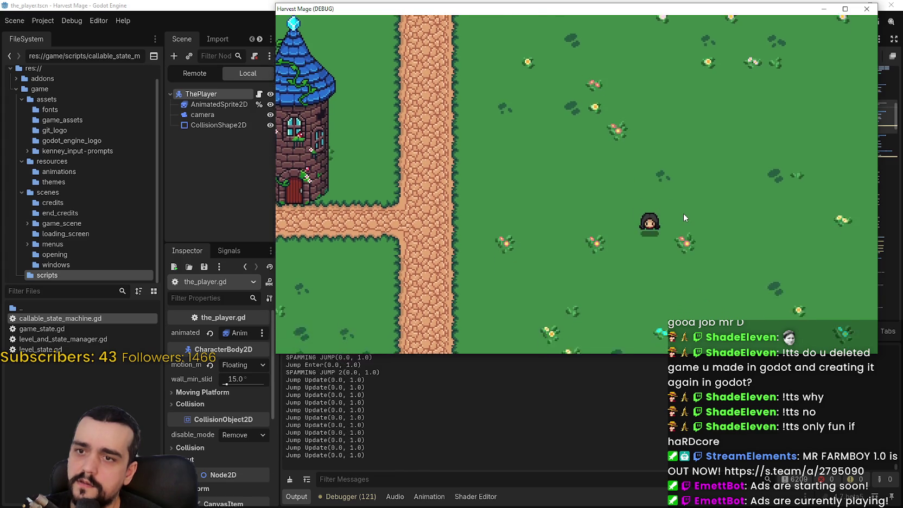
Jump while moving right, while moving left, and diagonally up-right.
{"action": "key", "text": "Left"}
{"action": "key", "text": "Right"}
{"action": "key", "text": "space"}
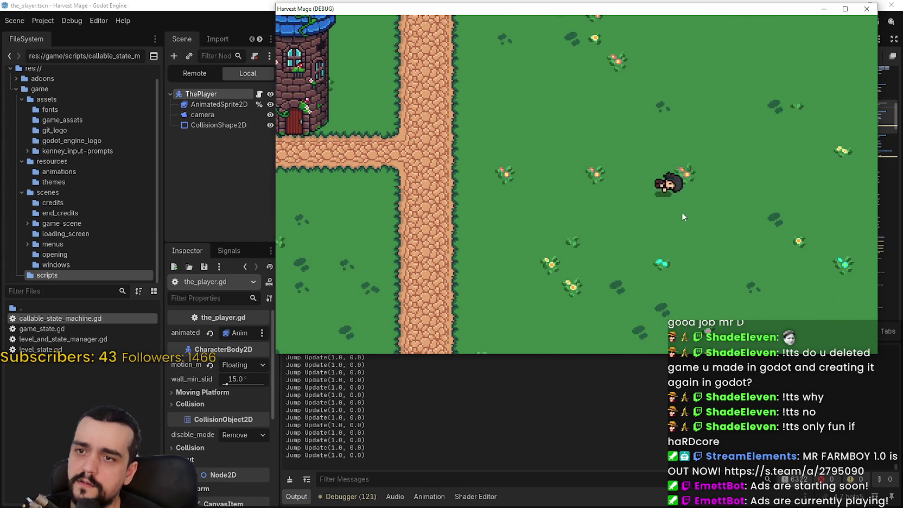
{"action": "key", "text": "Right"}
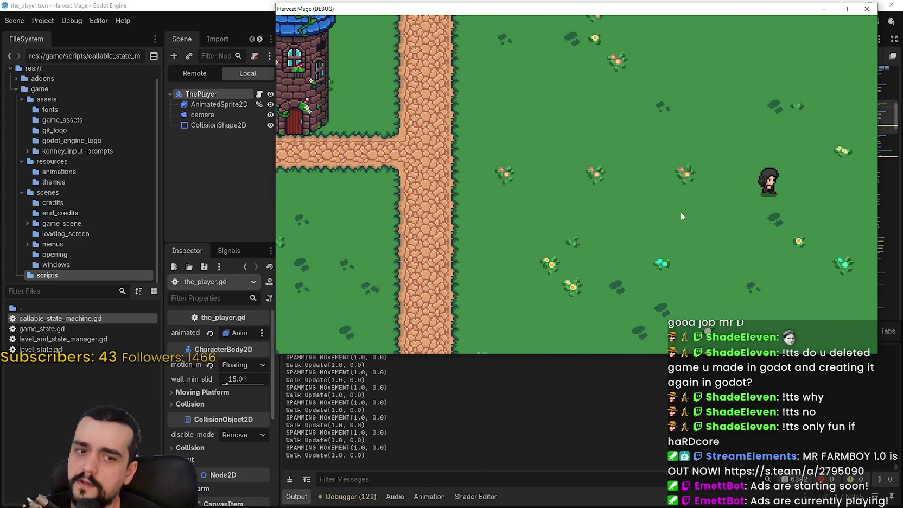
{"action": "key", "text": "Left"}
{"action": "key", "text": "space"}
{"action": "key", "text": "Left"}
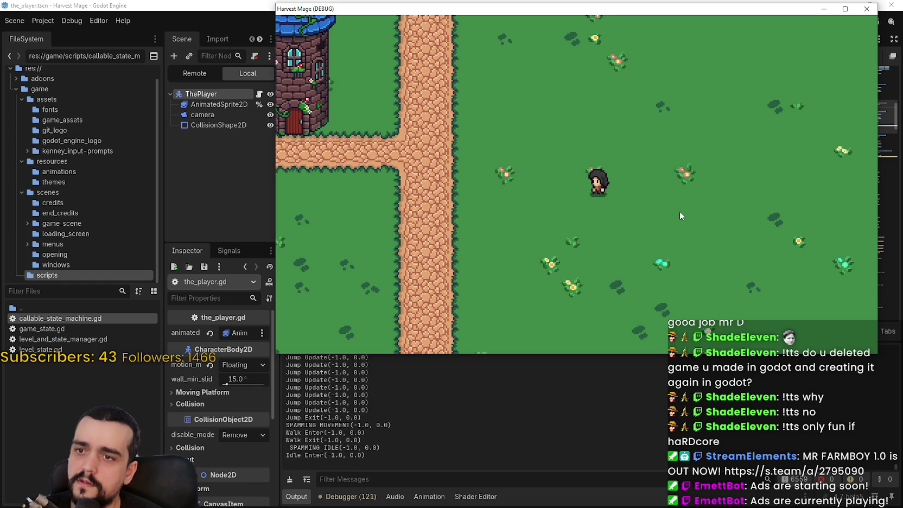
{"action": "key", "text": "Up"}
{"action": "key", "text": "Right"}
{"action": "key", "text": "space"}
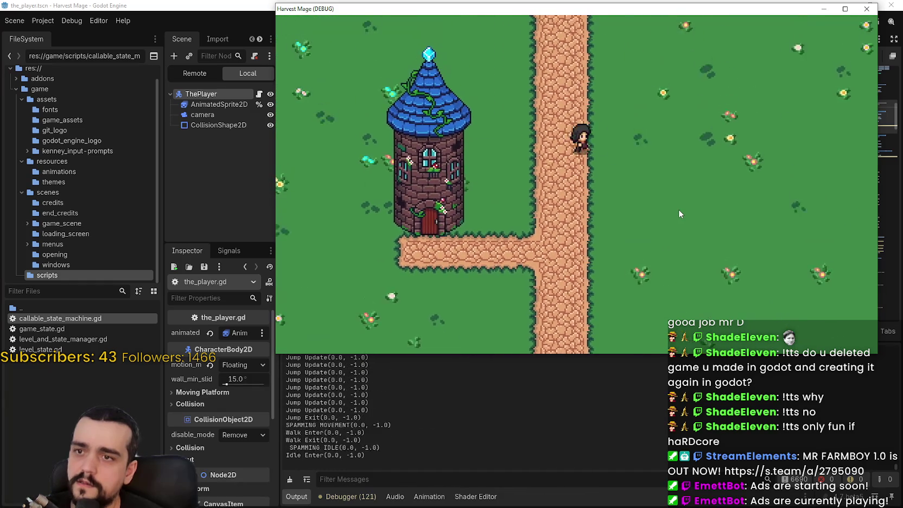
Maximize and restore the game window, walk down-left with S and A, and return to the editor.
{"action": "left_click", "coordinate": [844, 8]}
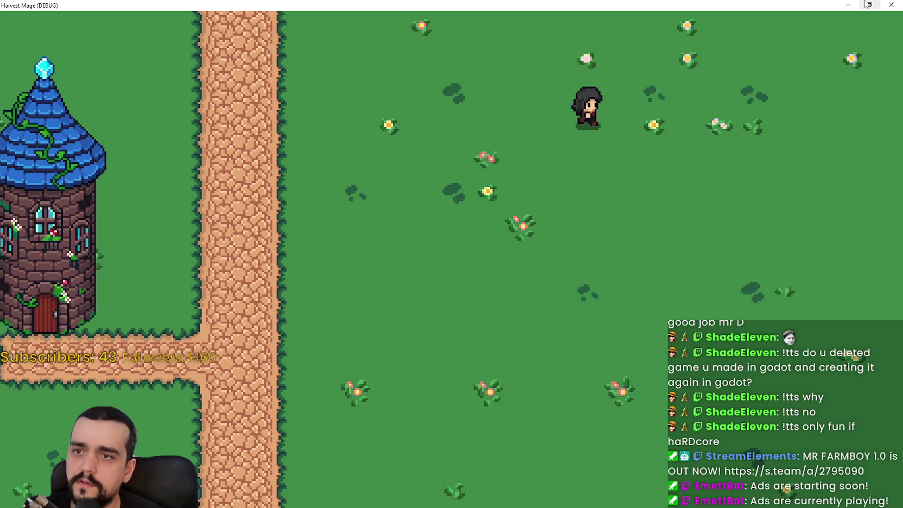
{"action": "left_click", "coordinate": [869, 5]}
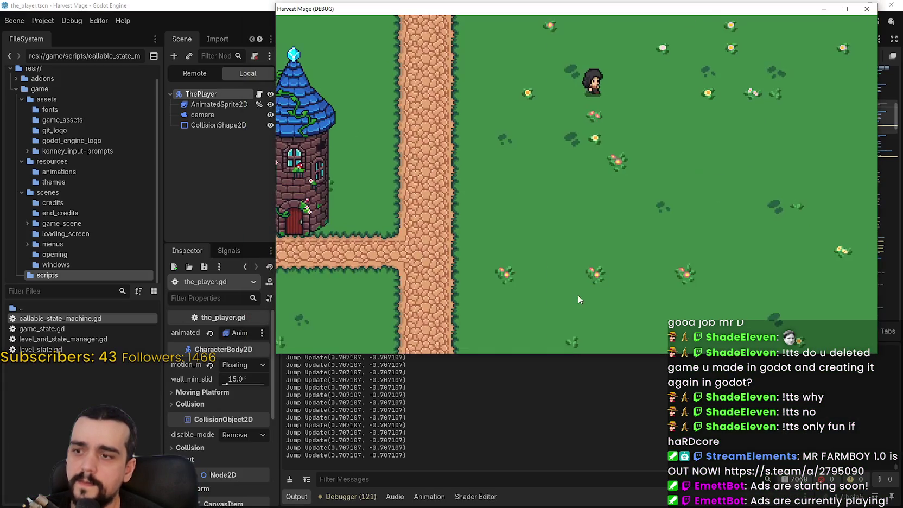
{"action": "key", "text": "s"}
{"action": "key", "text": "a"}
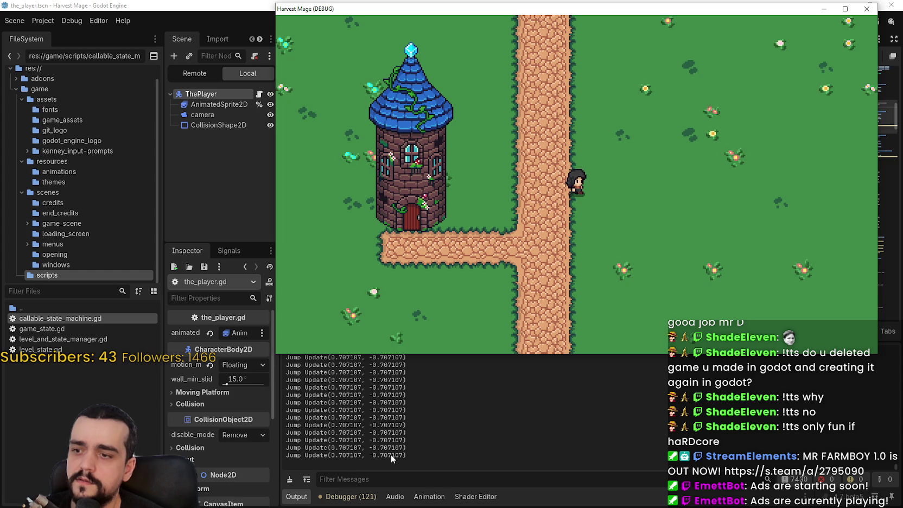
{"action": "left_click", "coordinate": [646, 383]}
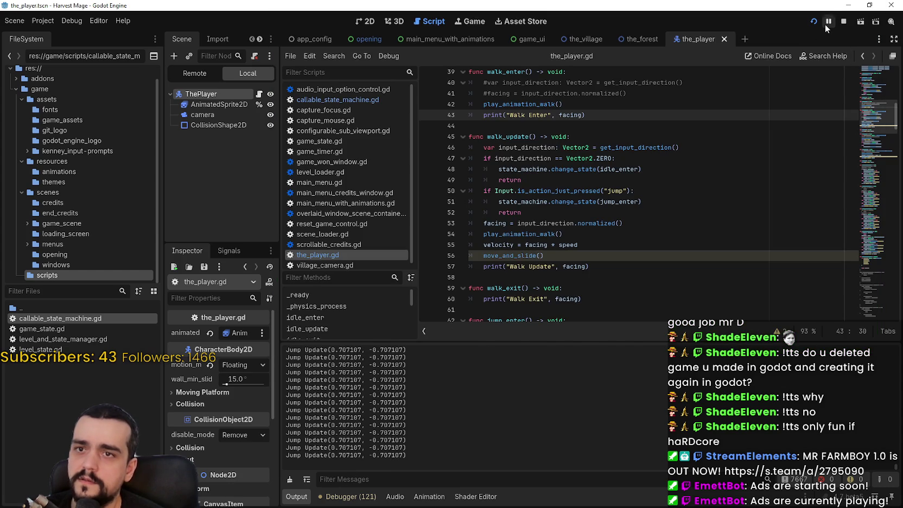
Pause the game, check the Debugger's Errors tab, and switch back to Output.
{"action": "left_click", "coordinate": [828, 21]}
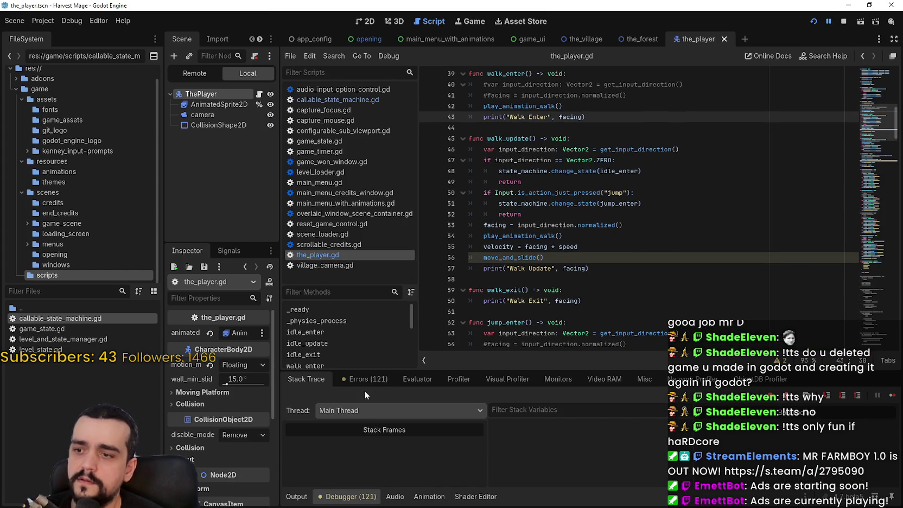
{"action": "left_click", "coordinate": [367, 379]}
{"action": "left_click", "coordinate": [296, 496]}
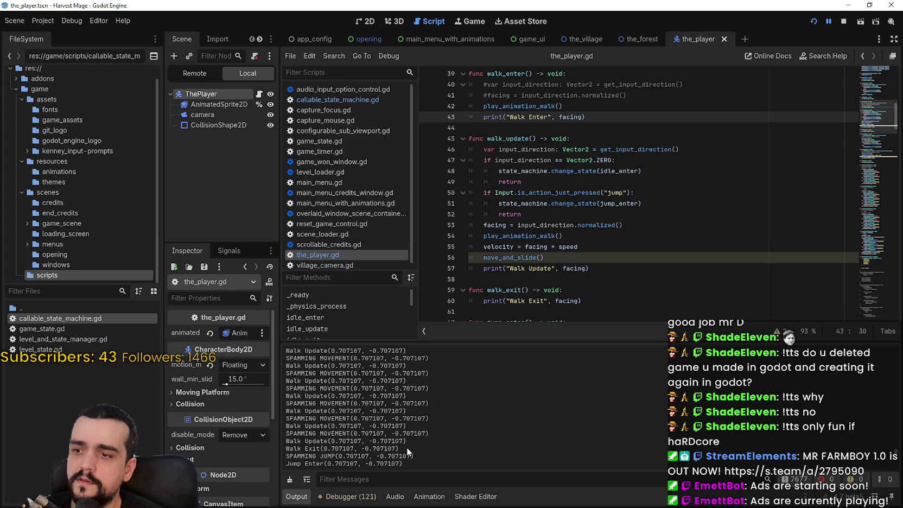
Select the Walk Update, Walk Exit, Jump Enter, SPAMMING JUMP 2 and Jump Update log lines.
{"action": "left_click_drag", "start_coordinate": [411, 424], "coordinate": [276, 425]}
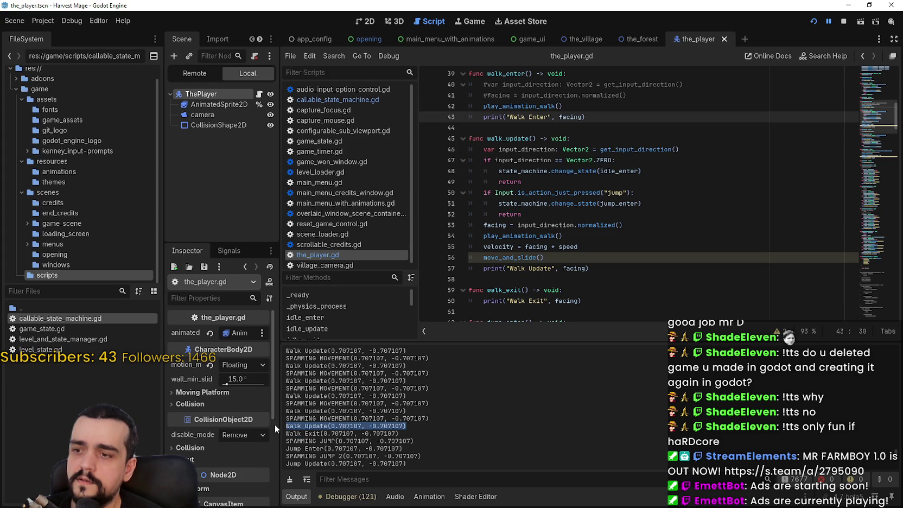
{"action": "left_click_drag", "start_coordinate": [402, 403], "coordinate": [282, 404]}
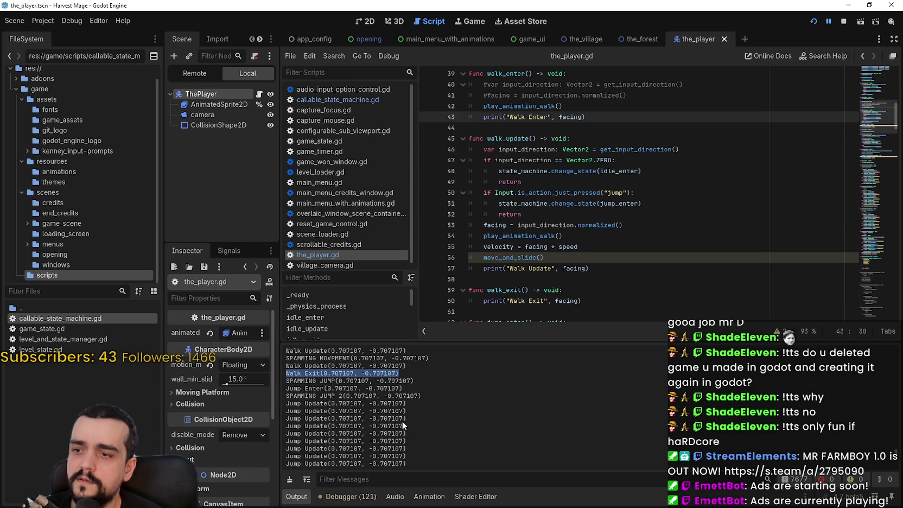
{"action": "left_click_drag", "start_coordinate": [414, 382], "coordinate": [277, 381]}
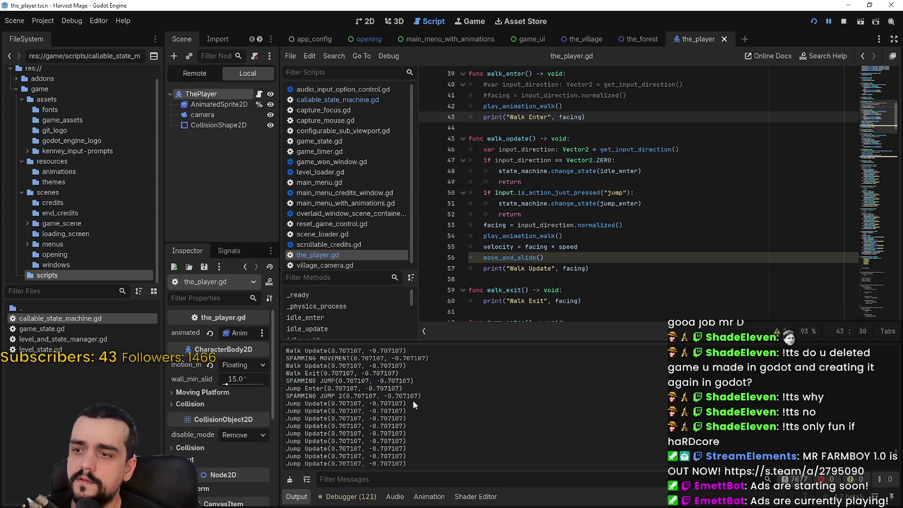
{"action": "left_click_drag", "start_coordinate": [421, 396], "coordinate": [286, 395]}
{"action": "left_click_drag", "start_coordinate": [351, 391], "coordinate": [283, 387]}
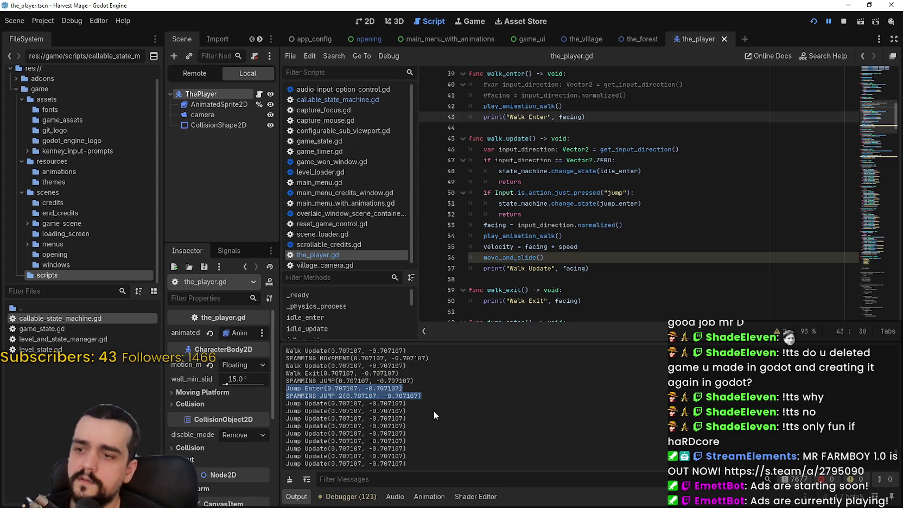
{"action": "left_click", "coordinate": [421, 395]}
{"action": "mouse_move", "coordinate": [426, 395]}
{"action": "left_mouse_down"}
{"action": "mouse_move", "coordinate": [276, 394]}
{"action": "mouse_move", "coordinate": [270, 384]}
{"action": "left_mouse_up"}
{"action": "left_click_drag", "start_coordinate": [409, 403], "coordinate": [284, 404]}
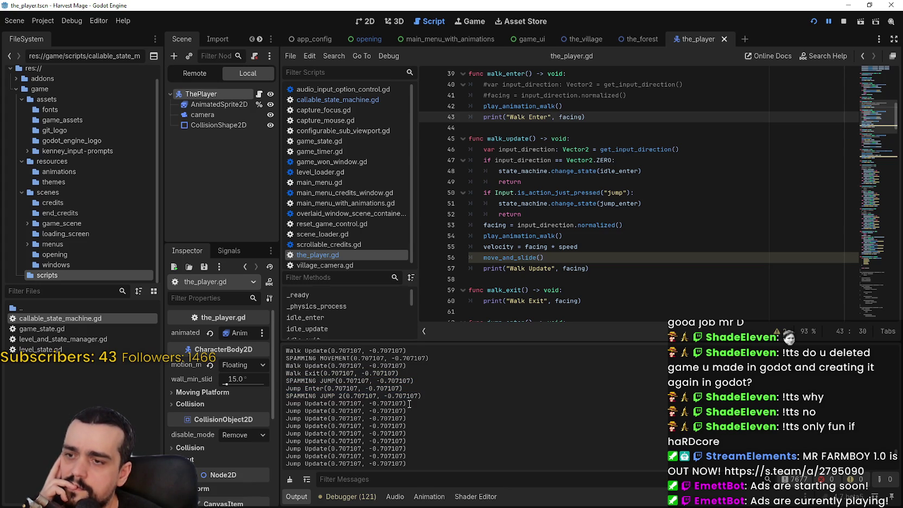
{"action": "scroll", "coordinate": [613, 235], "scroll_direction": "down", "scroll_amount": 5}
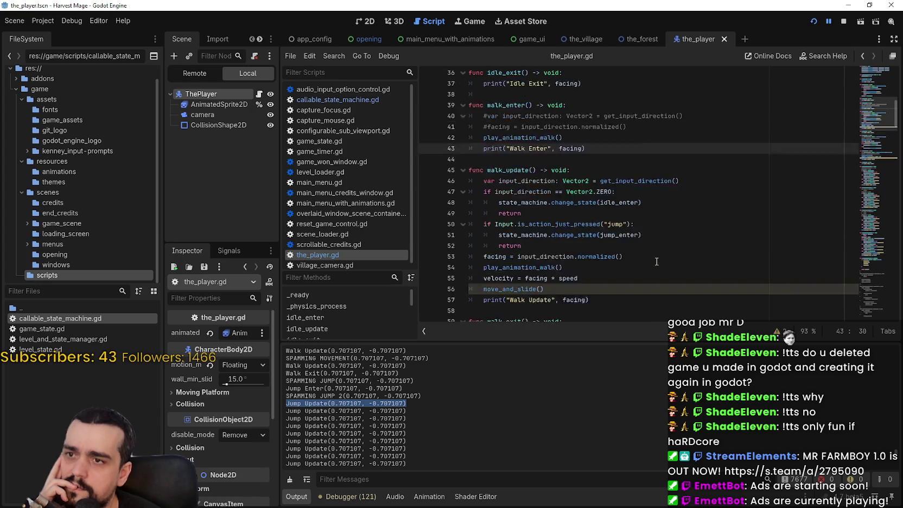
Scroll via the minimap to jump_update and select its body lines 74–79.
{"action": "left_click", "coordinate": [881, 159]}
{"action": "mouse_move", "coordinate": [880, 159]}
{"action": "left_mouse_down"}
{"action": "mouse_move", "coordinate": [880, 179]}
{"action": "mouse_move", "coordinate": [888, 111]}
{"action": "mouse_move", "coordinate": [887, 134]}
{"action": "left_mouse_up"}
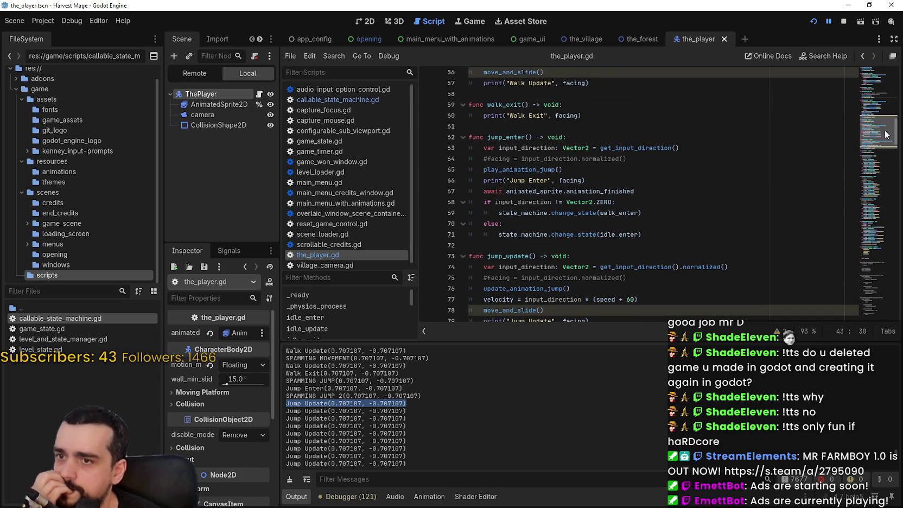
{"action": "left_click_drag", "start_coordinate": [885, 135], "coordinate": [885, 142]}
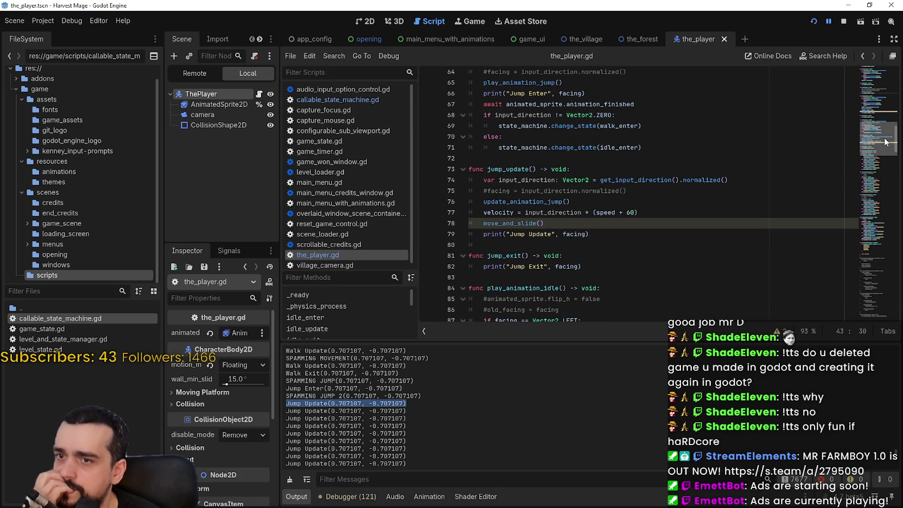
{"action": "left_click", "coordinate": [610, 237]}
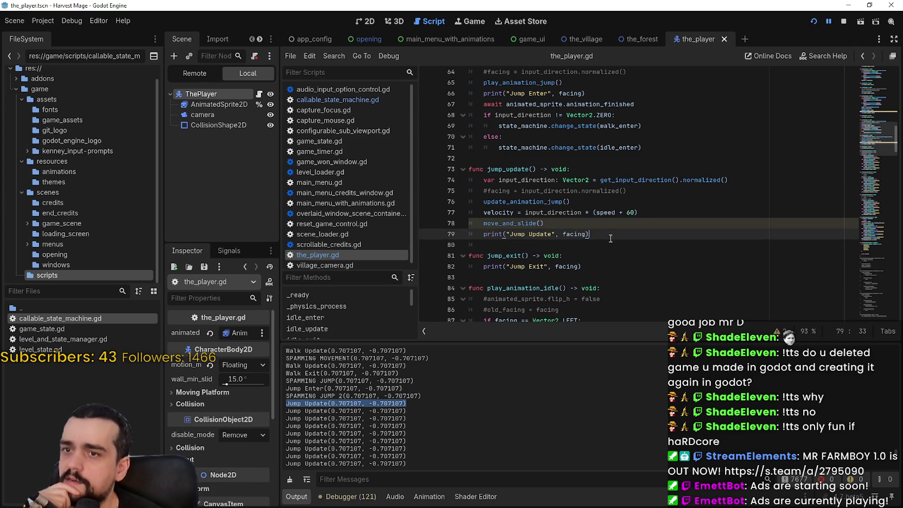
{"action": "key", "text": "shift+Up"}
{"action": "key", "text": "shift+Up"}
{"action": "key", "text": "shift+Up"}
{"action": "key", "text": "shift+Home"}
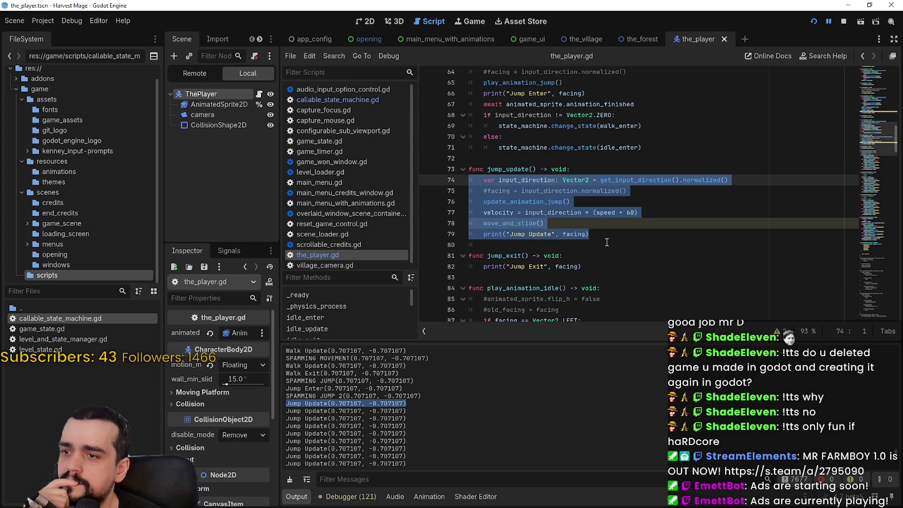
Select jump_enter lines 67–71 and the 'input_direction != Vector2.ZERO' check on line 68.
{"action": "scroll", "coordinate": [610, 236], "scroll_direction": "up", "scroll_amount": 2}
{"action": "mouse_move", "coordinate": [641, 214]}
{"action": "left_mouse_down"}
{"action": "mouse_move", "coordinate": [478, 184]}
{"action": "mouse_move", "coordinate": [459, 170]}
{"action": "left_mouse_up"}
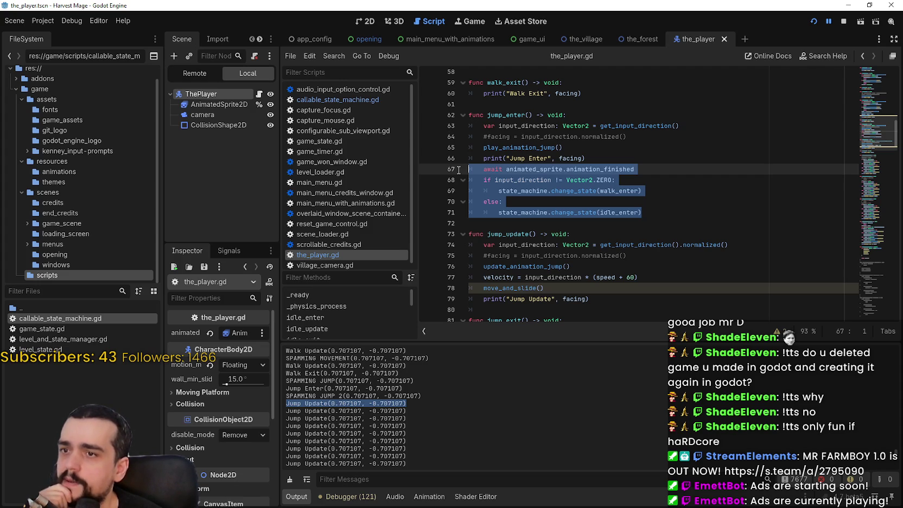
{"action": "double_click", "coordinate": [514, 179]}
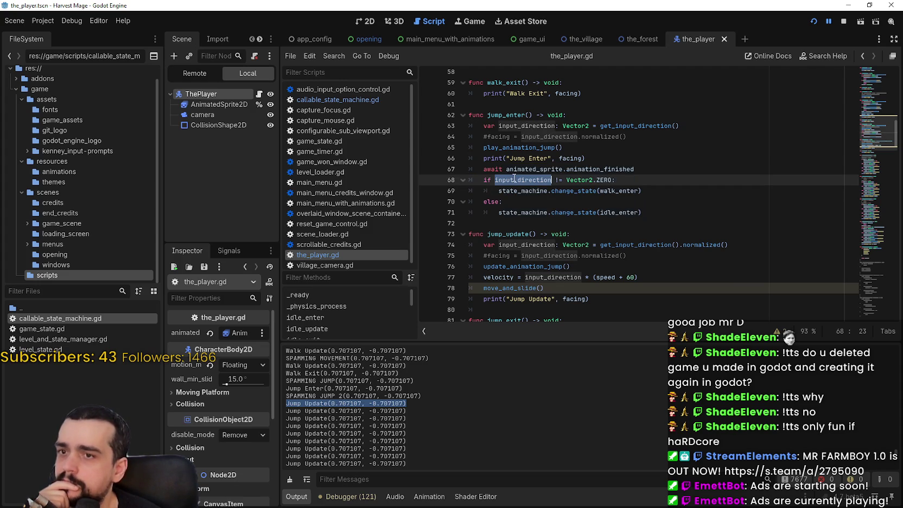
{"action": "left_click_drag", "start_coordinate": [599, 183], "coordinate": [535, 182]}
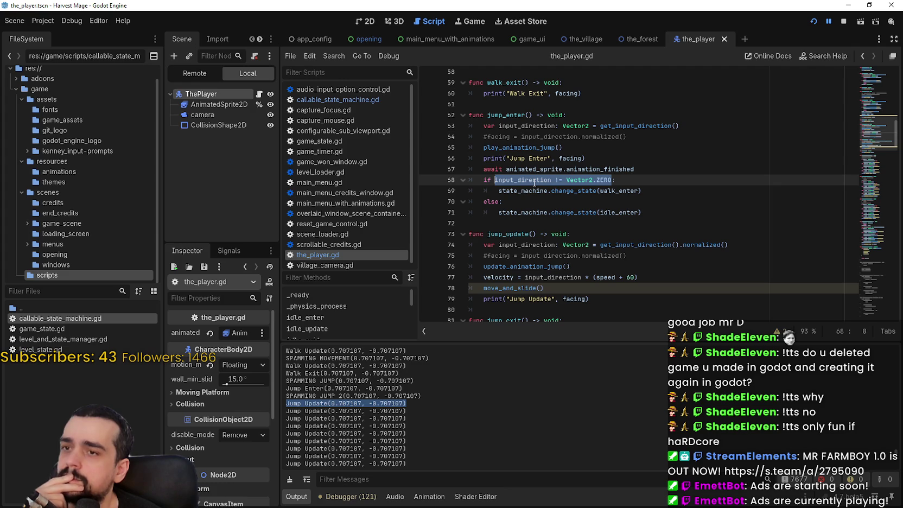
{"action": "left_click", "coordinate": [522, 147]}
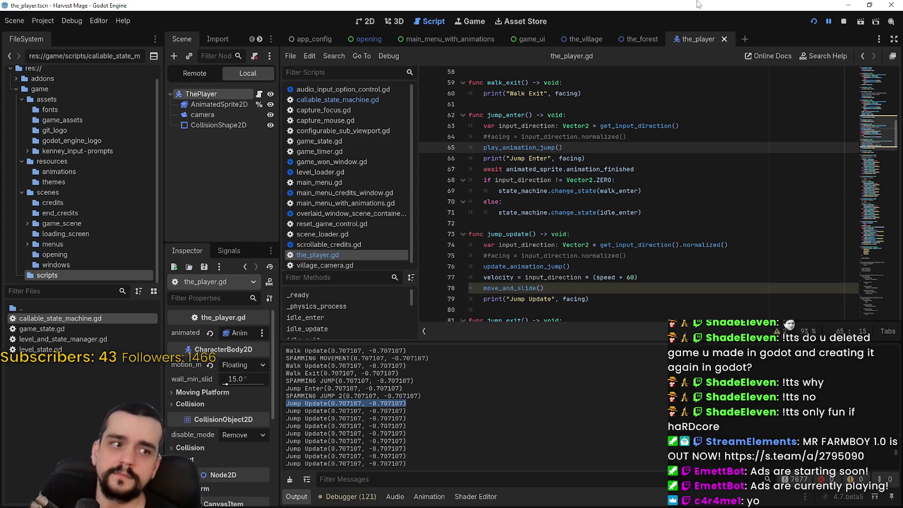
Jump to the play_animation_jump definition, select its facing branches, and stop the running game.
{"action": "right_click", "coordinate": [540, 151]}
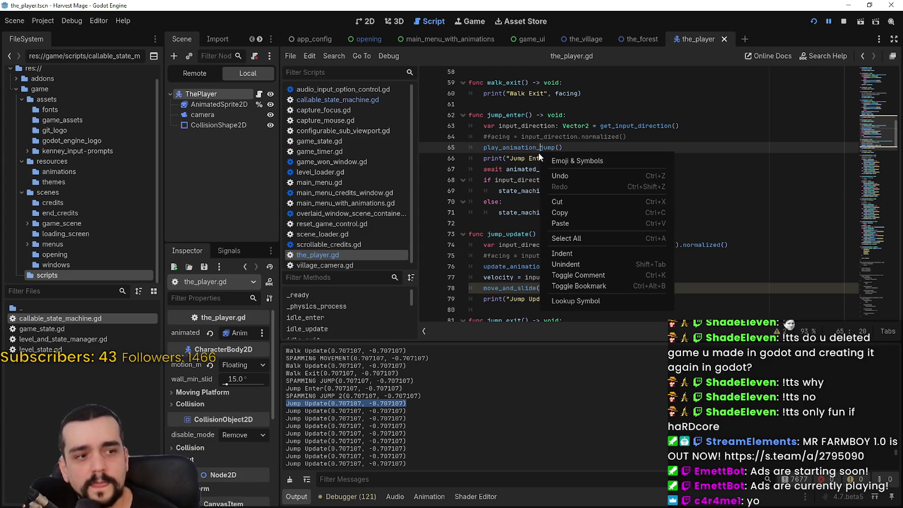
{"action": "left_click", "coordinate": [612, 301]}
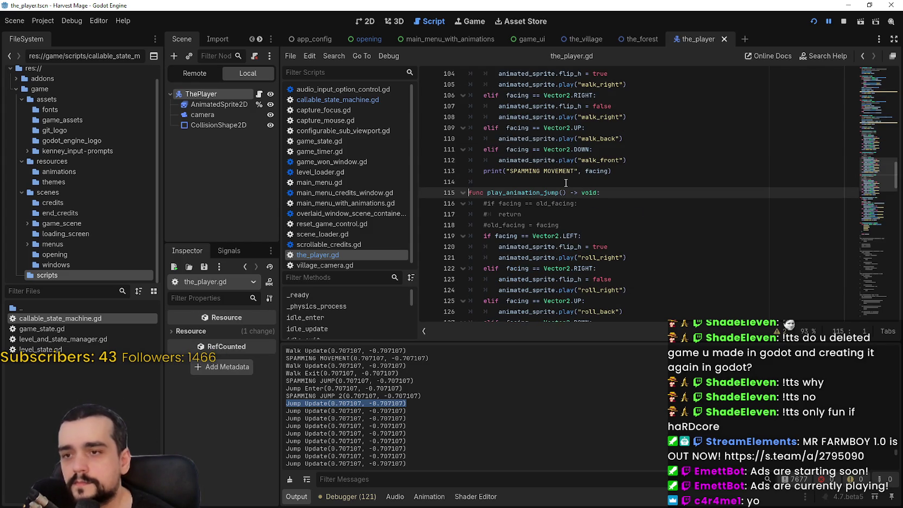
{"action": "scroll", "coordinate": [565, 185], "scroll_direction": "down", "scroll_amount": 2}
{"action": "left_click_drag", "start_coordinate": [469, 171], "coordinate": [700, 270]}
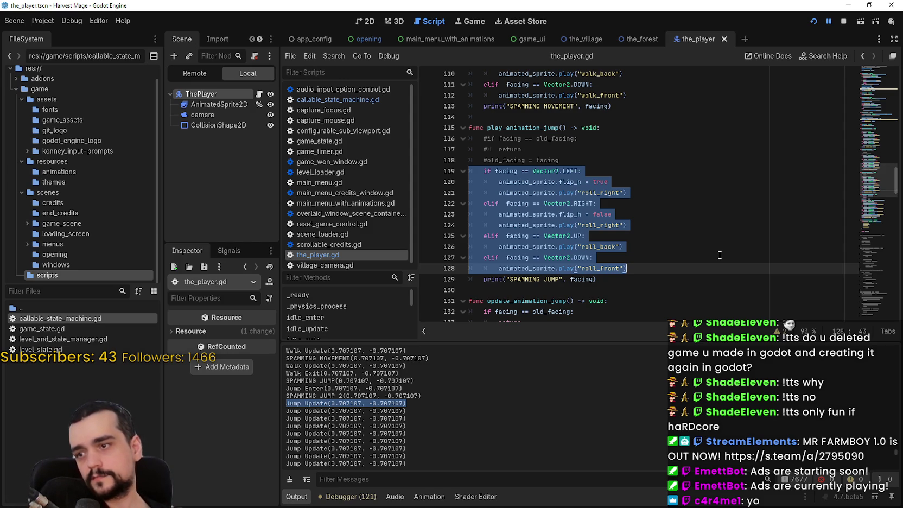
{"action": "left_click", "coordinate": [843, 21]}
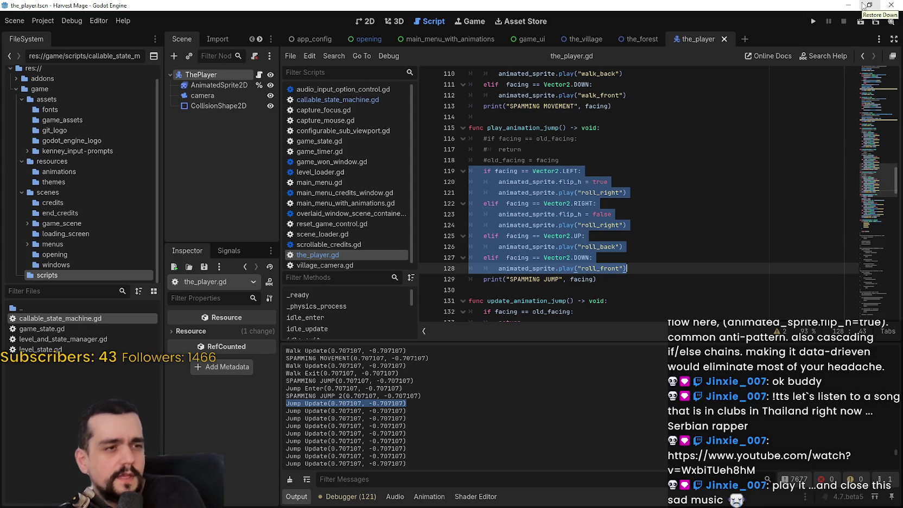
Clear the selection in play_animation_jump's facing block after comparing it against the logged diagonal facing.
{"action": "left_click", "coordinate": [642, 195]}
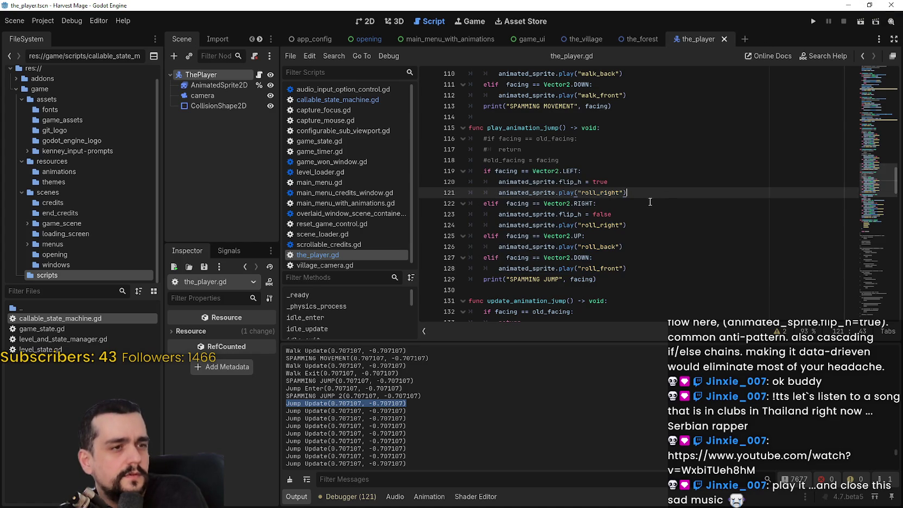
{"action": "scroll", "coordinate": [651, 238], "scroll_direction": "up", "scroll_amount": 1}
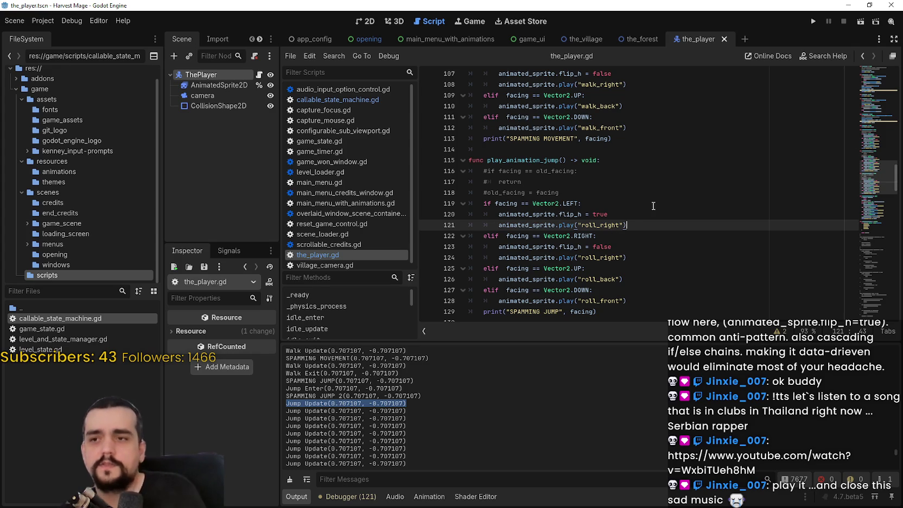
{"action": "scroll", "coordinate": [587, 243], "scroll_direction": "down", "scroll_amount": 3}
{"action": "left_click", "coordinate": [616, 224]}
{"action": "scroll", "coordinate": [615, 225], "scroll_direction": "up", "scroll_amount": 2}
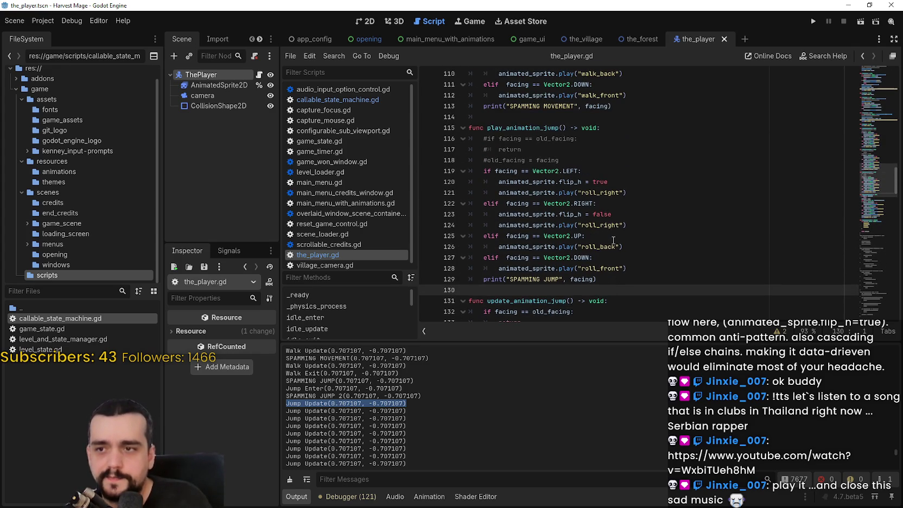
{"action": "scroll", "coordinate": [611, 237], "scroll_direction": "down", "scroll_amount": 1}
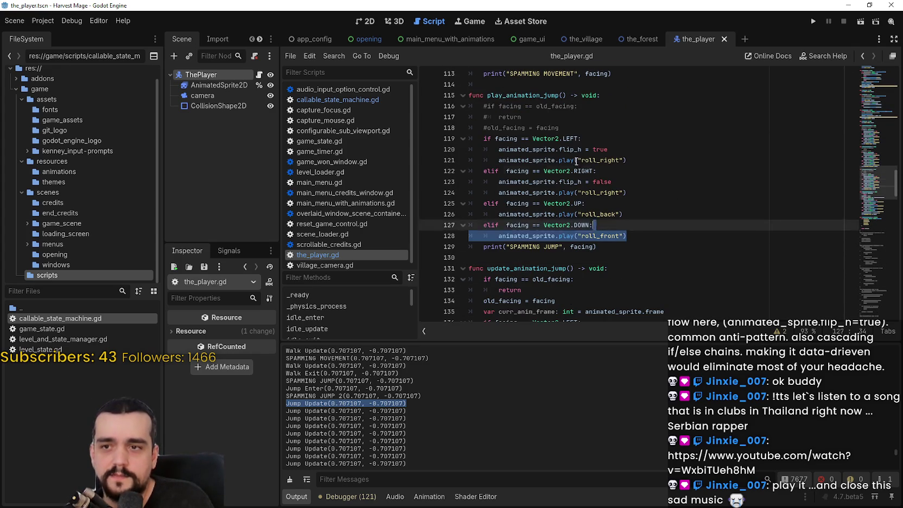
{"action": "left_click_drag", "start_coordinate": [692, 235], "coordinate": [500, 106]}
{"action": "key", "text": "alt+Tab"}
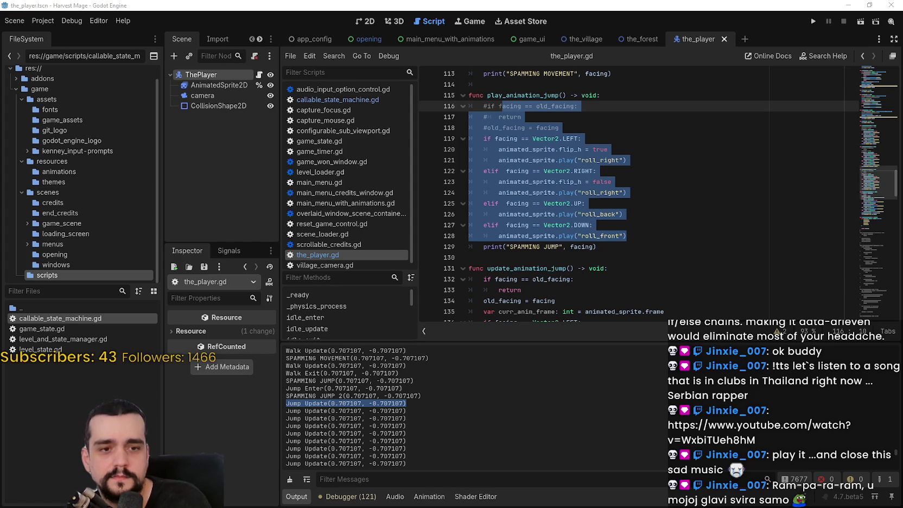
{"action": "left_click", "coordinate": [600, 223]}
{"action": "left_click", "coordinate": [584, 212]}
{"action": "scroll", "coordinate": [589, 215], "scroll_direction": "down", "scroll_amount": 2}
{"action": "scroll", "coordinate": [589, 214], "scroll_direction": "down", "scroll_amount": 1}
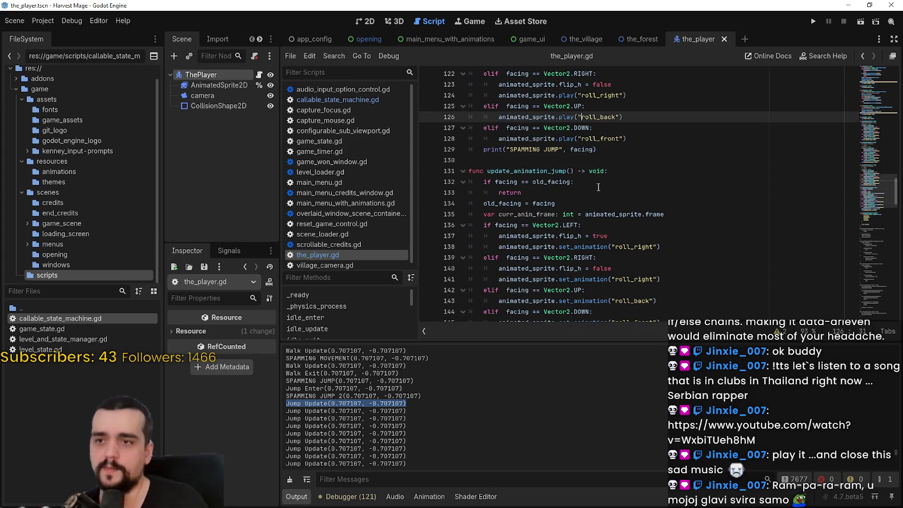
{"action": "left_click", "coordinate": [623, 150]}
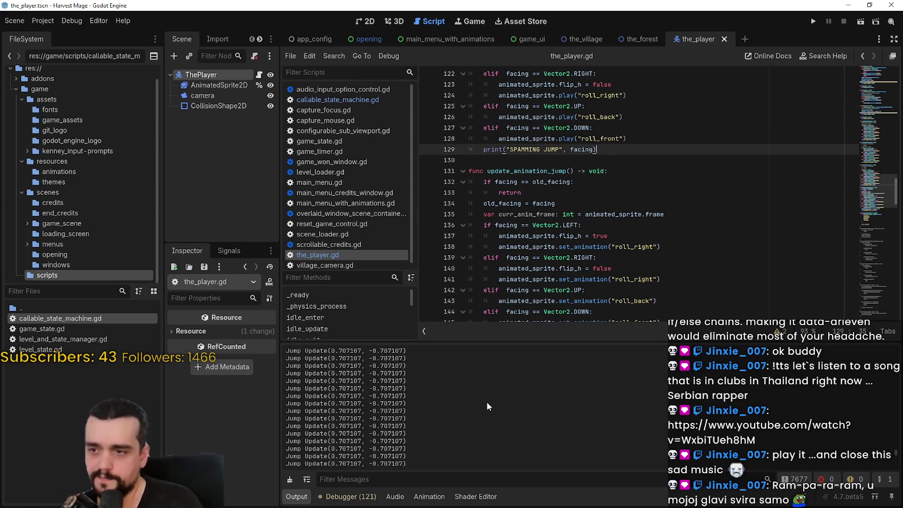
{"action": "triple_click", "coordinate": [491, 385]}
{"action": "scroll", "coordinate": [478, 391], "scroll_direction": "up", "scroll_amount": 1}
{"action": "left_click", "coordinate": [623, 128]}
{"action": "scroll", "coordinate": [623, 172], "scroll_direction": "up", "scroll_amount": 1}
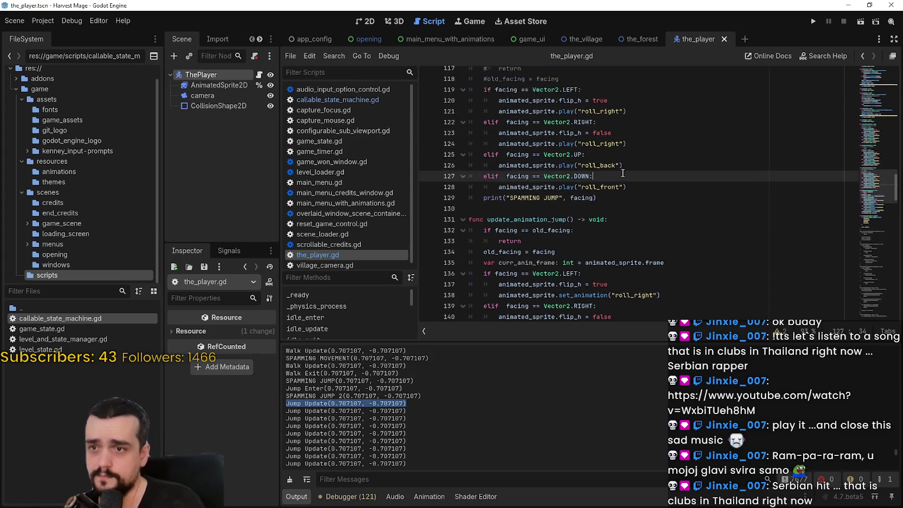
{"action": "scroll", "coordinate": [629, 201], "scroll_direction": "up", "scroll_amount": 10}
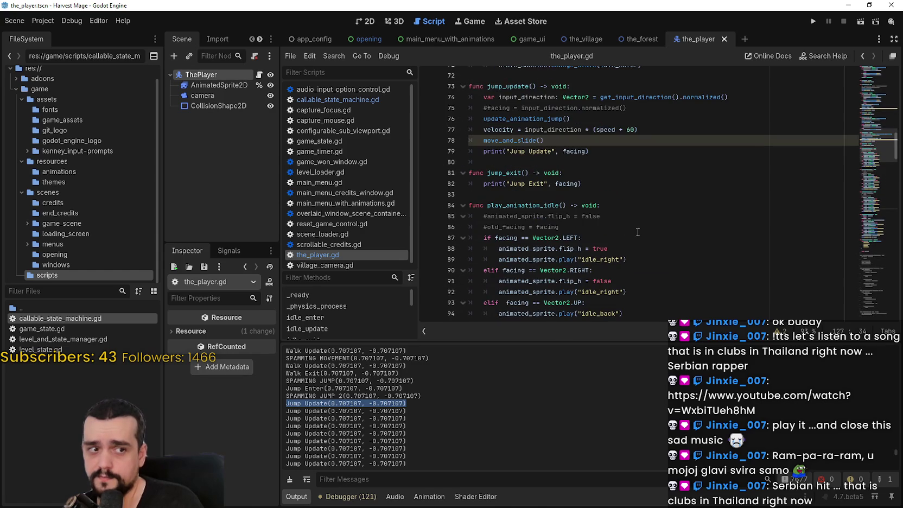
{"action": "scroll", "coordinate": [637, 232], "scroll_direction": "down", "scroll_amount": 4}
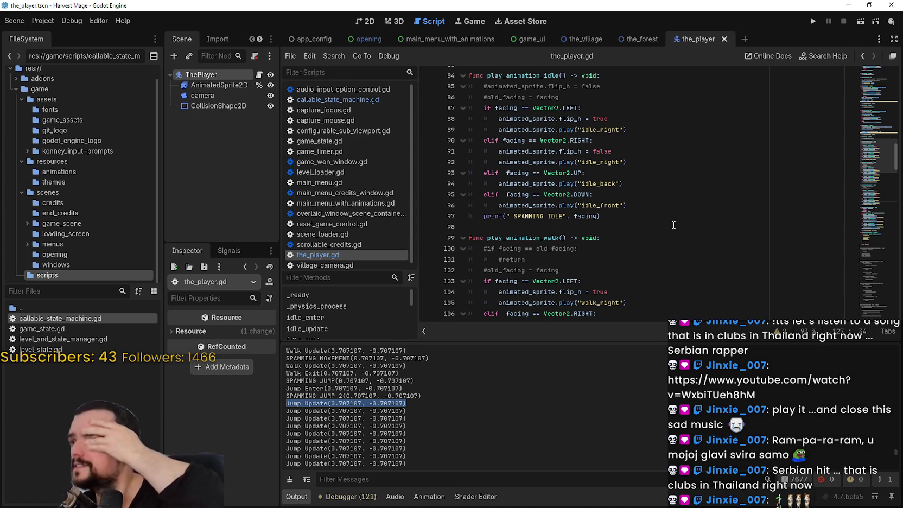
{"action": "left_click", "coordinate": [600, 216]}
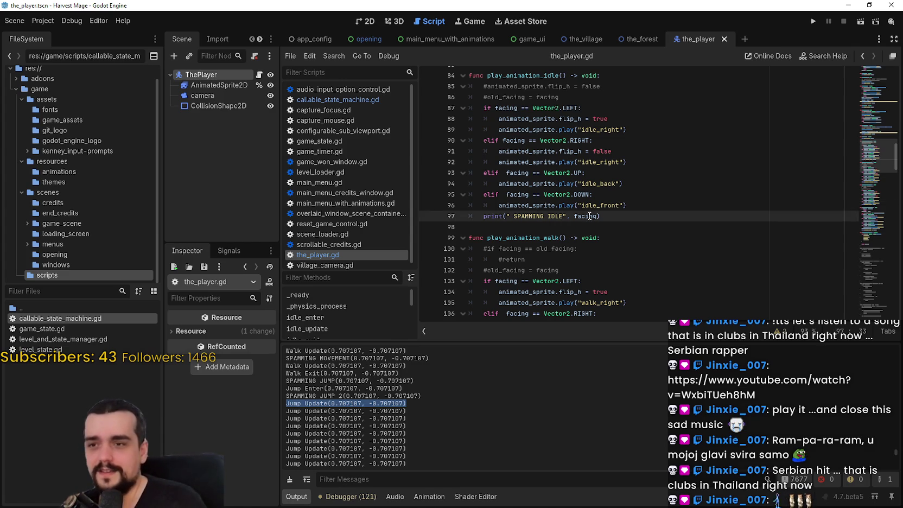
{"action": "left_click", "coordinate": [608, 228]}
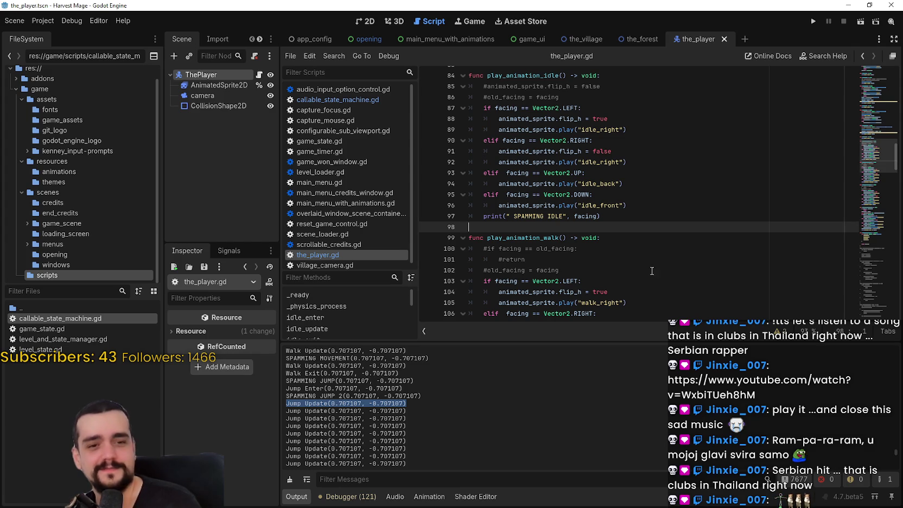
{"action": "key", "text": "Up"}
{"action": "scroll", "coordinate": [633, 236], "scroll_direction": "up", "scroll_amount": 2}
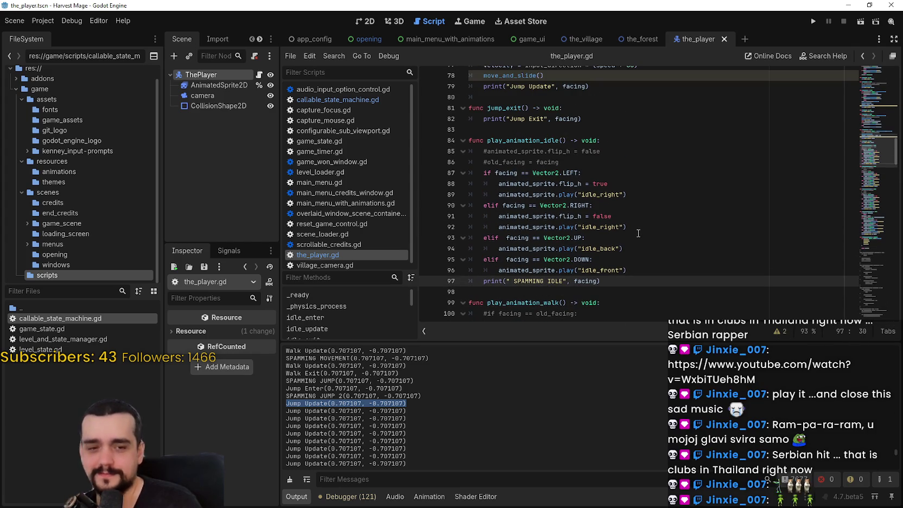
{"action": "scroll", "coordinate": [638, 233], "scroll_direction": "up", "scroll_amount": 1}
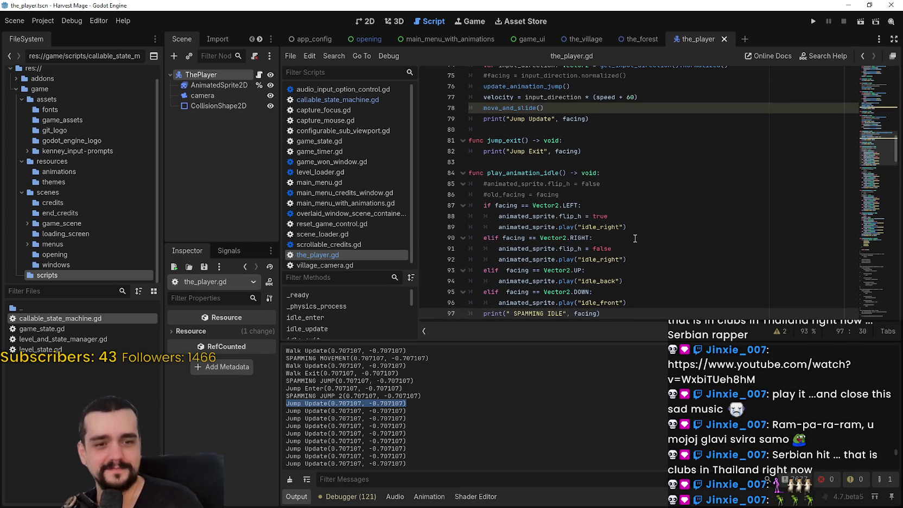
{"action": "key", "text": "alt+Tab"}
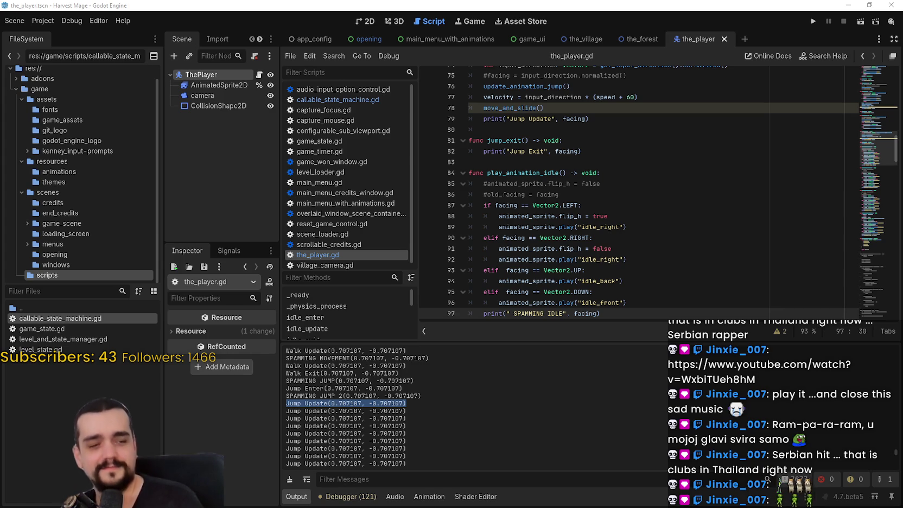
{"action": "left_click", "coordinate": [621, 227]}
{"action": "left_click", "coordinate": [630, 197]}
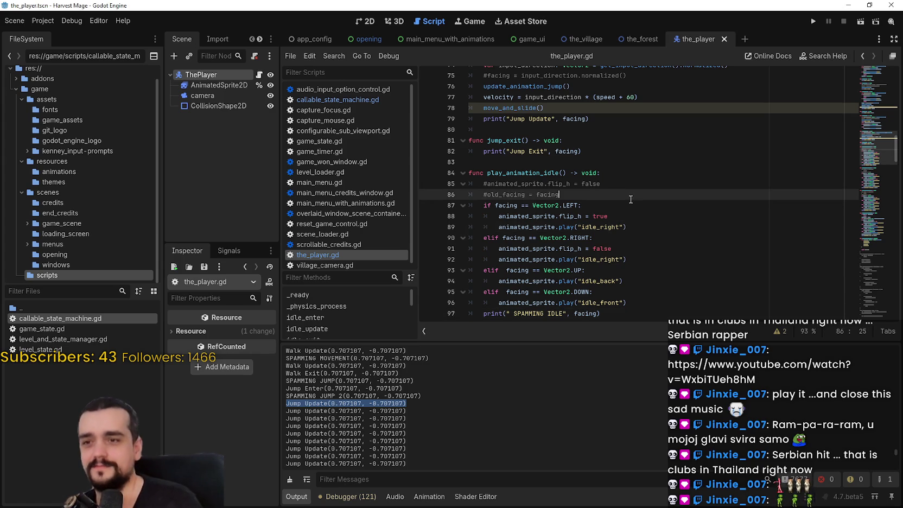
{"action": "scroll", "coordinate": [629, 200], "scroll_direction": "down", "scroll_amount": 1}
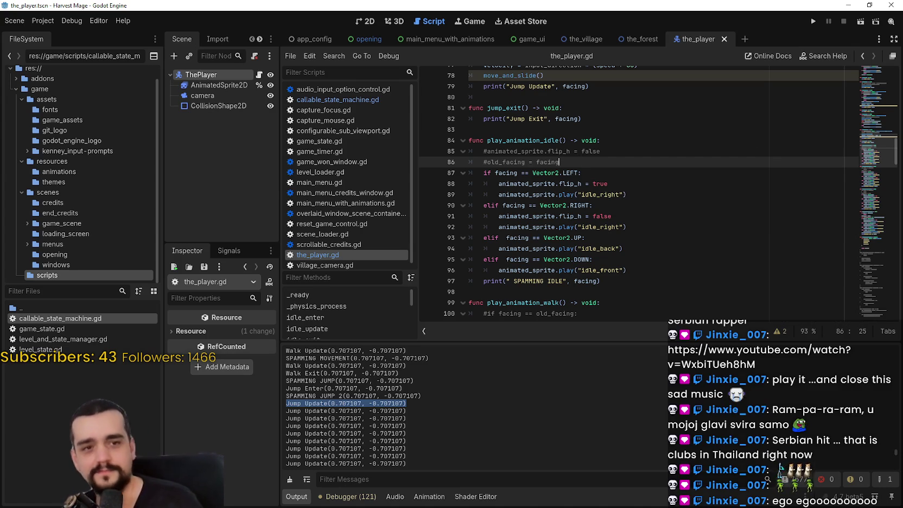
{"action": "left_click", "coordinate": [665, 208]}
{"action": "scroll", "coordinate": [665, 209], "scroll_direction": "up", "scroll_amount": 2}
{"action": "left_click", "coordinate": [647, 193]}
{"action": "scroll", "coordinate": [634, 197], "scroll_direction": "up", "scroll_amount": 1}
{"action": "scroll", "coordinate": [634, 197], "scroll_direction": "up", "scroll_amount": 2}
{"action": "scroll", "coordinate": [632, 197], "scroll_direction": "down", "scroll_amount": 6}
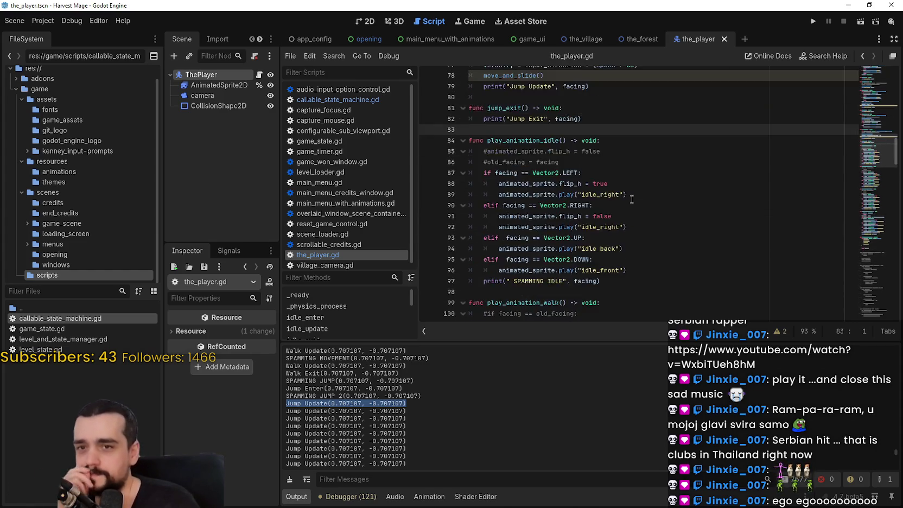
{"action": "scroll", "coordinate": [632, 197], "scroll_direction": "up", "scroll_amount": 8}
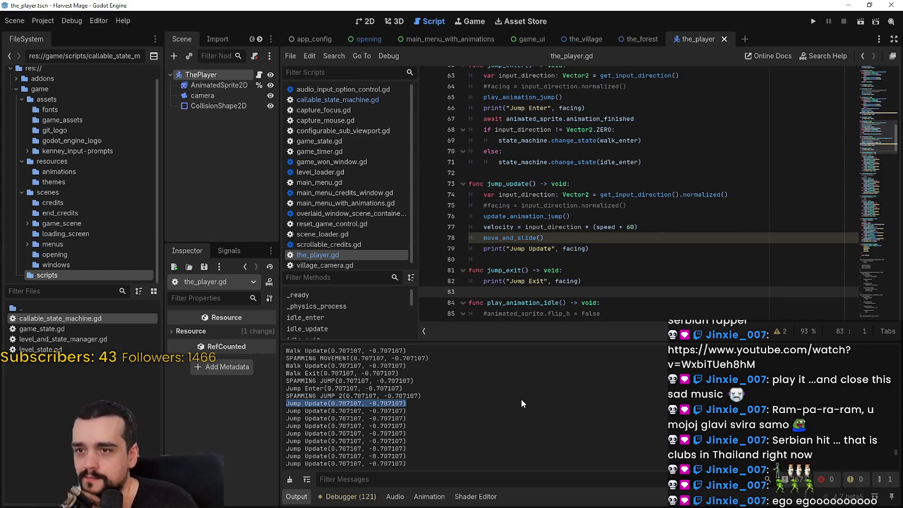
{"action": "double_click", "coordinate": [525, 215]}
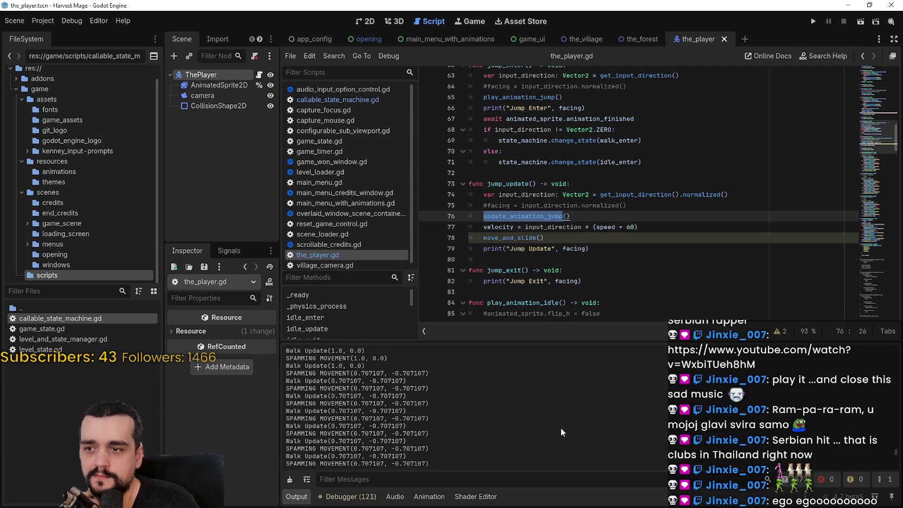
{"action": "left_click", "coordinate": [813, 21]}
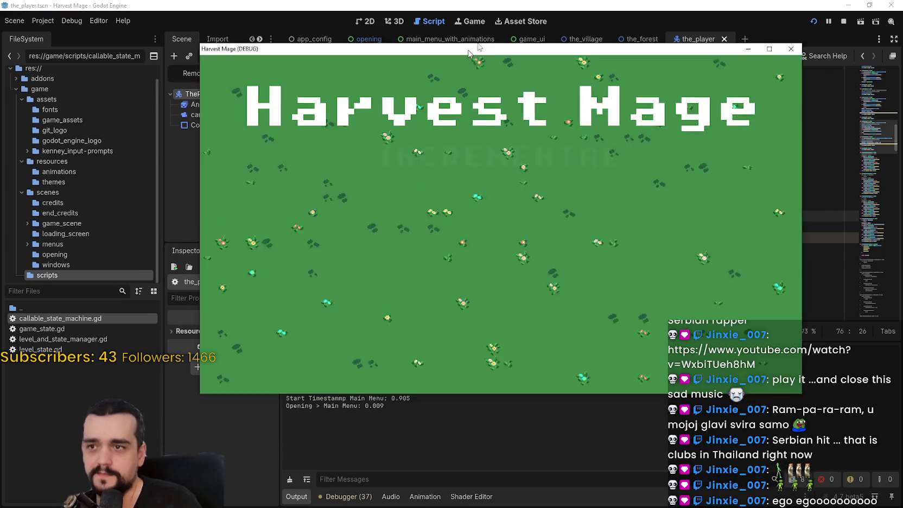
Start a new game and walk the character right, left, up and up-left.
{"action": "left_click", "coordinate": [333, 176]}
{"action": "left_click", "coordinate": [333, 177]}
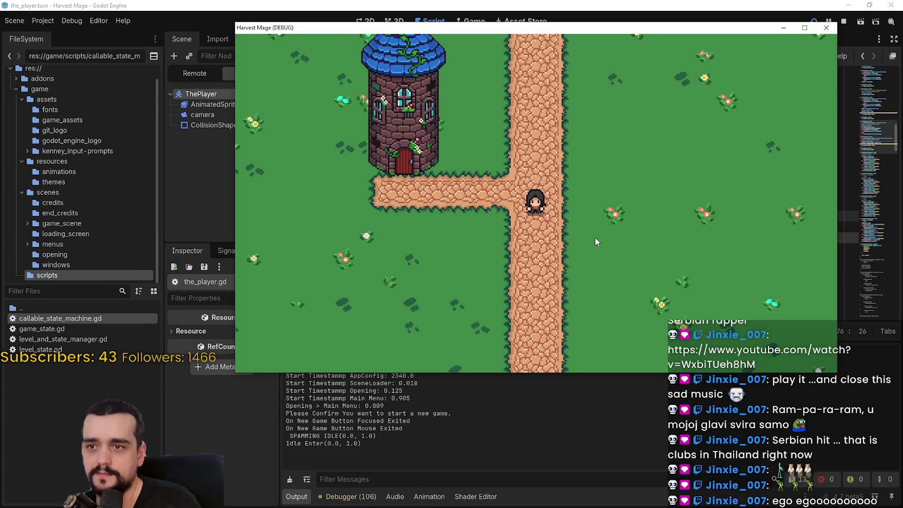
{"action": "key", "text": "d"}
{"action": "key", "text": "a"}
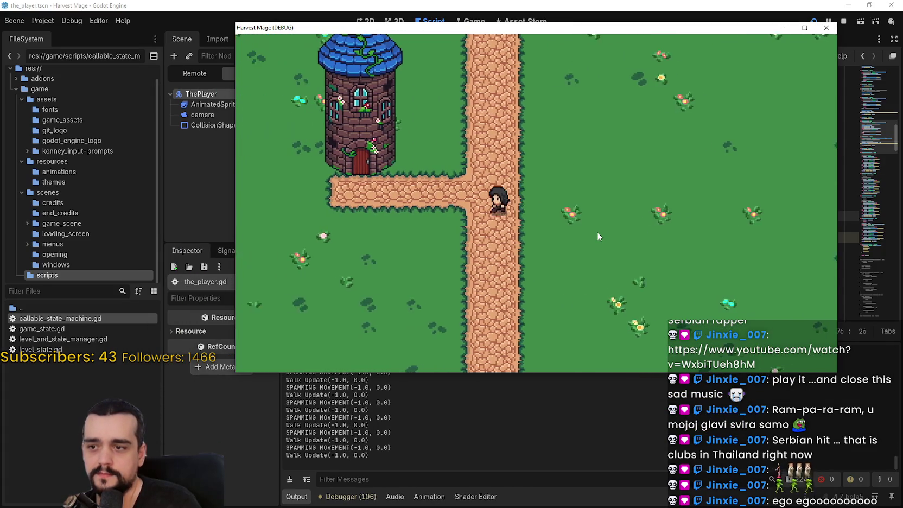
{"action": "key", "text": "d"}
{"action": "key", "text": "a"}
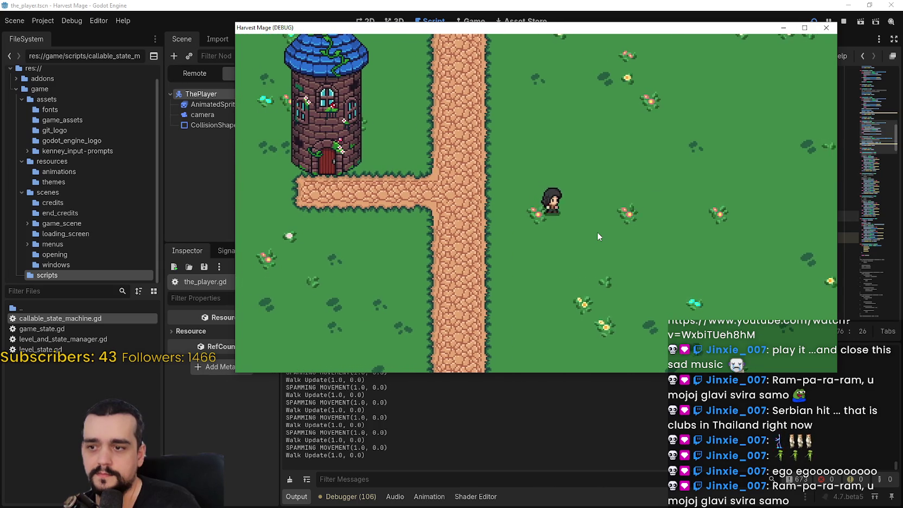
{"action": "key", "text": "d"}
{"action": "key", "text": "w"}
{"action": "key", "text": "a"}
{"action": "key", "text": "d"}
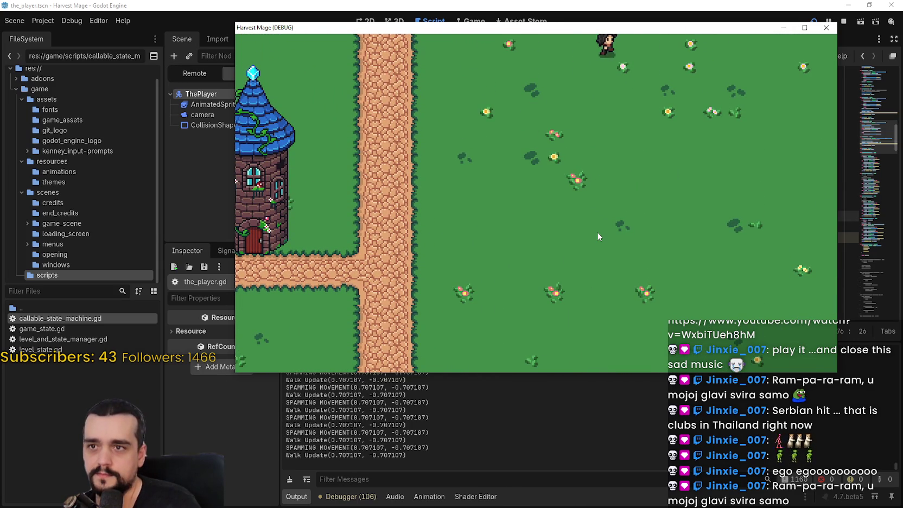
Walk the character down and along all four diagonals, then around to the left.
{"action": "key", "text": "s"}
{"action": "key", "text": "a"}
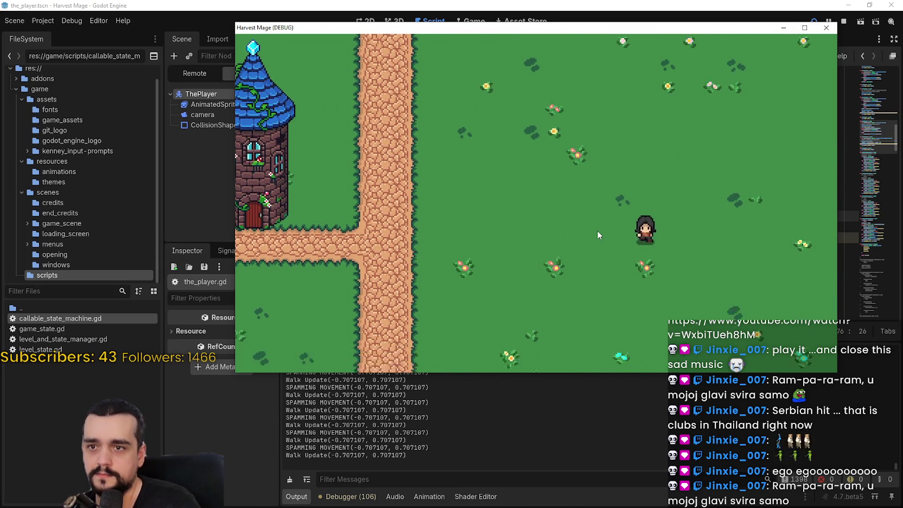
{"action": "key", "text": "d"}
{"action": "key", "text": "a"}
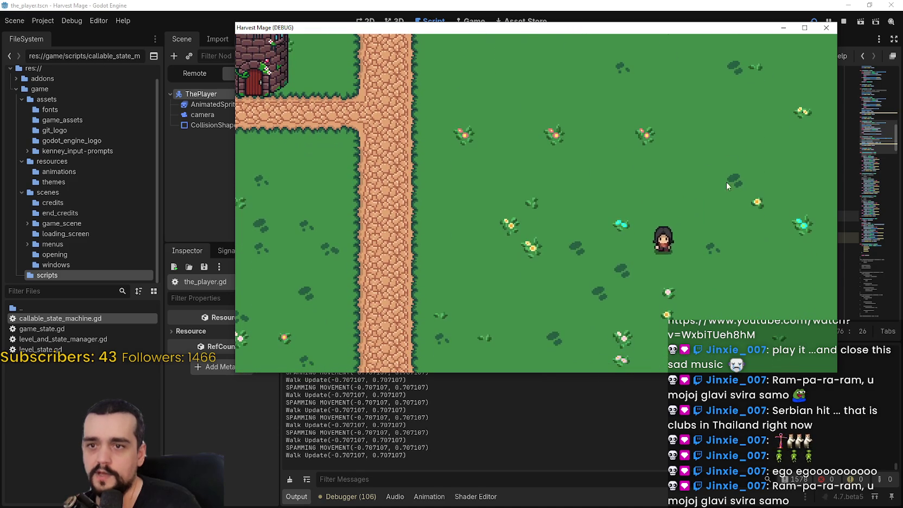
{"action": "key", "text": "w"}
{"action": "key", "text": "d"}
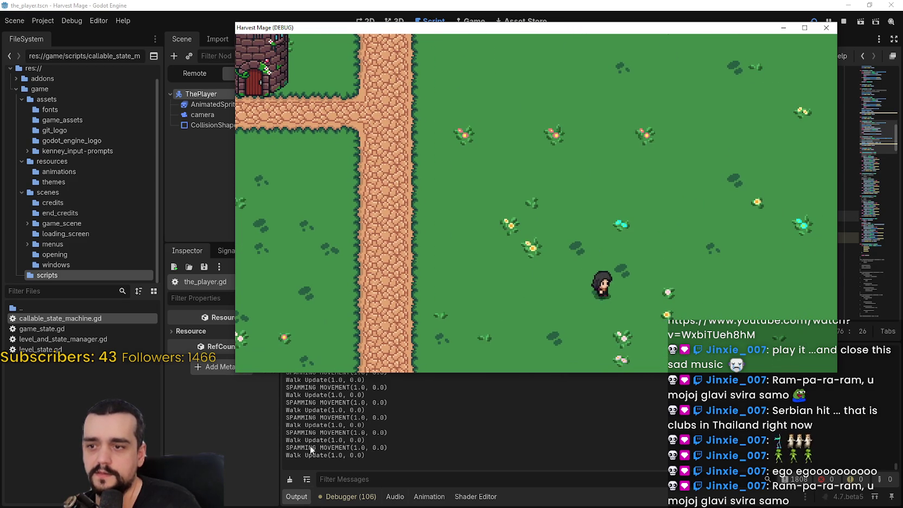
{"action": "key", "text": "a"}
{"action": "key", "text": "d"}
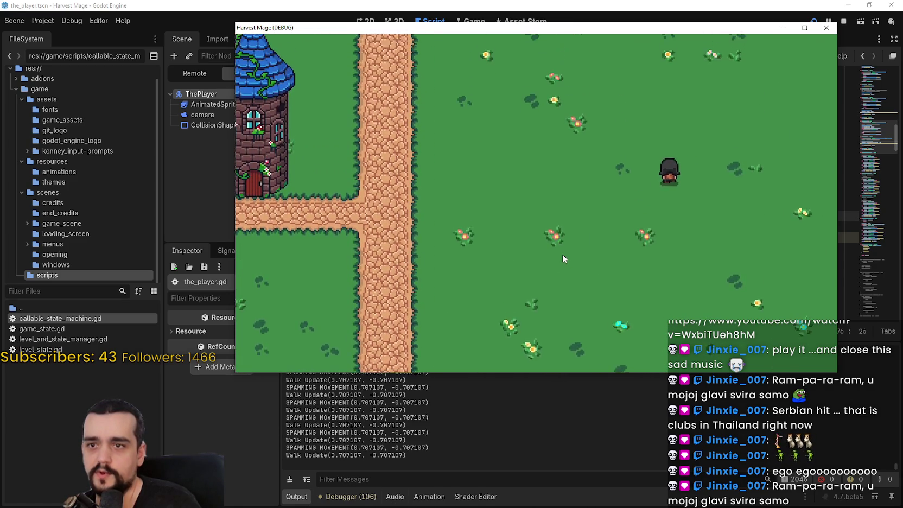
{"action": "key", "text": "a"}
{"action": "key", "text": "s"}
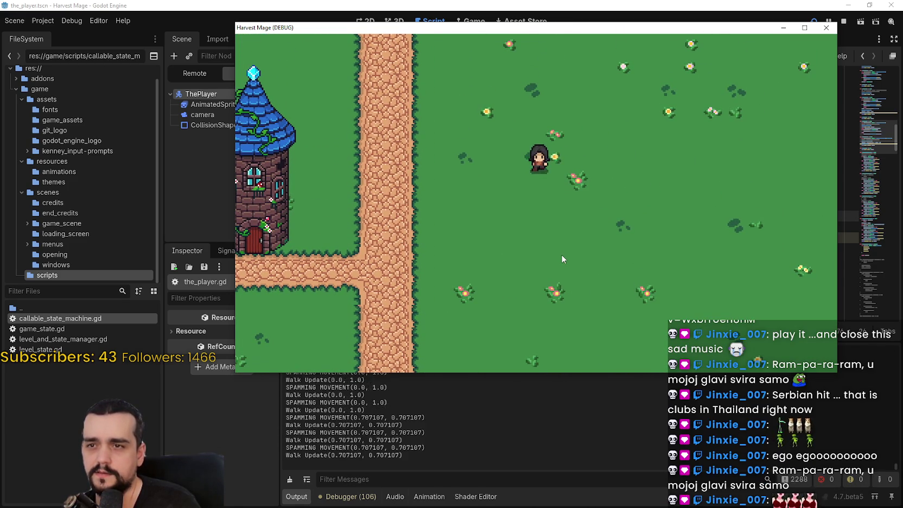
{"action": "key", "text": "d"}
{"action": "key", "text": "w"}
{"action": "key", "text": "a"}
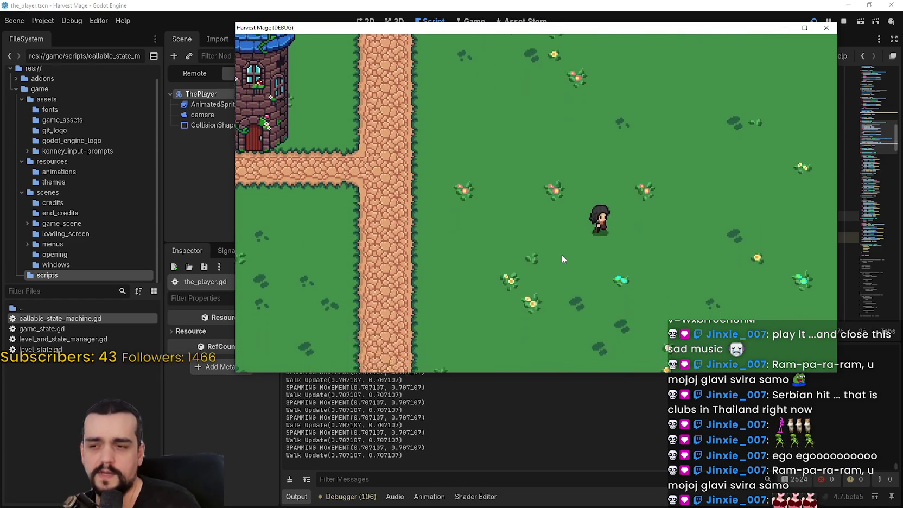
{"action": "key", "text": "s"}
{"action": "key", "text": "a"}
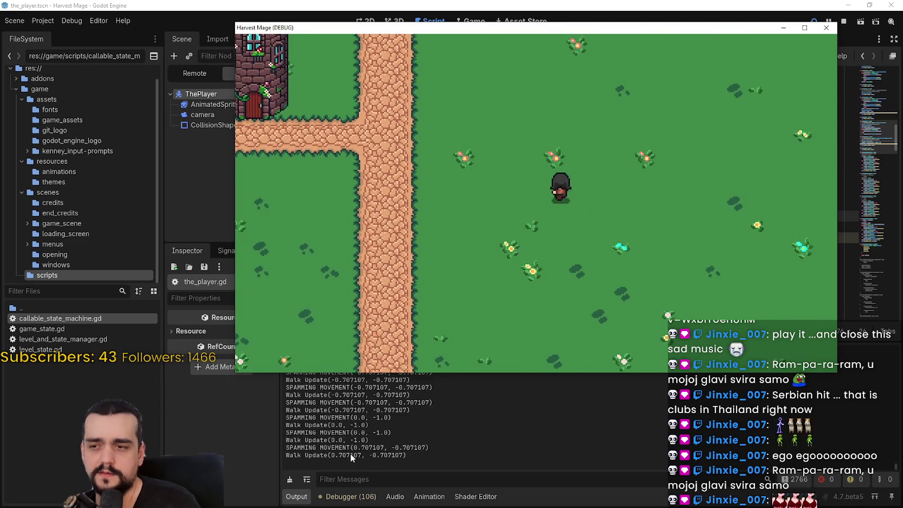
{"action": "key", "text": "d"}
{"action": "key", "text": "a"}
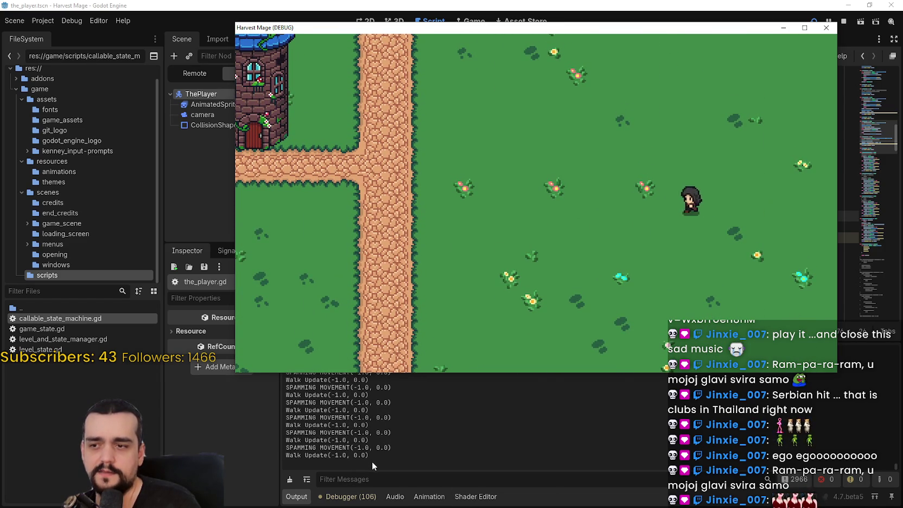
{"action": "key", "text": "s"}
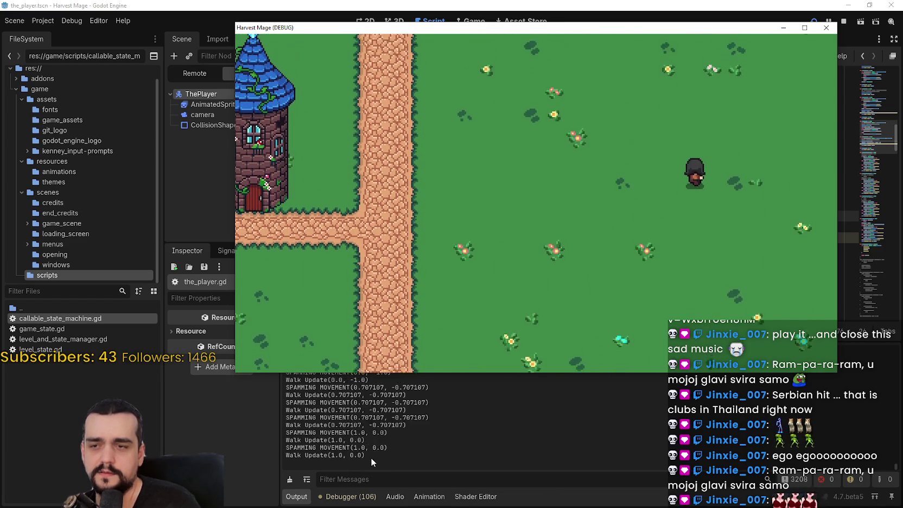
Jump heading right and down-left, walk a few more directions, then bring the player script forward.
{"action": "key", "text": "d"}
{"action": "key", "text": "space"}
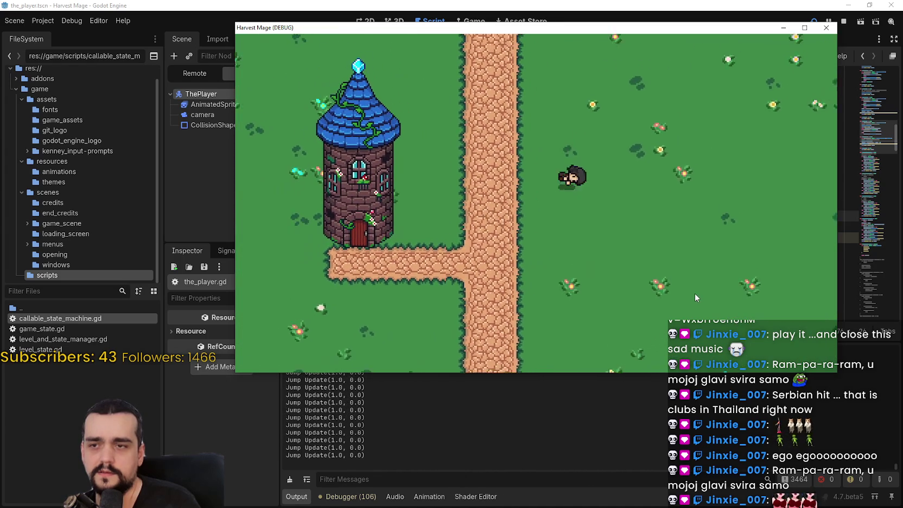
{"action": "key", "text": "s"}
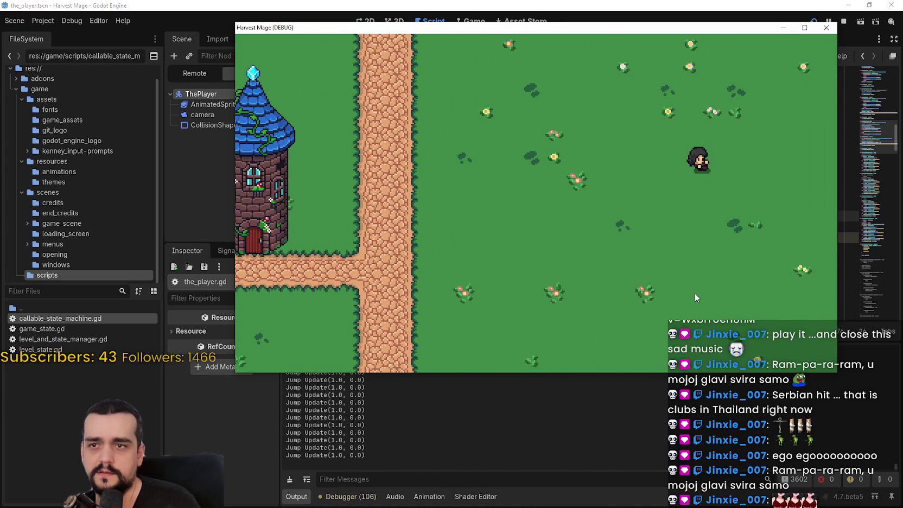
{"action": "key", "text": "a"}
{"action": "key", "text": "space"}
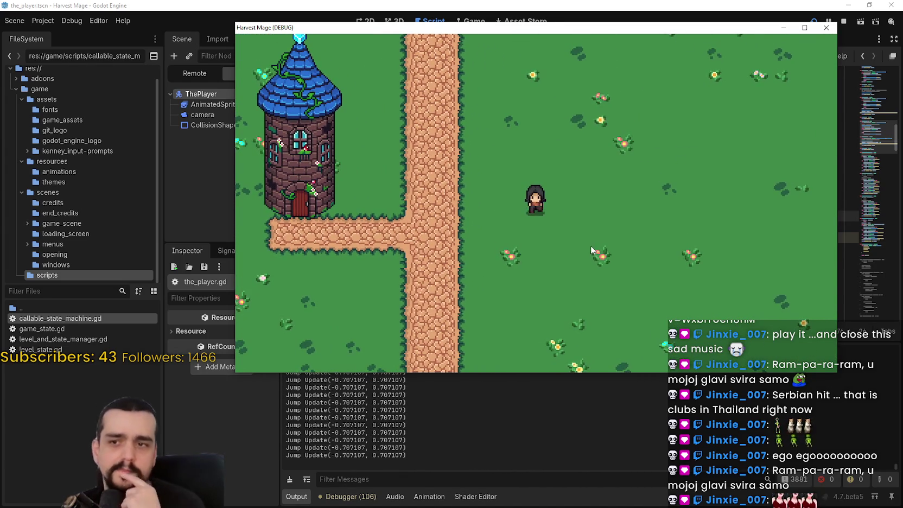
{"action": "key", "text": "d"}
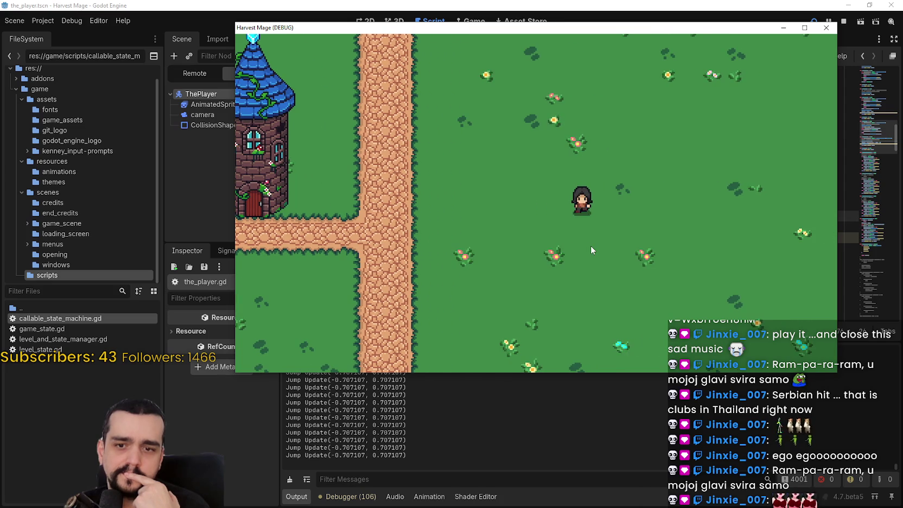
{"action": "key", "text": "w"}
{"action": "key", "text": "a"}
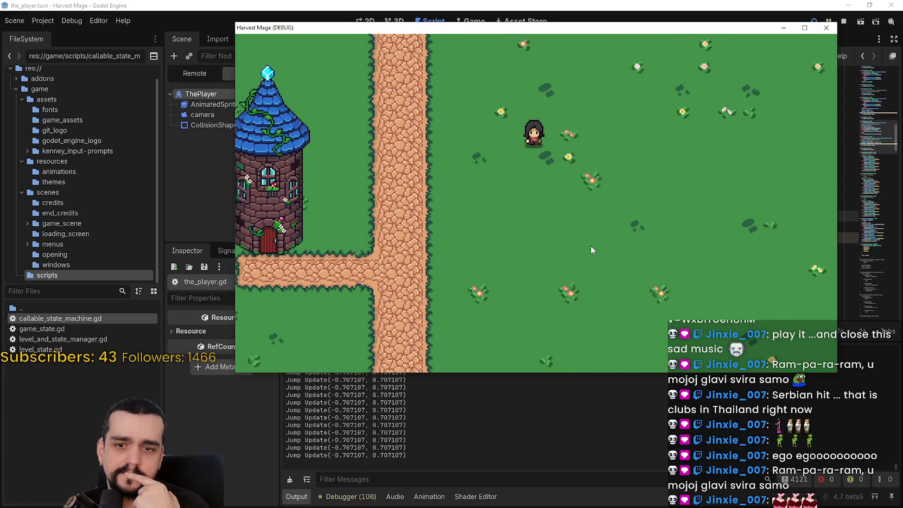
{"action": "key", "text": "s"}
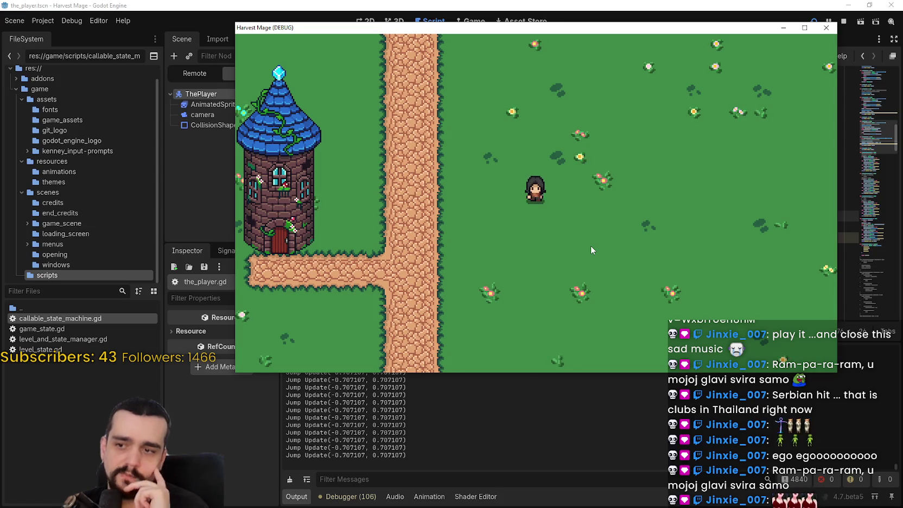
{"action": "key", "text": "d"}
{"action": "key", "text": "a"}
{"action": "left_click", "coordinate": [783, 27]}
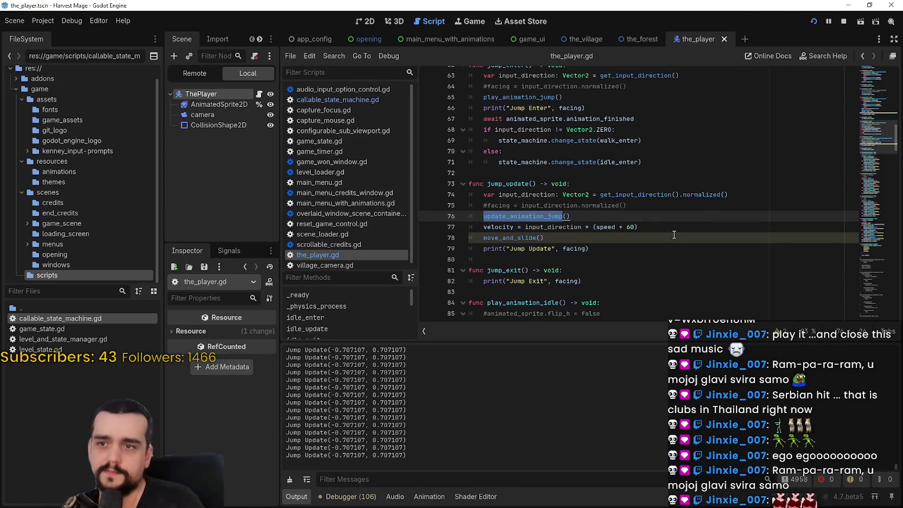
Select the update_animation_jump call in jump_update and the play_animation_jump call in jump_enter.
{"action": "key", "text": "End"}
{"action": "mouse_move", "coordinate": [614, 256]}
{"action": "left_mouse_down"}
{"action": "mouse_move", "coordinate": [569, 228]}
{"action": "mouse_move", "coordinate": [470, 194]}
{"action": "left_mouse_up"}
{"action": "left_click", "coordinate": [597, 214]}
{"action": "key", "text": "shift+Home"}
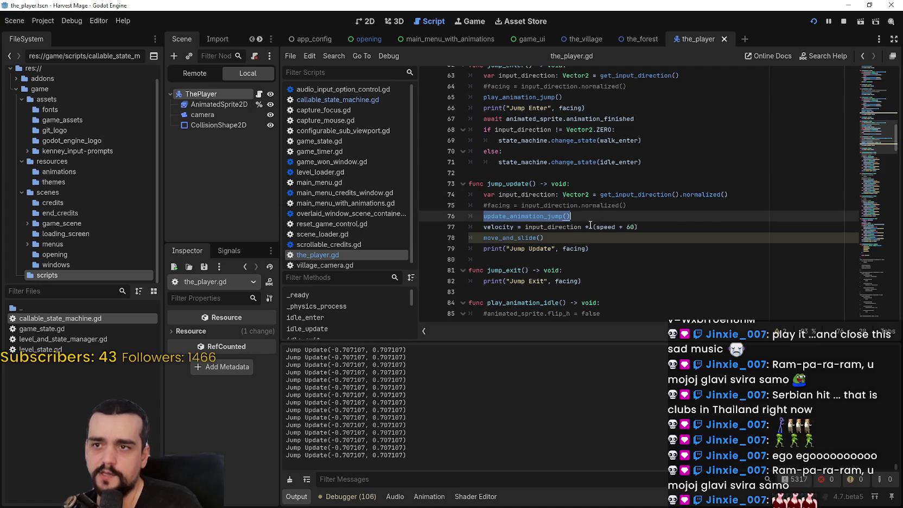
{"action": "scroll", "coordinate": [589, 224], "scroll_direction": "up", "scroll_amount": 1}
{"action": "left_click_drag", "start_coordinate": [632, 151], "coordinate": [479, 150]}
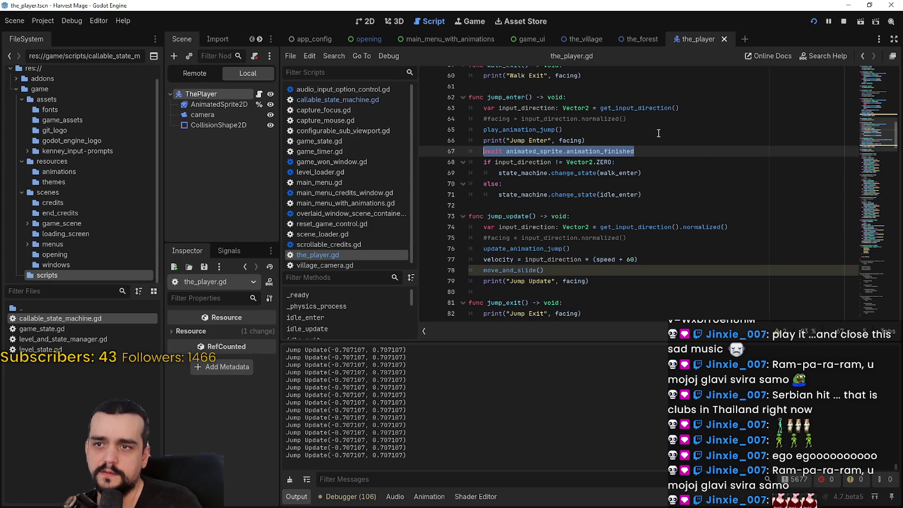
{"action": "left_click", "coordinate": [600, 130]}
{"action": "key", "text": "shift+Home"}
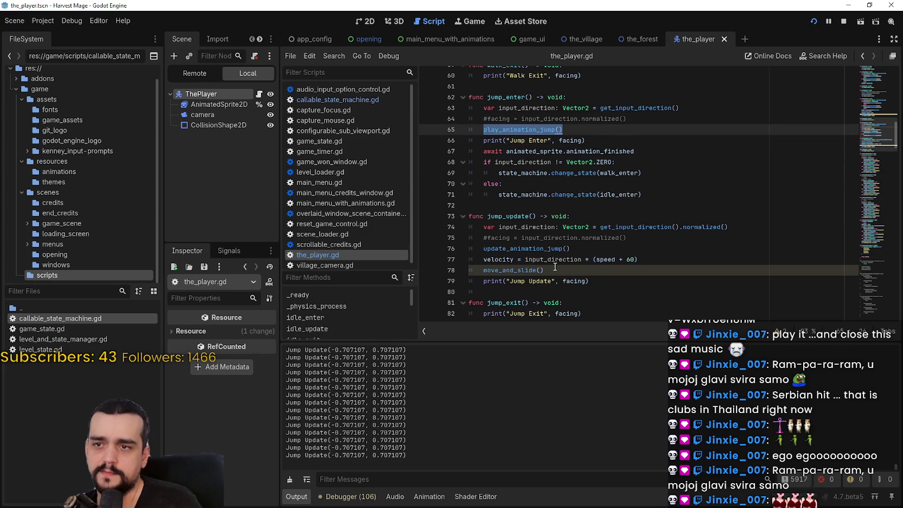
Comment out update_animation_jump's old_facing check, return and assignment (lines 132–134), then rerun the game.
{"action": "right_click", "coordinate": [541, 248]}
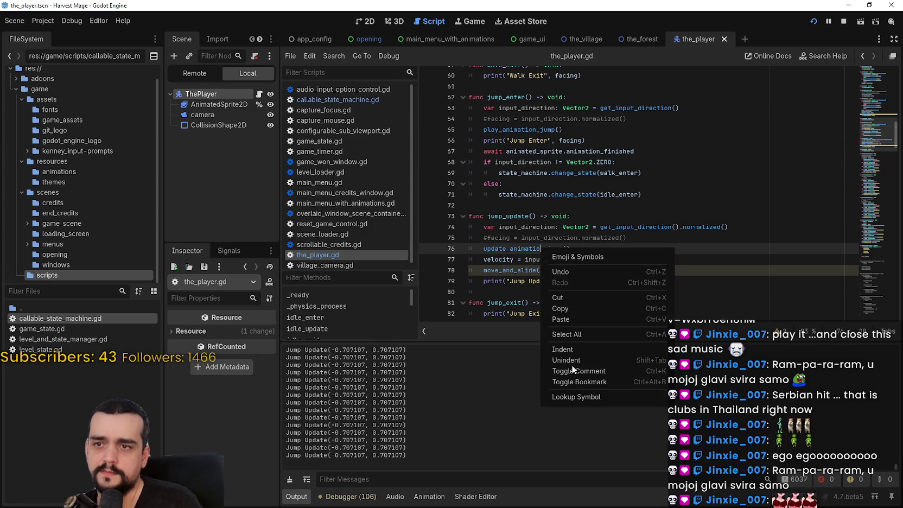
{"action": "left_click", "coordinate": [594, 392]}
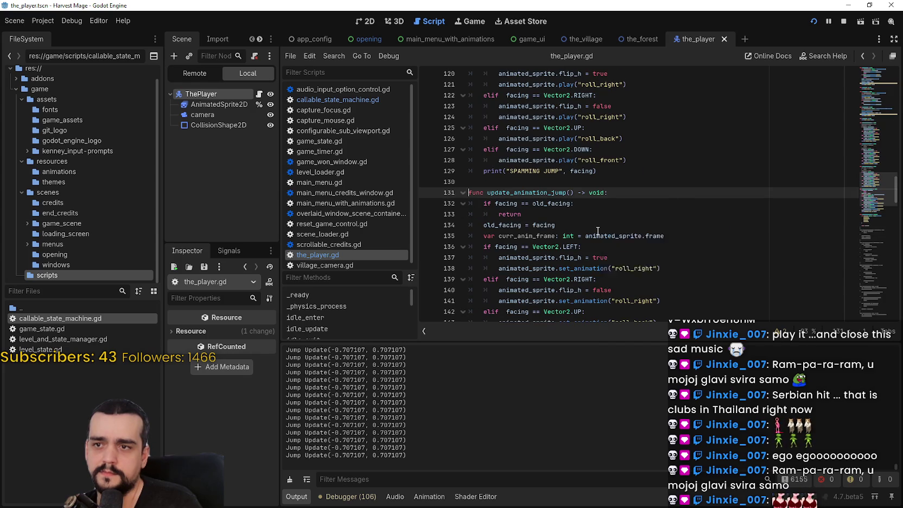
{"action": "scroll", "coordinate": [597, 231], "scroll_direction": "down", "scroll_amount": 3}
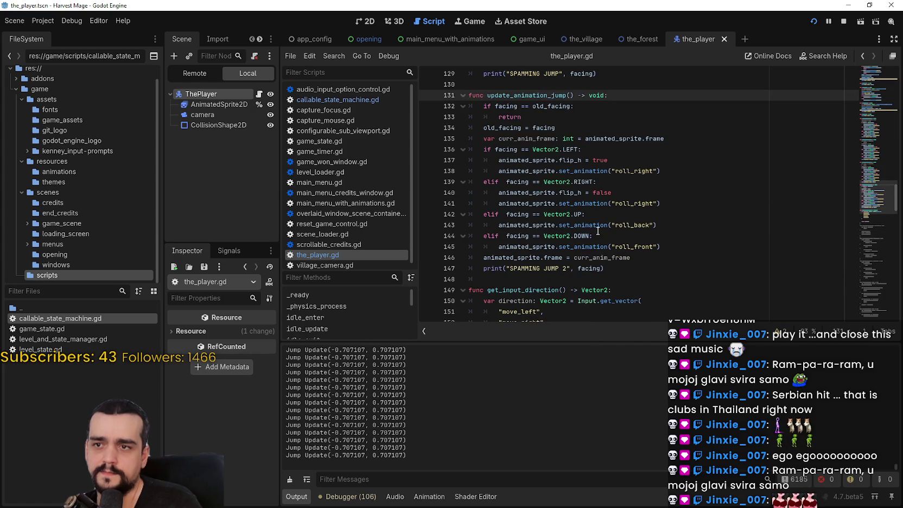
{"action": "left_click", "coordinate": [477, 121]}
{"action": "key", "text": "Down"}
{"action": "type", "text": "#"}
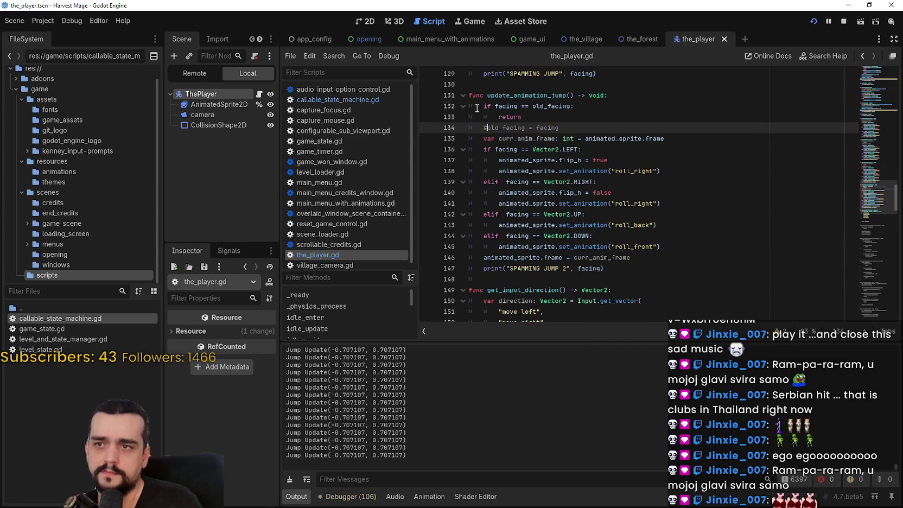
{"action": "left_click", "coordinate": [477, 108]}
{"action": "type", "text": "#"}
{"action": "key", "text": "Down"}
{"action": "type", "text": "#"}
{"action": "left_click", "coordinate": [612, 129]}
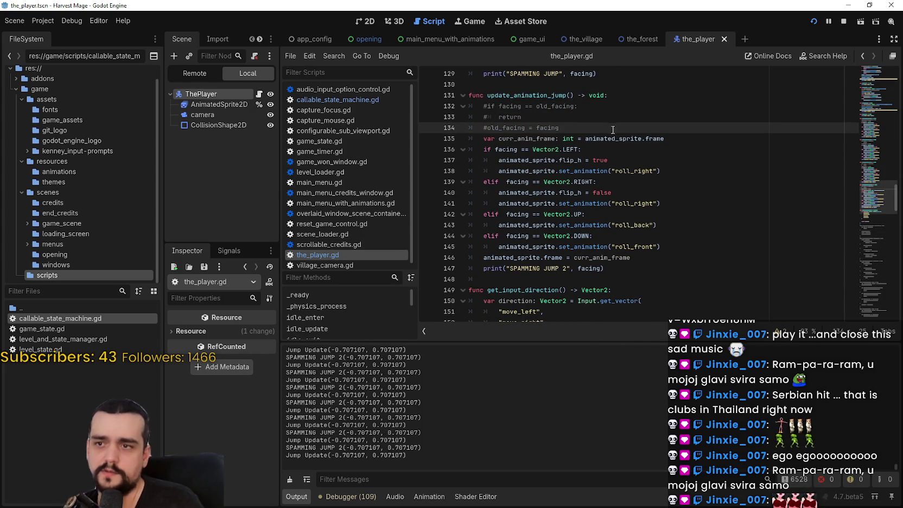
{"action": "left_click", "coordinate": [627, 272]}
{"action": "key", "text": "F5"}
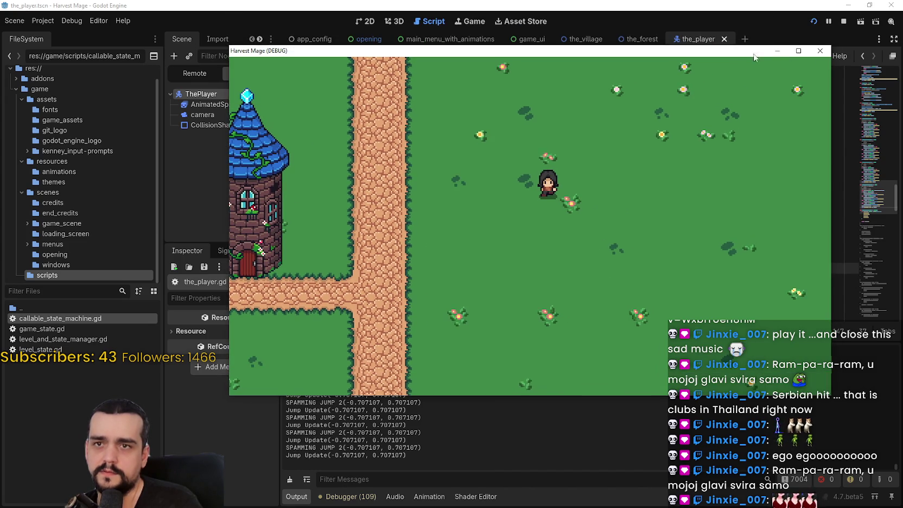
Restart Harvest Mage and walk the character right and left with the arrow keys.
{"action": "left_click", "coordinate": [843, 21]}
{"action": "left_click", "coordinate": [812, 22]}
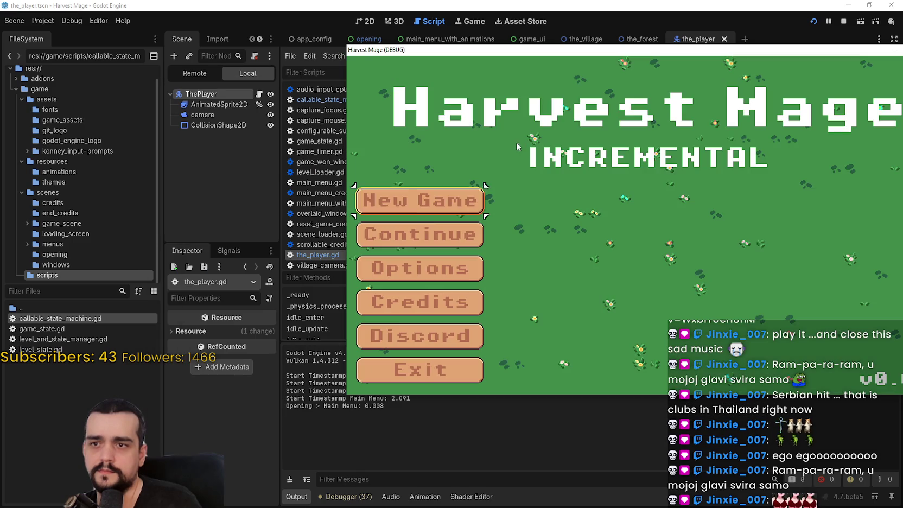
{"action": "key", "text": "Right"}
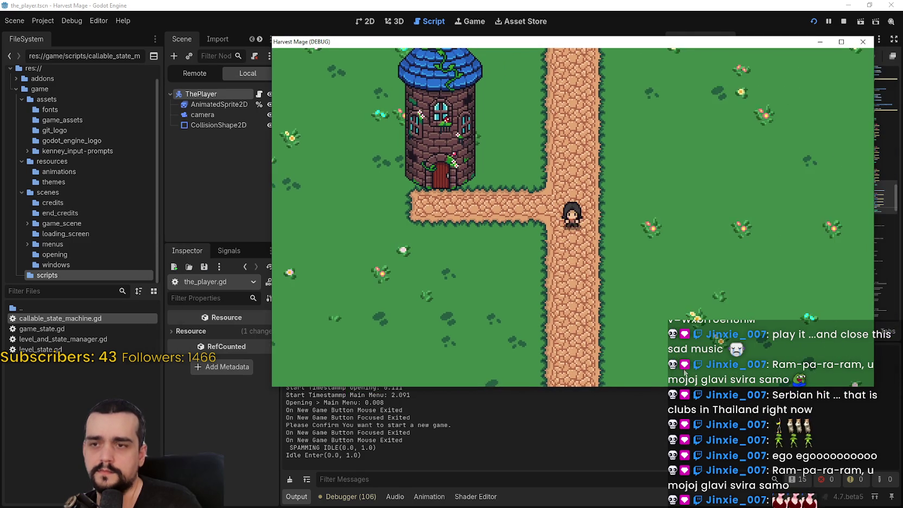
{"action": "key", "text": "Left"}
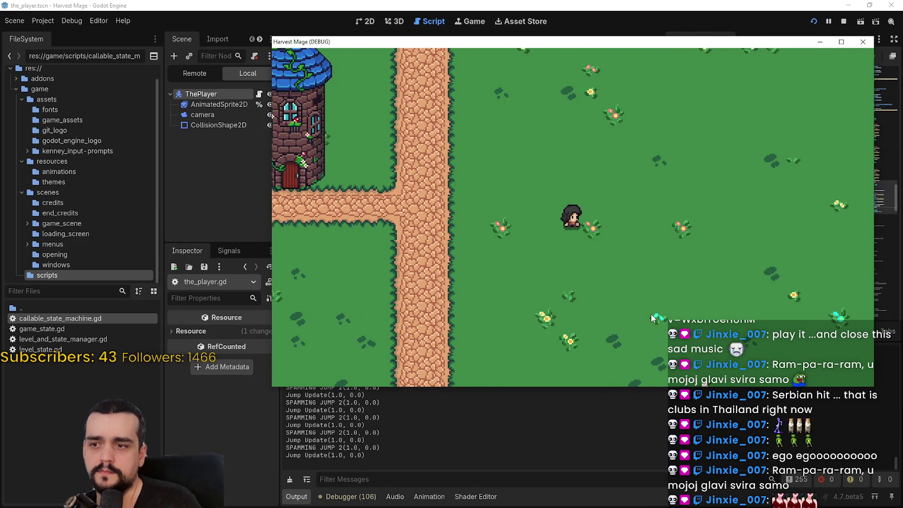
{"action": "key", "text": "Right"}
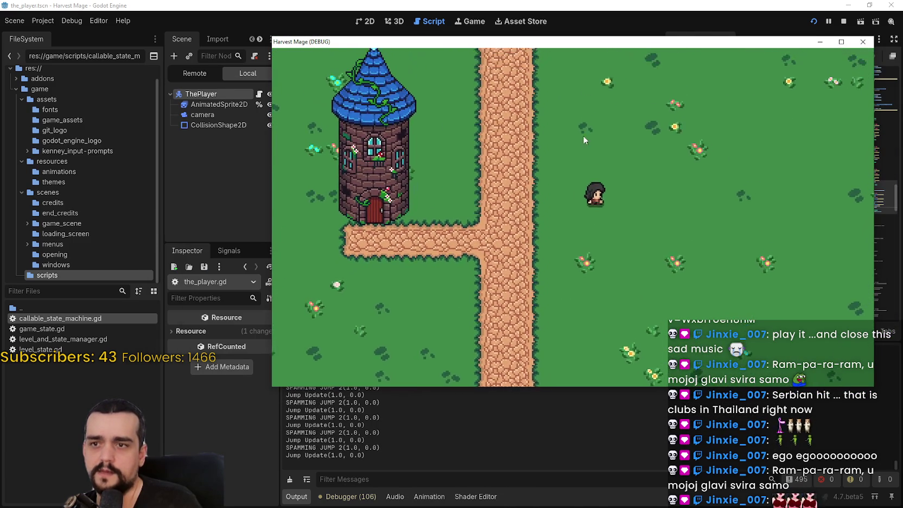
Relaunch the game, start a new game, jump while walking right, and return to the script.
{"action": "key", "text": "F8"}
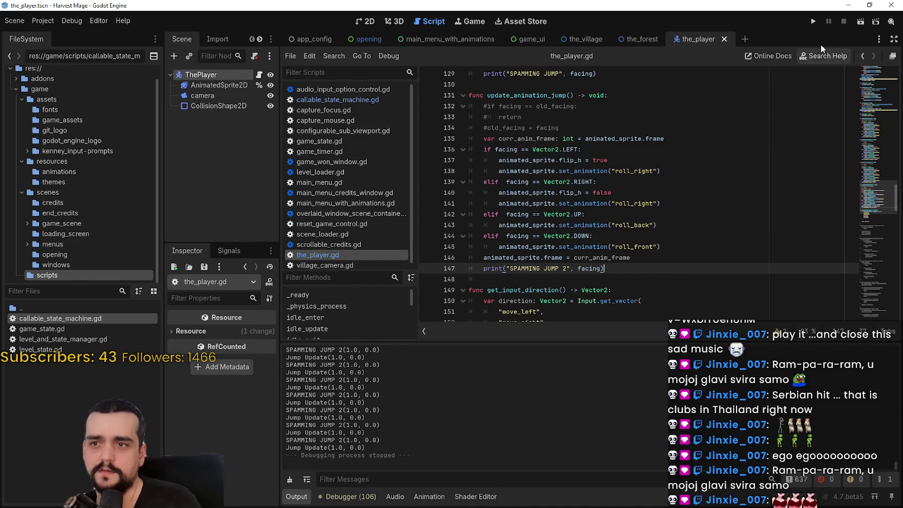
{"action": "left_click", "coordinate": [812, 22]}
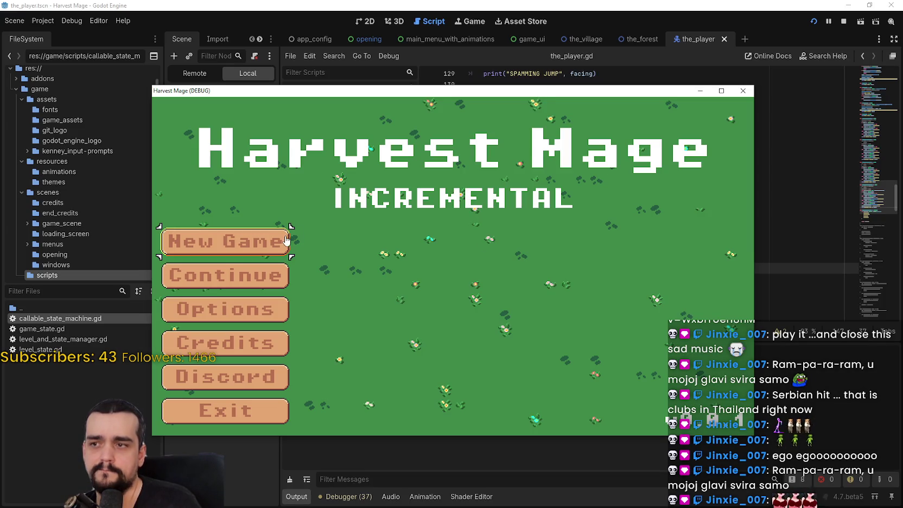
{"action": "left_click", "coordinate": [285, 241]}
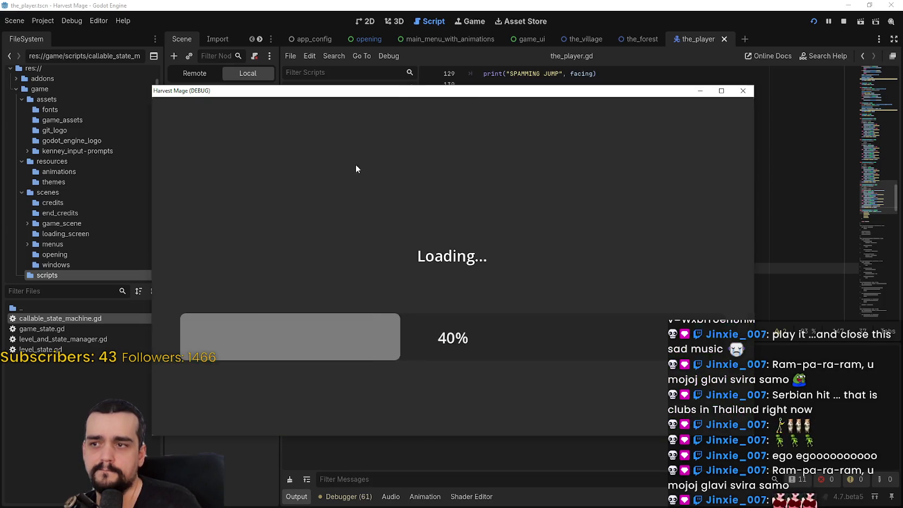
{"action": "key", "text": "d"}
{"action": "key", "text": "space"}
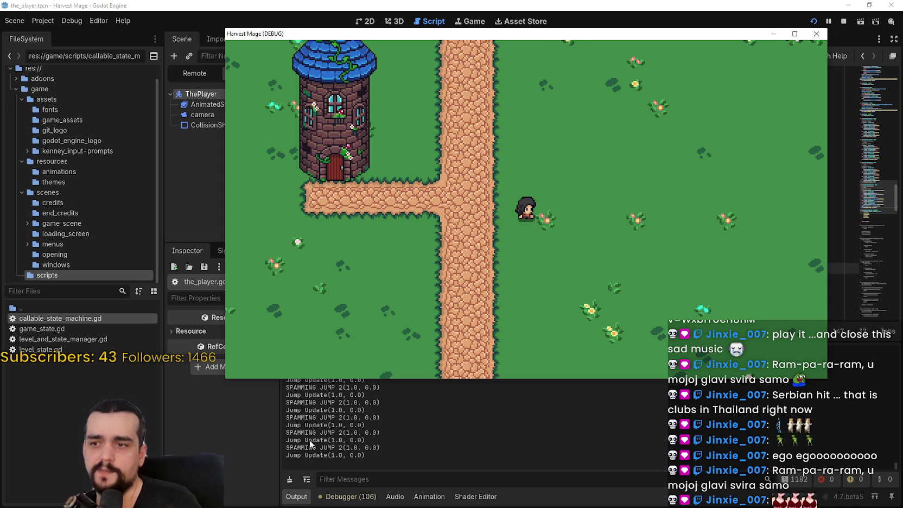
{"action": "left_click", "coordinate": [313, 460]}
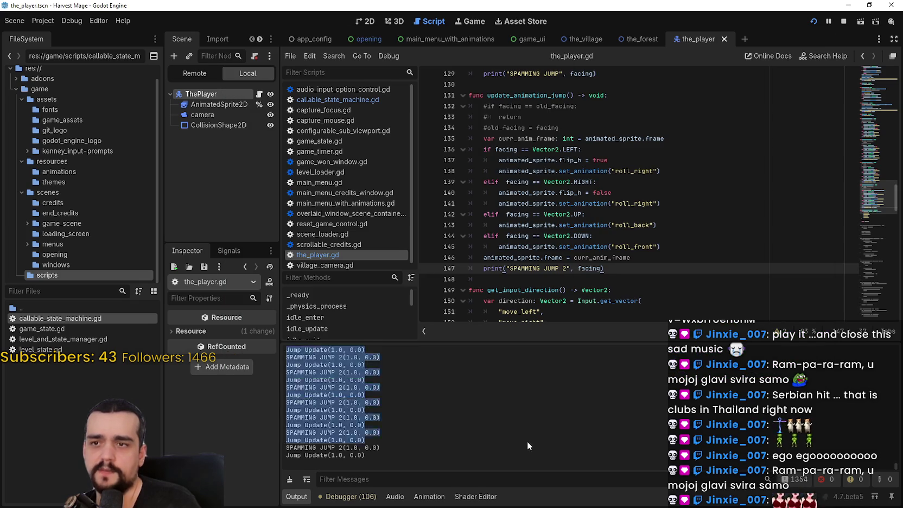
Scroll through the_player.gd reviewing the jump_exit, jump_enter and walk animation code.
{"action": "left_click", "coordinate": [653, 280]}
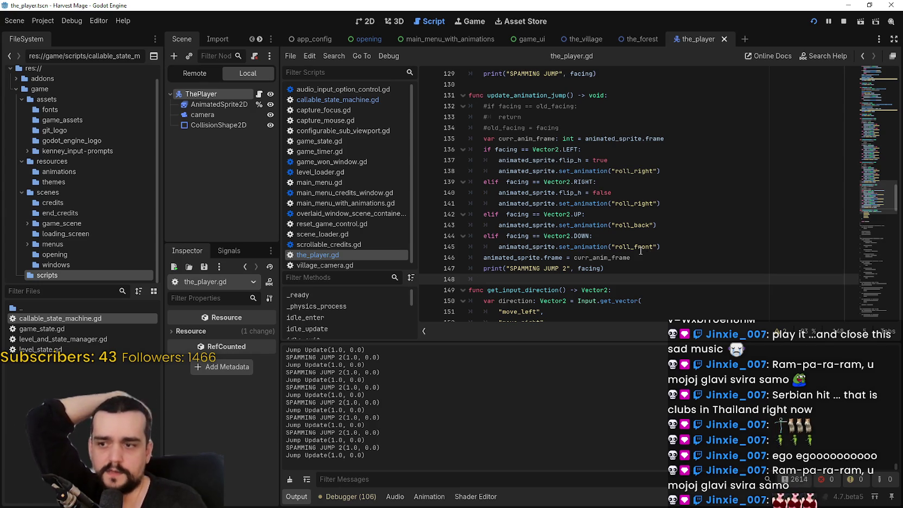
{"action": "scroll", "coordinate": [624, 232], "scroll_direction": "up", "scroll_amount": 4}
{"action": "scroll", "coordinate": [621, 228], "scroll_direction": "down", "scroll_amount": 4}
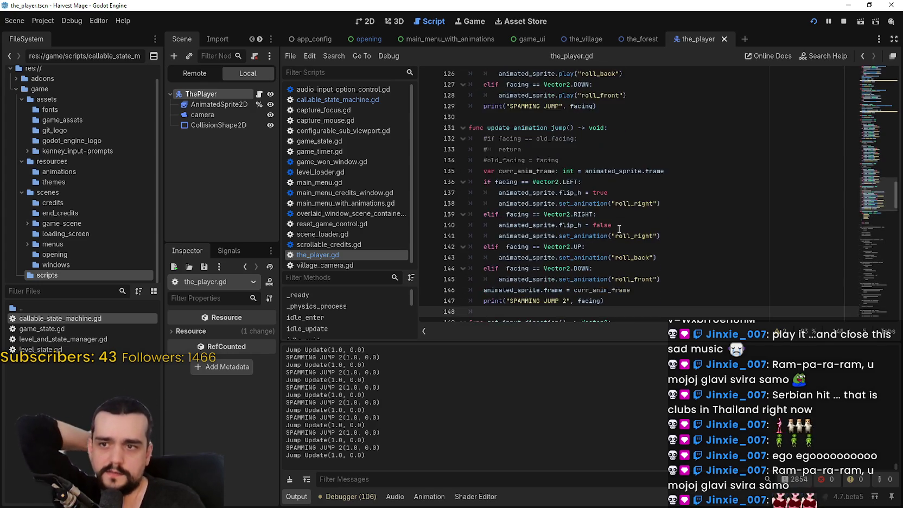
{"action": "scroll", "coordinate": [622, 228], "scroll_direction": "up", "scroll_amount": 4}
{"action": "scroll", "coordinate": [624, 229], "scroll_direction": "up", "scroll_amount": 15}
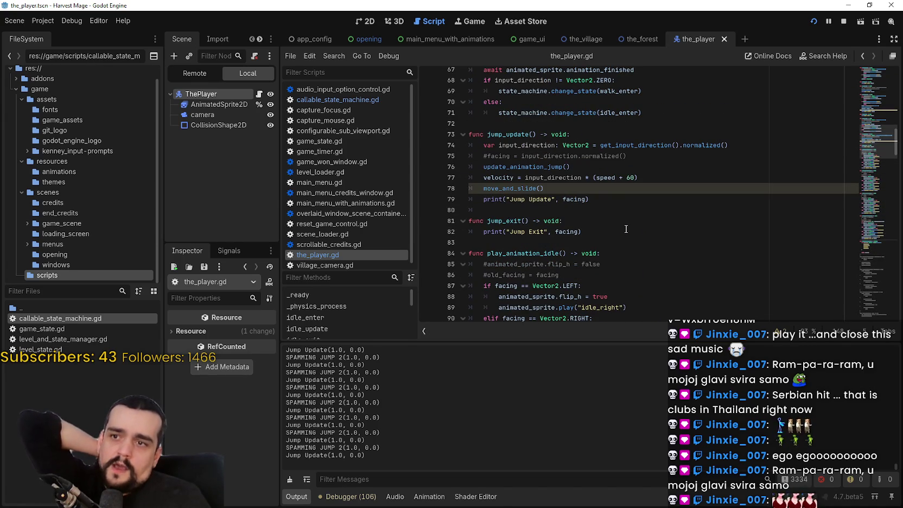
{"action": "left_click", "coordinate": [619, 221]}
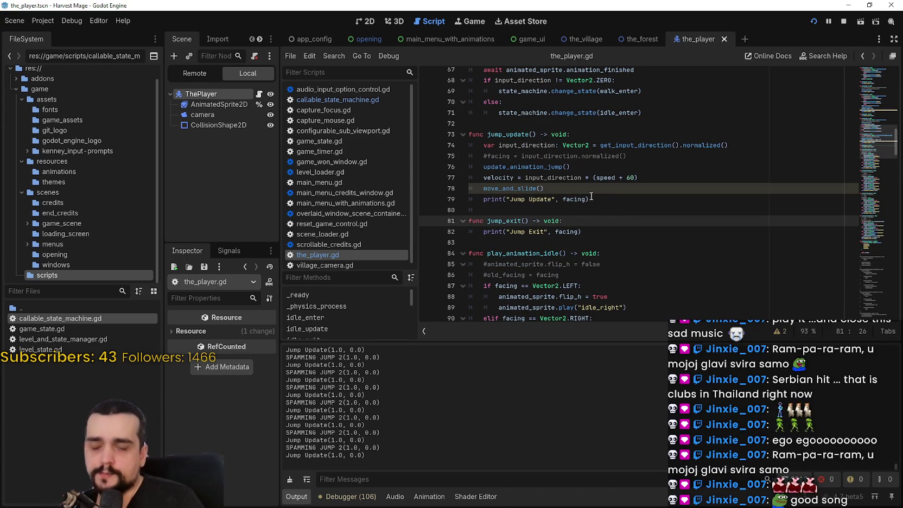
{"action": "mouse_move", "coordinate": [586, 199]}
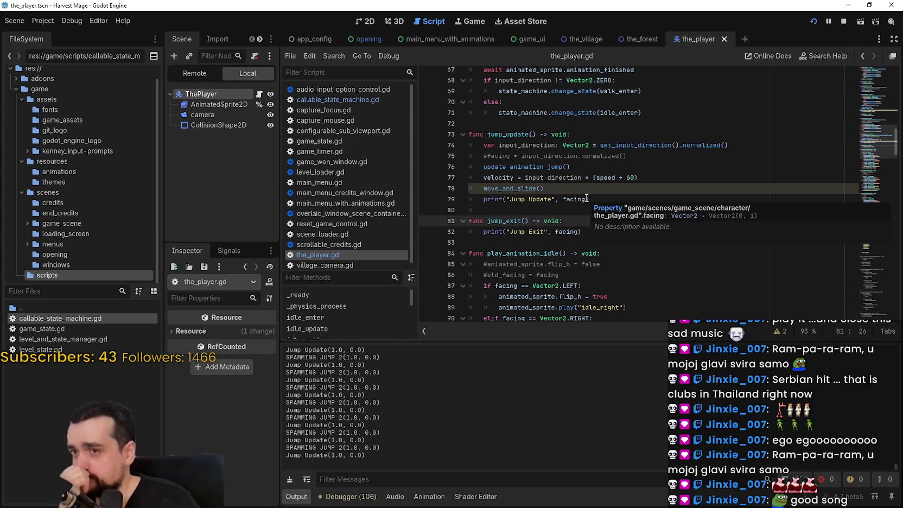
{"action": "scroll", "coordinate": [636, 198], "scroll_direction": "up", "scroll_amount": 1}
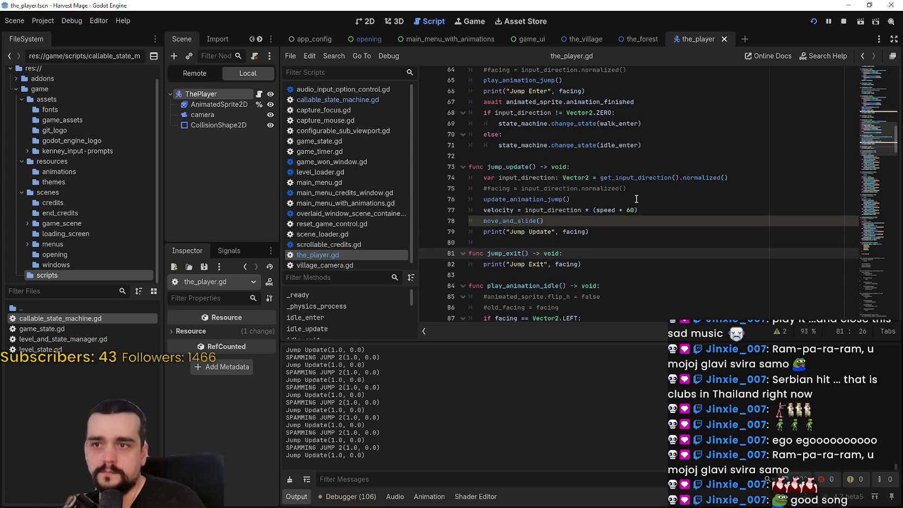
{"action": "scroll", "coordinate": [636, 198], "scroll_direction": "up", "scroll_amount": 1}
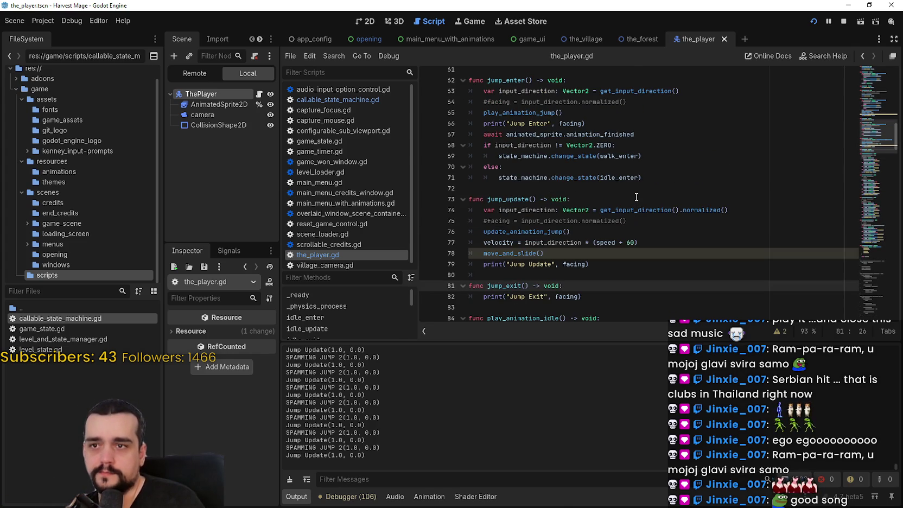
{"action": "left_click", "coordinate": [593, 132]}
{"action": "key", "text": "Up"}
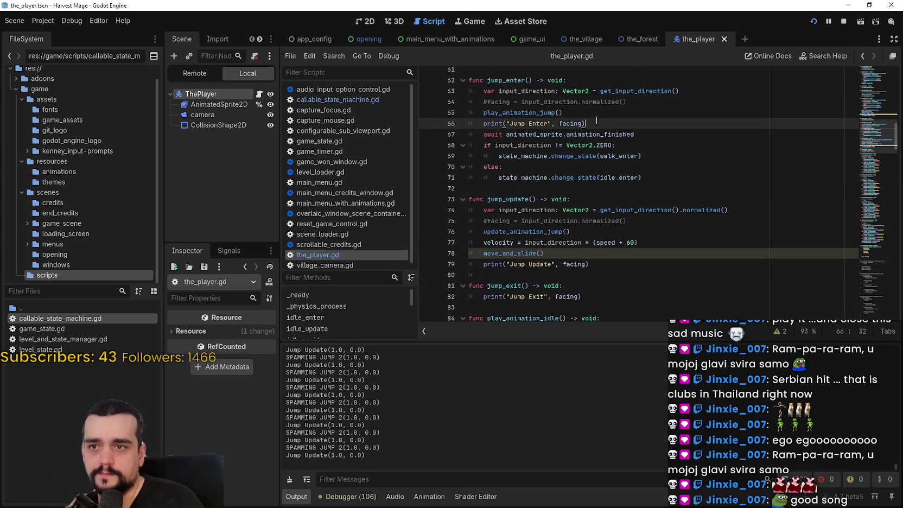
{"action": "scroll", "coordinate": [601, 169], "scroll_direction": "down", "scroll_amount": 3}
{"action": "scroll", "coordinate": [553, 189], "scroll_direction": "down", "scroll_amount": 4}
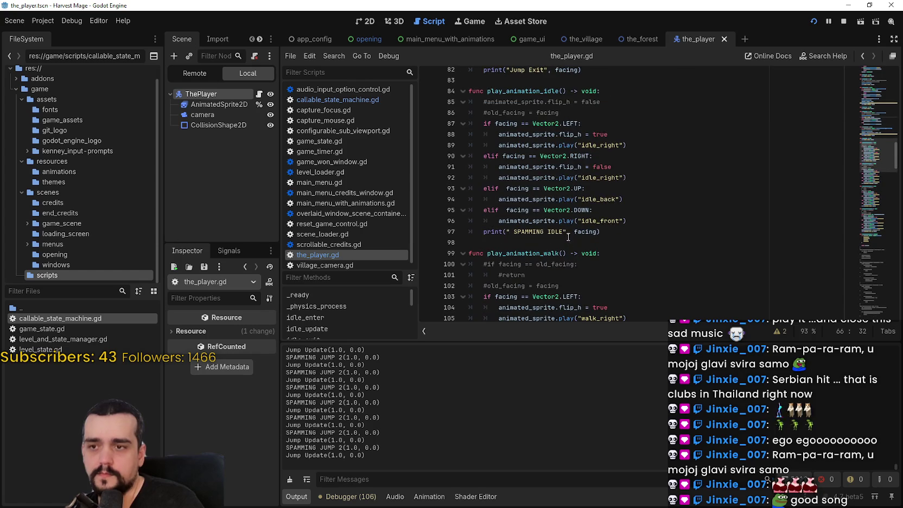
{"action": "scroll", "coordinate": [553, 184], "scroll_direction": "down", "scroll_amount": 4}
{"action": "left_click", "coordinate": [552, 156]}
{"action": "scroll", "coordinate": [615, 162], "scroll_direction": "down", "scroll_amount": 9}
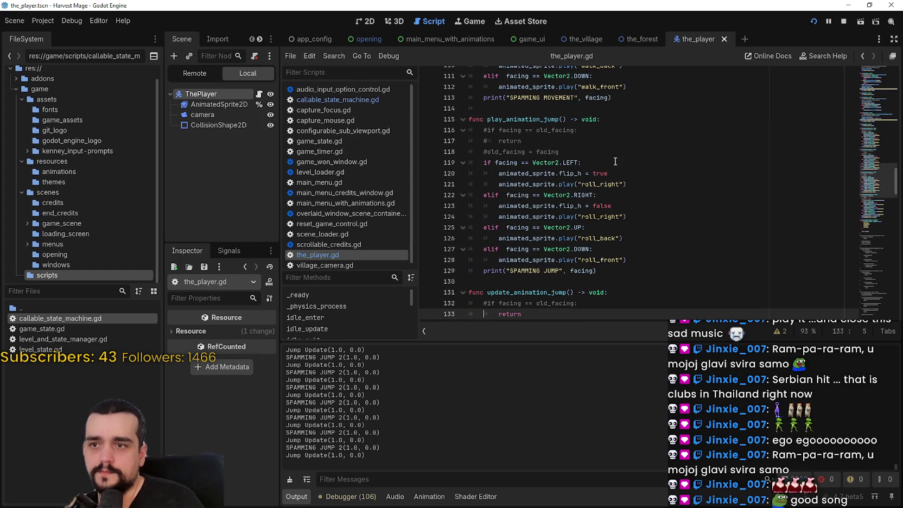
Uncomment the old_facing check in update_animation_jump, save, and run a quick walking test.
{"action": "left_click", "coordinate": [617, 173]}
{"action": "key", "text": "Home"}
{"action": "key", "text": "Down"}
{"action": "key", "text": "Down"}
{"action": "key", "text": "Delete"}
{"action": "key", "text": "ctrl+s"}
{"action": "key", "text": "F5"}
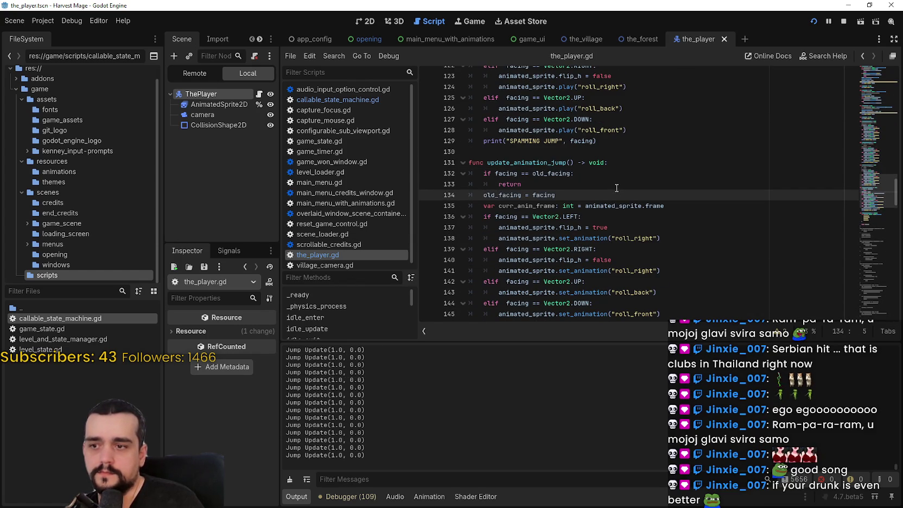
{"action": "key", "text": "Right"}
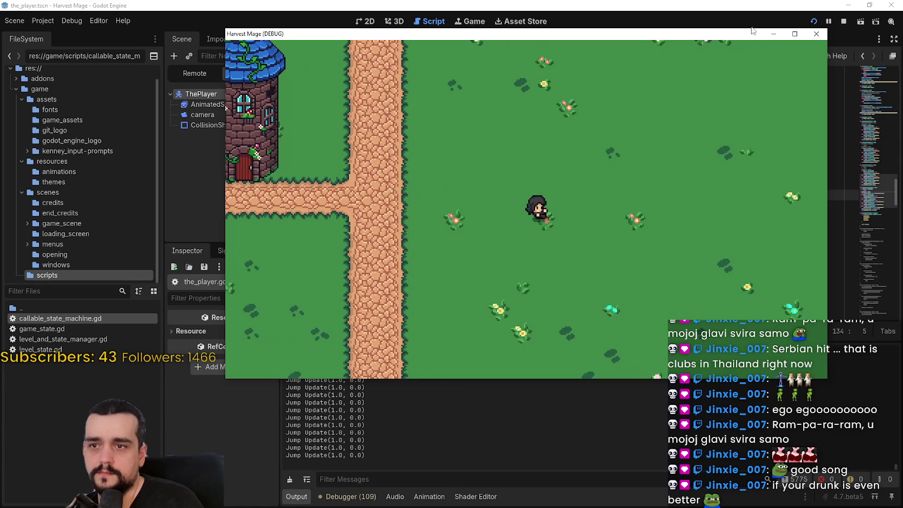
{"action": "left_click", "coordinate": [842, 21]}
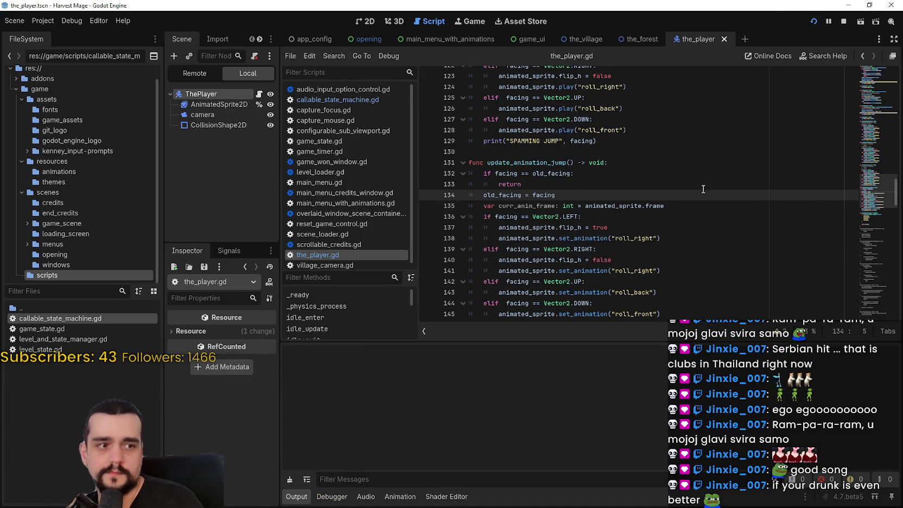
Relaunch the game, start a new game, and walk right, left, down and up.
{"action": "key", "text": "F5"}
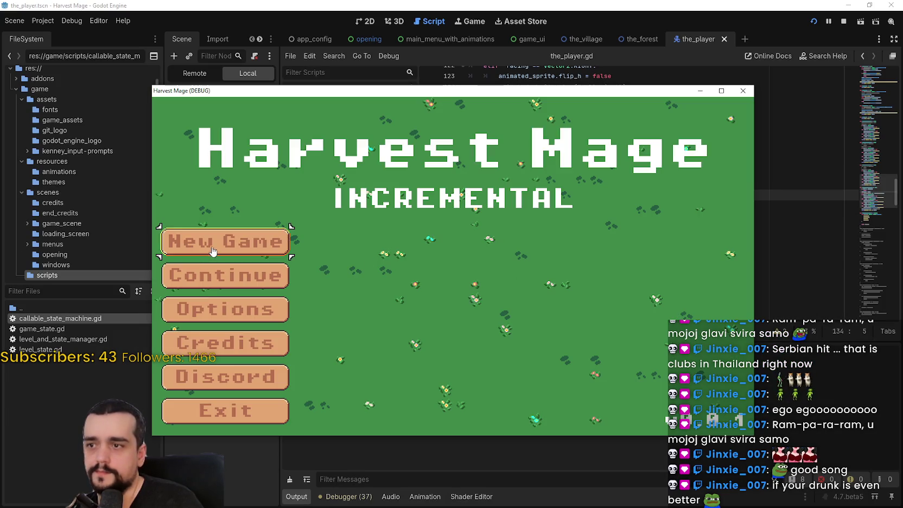
{"action": "left_click", "coordinate": [213, 252]}
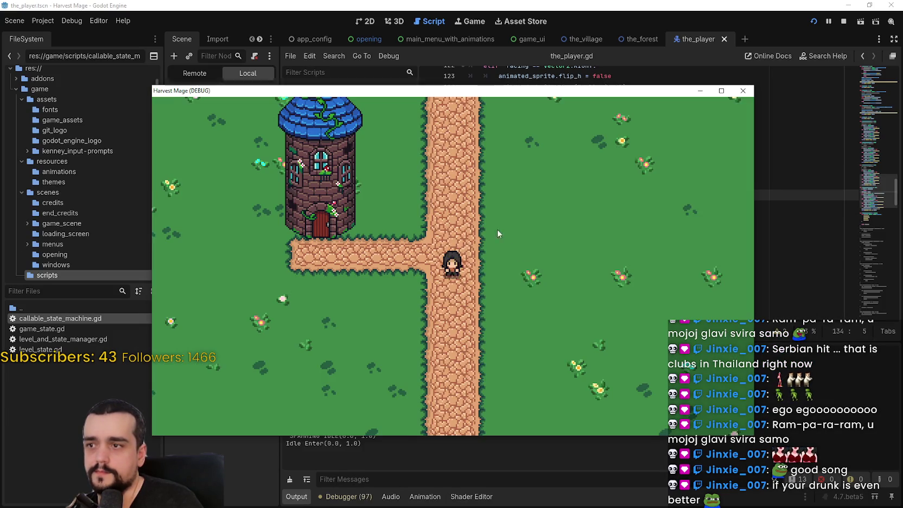
{"action": "key", "text": "d"}
{"action": "key", "text": "d"}
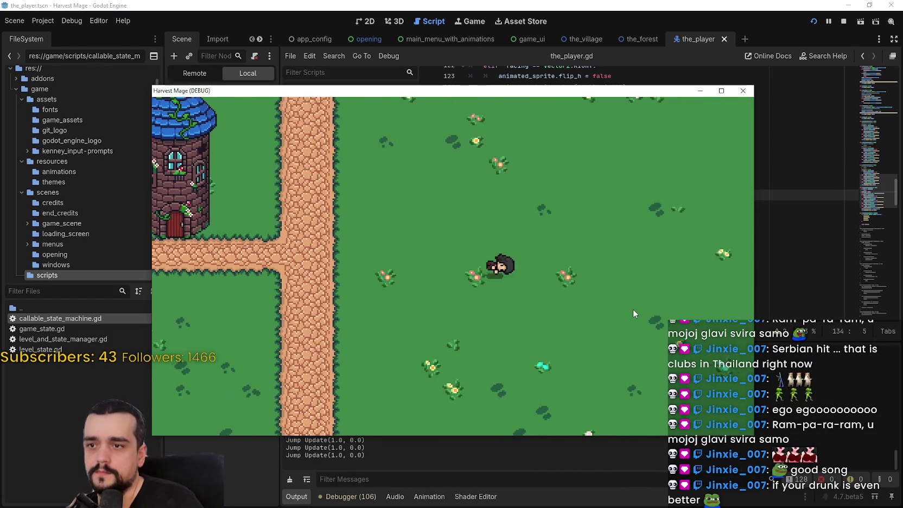
{"action": "key", "text": "a"}
{"action": "key", "text": "d"}
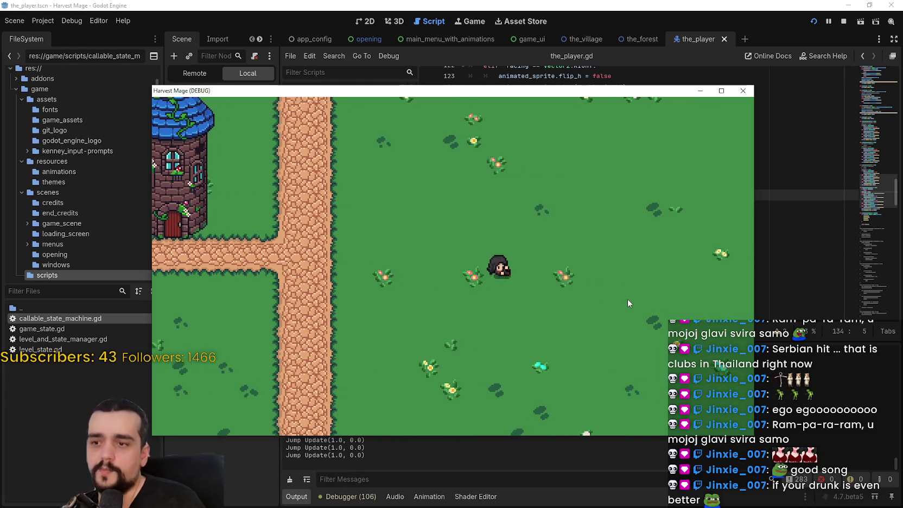
{"action": "key", "text": "a"}
{"action": "key", "text": "d"}
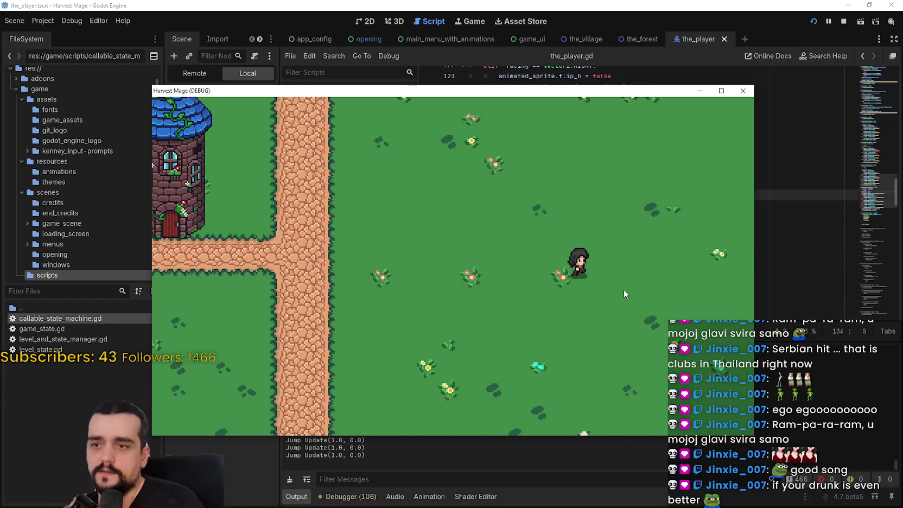
{"action": "key", "text": "a"}
{"action": "key", "text": "s"}
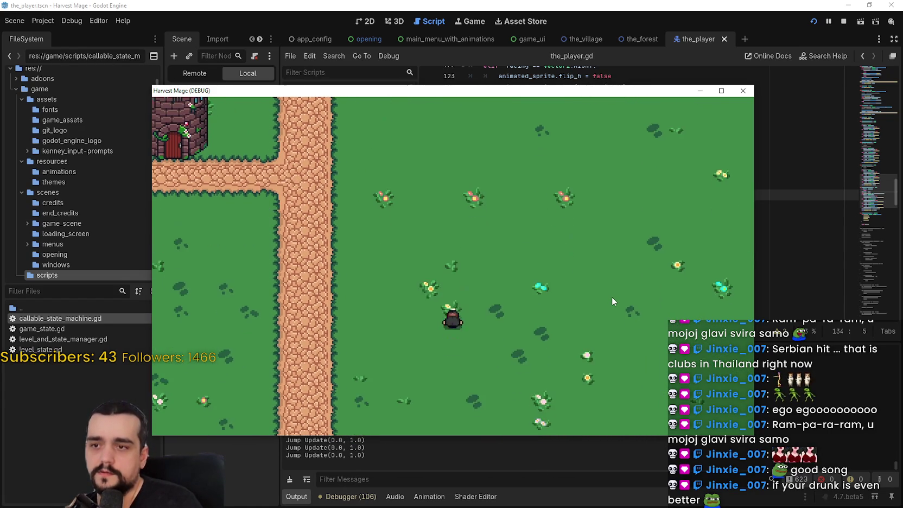
{"action": "key", "text": "w"}
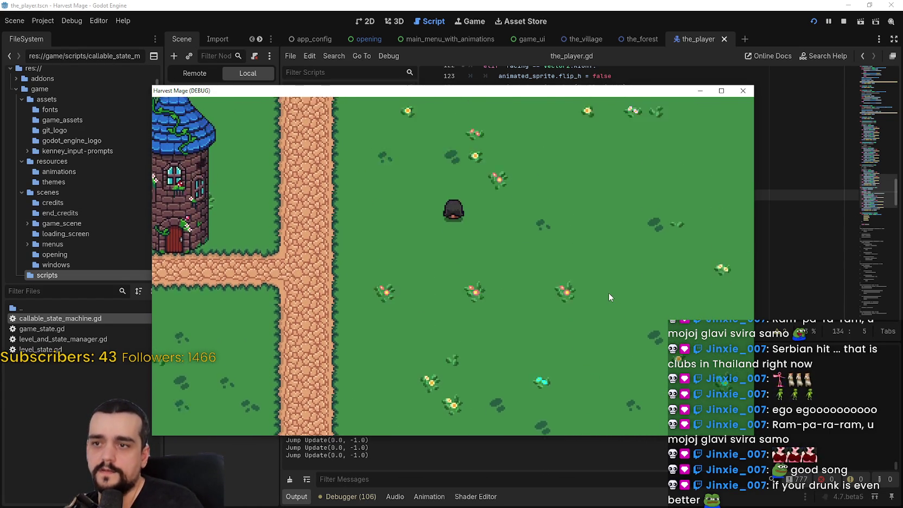
Jump left and diagonally down-right, walk around, then stop the game and return to update_animation_jump.
{"action": "key", "text": "a"}
{"action": "key", "text": "space"}
{"action": "key", "text": "s"}
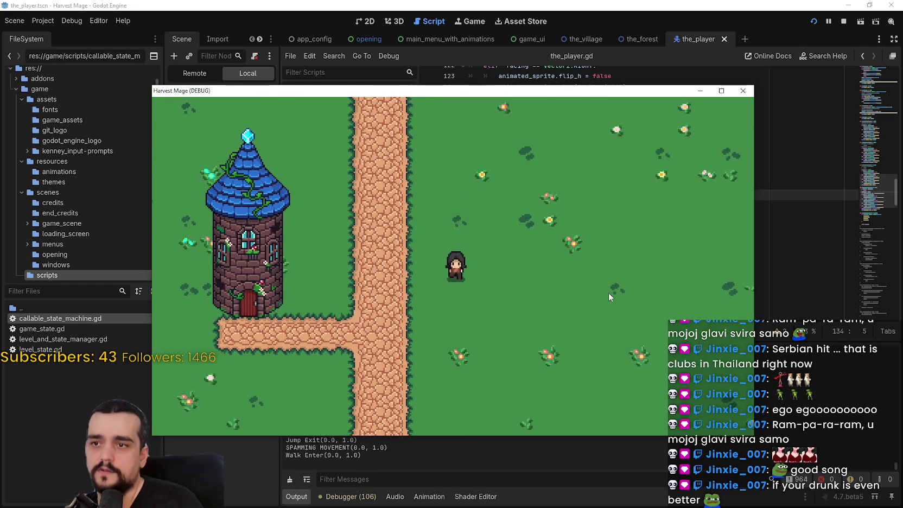
{"action": "key", "text": "d"}
{"action": "key", "text": "a"}
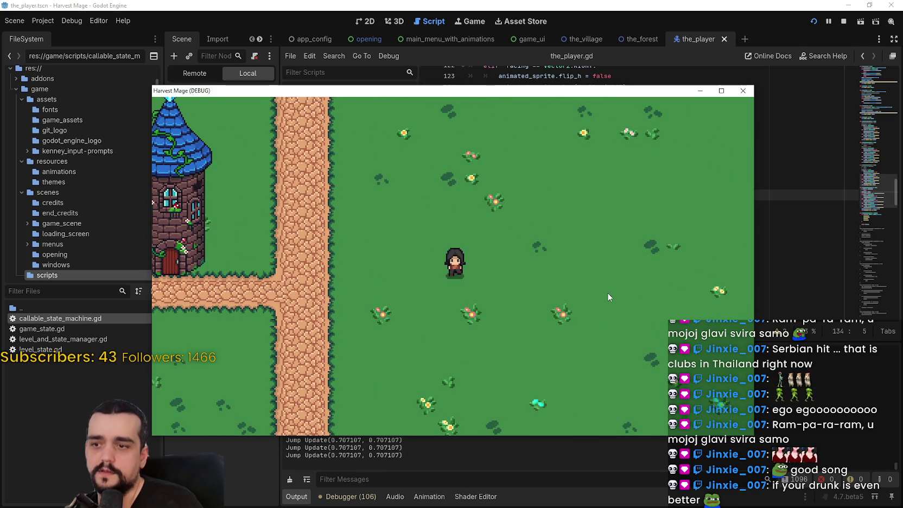
{"action": "key", "text": "d"}
{"action": "key", "text": "s"}
{"action": "key", "text": "a"}
{"action": "key", "text": "w"}
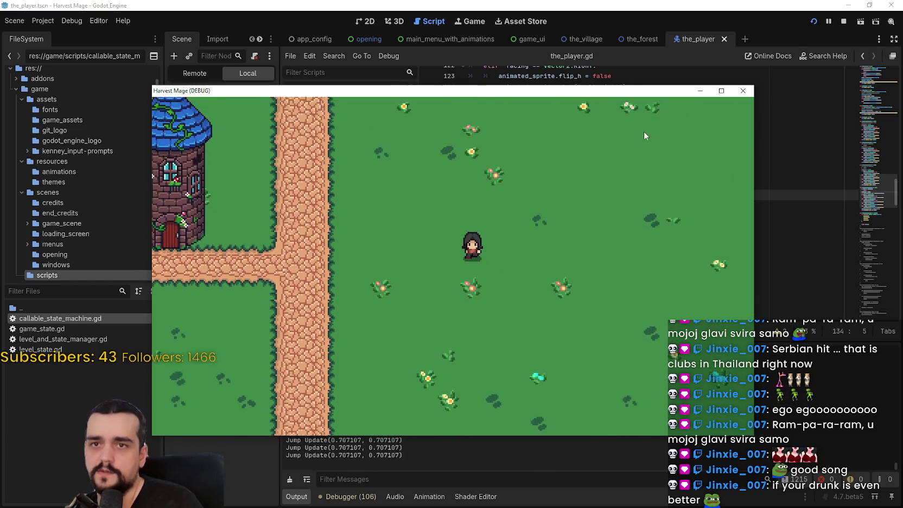
{"action": "left_click_drag", "start_coordinate": [671, 87], "coordinate": [695, 69]}
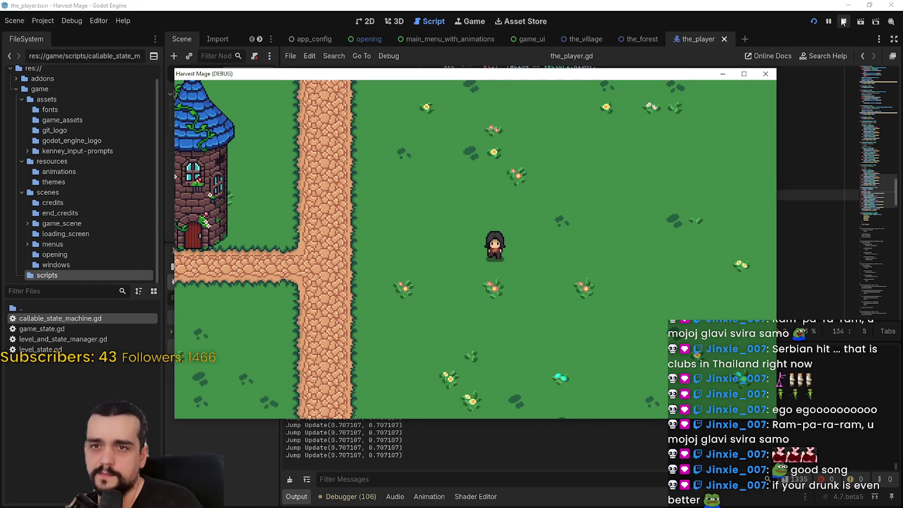
{"action": "key", "text": "a"}
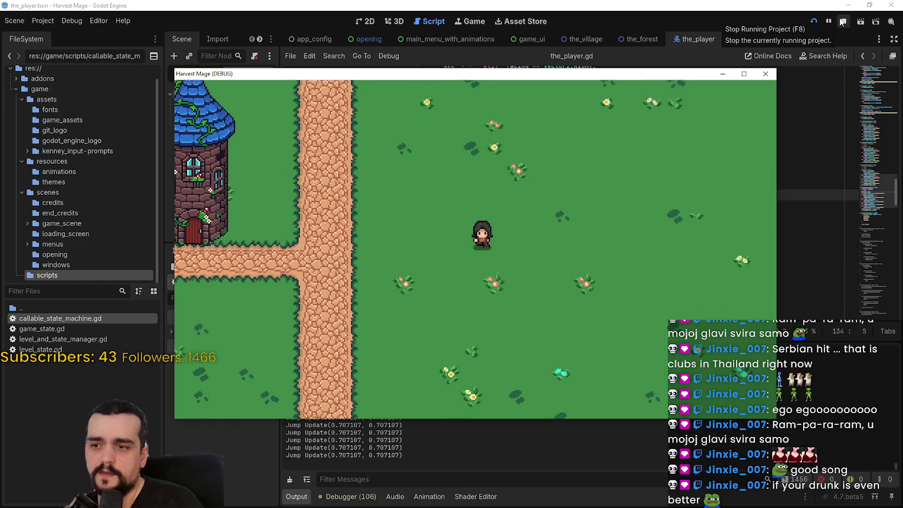
{"action": "left_click", "coordinate": [842, 22]}
{"action": "left_click", "coordinate": [564, 158]}
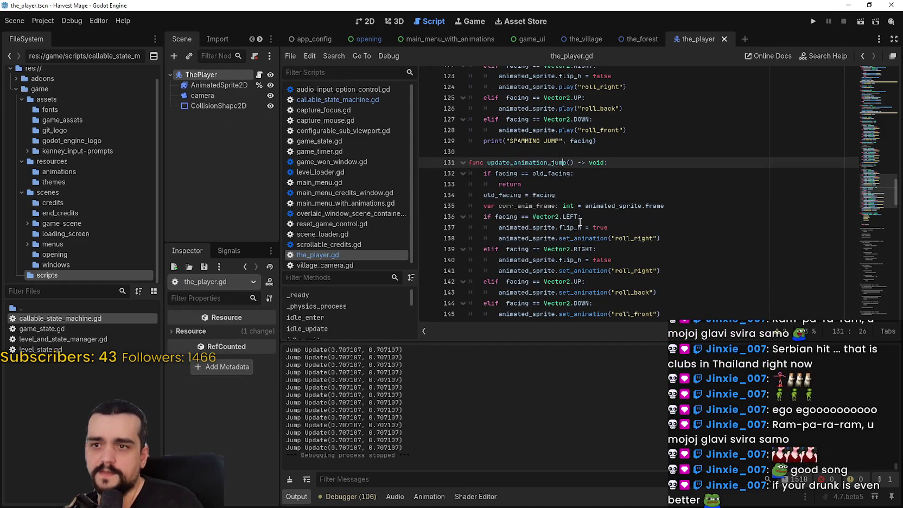
{"action": "scroll", "coordinate": [565, 162], "scroll_direction": "up", "scroll_amount": 5}
{"action": "left_click", "coordinate": [526, 211]}
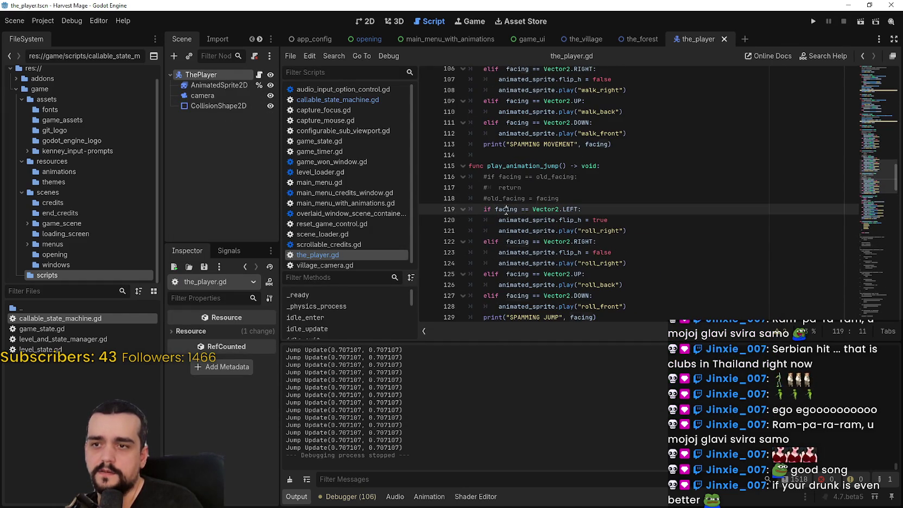
{"action": "double_click", "coordinate": [505, 209]}
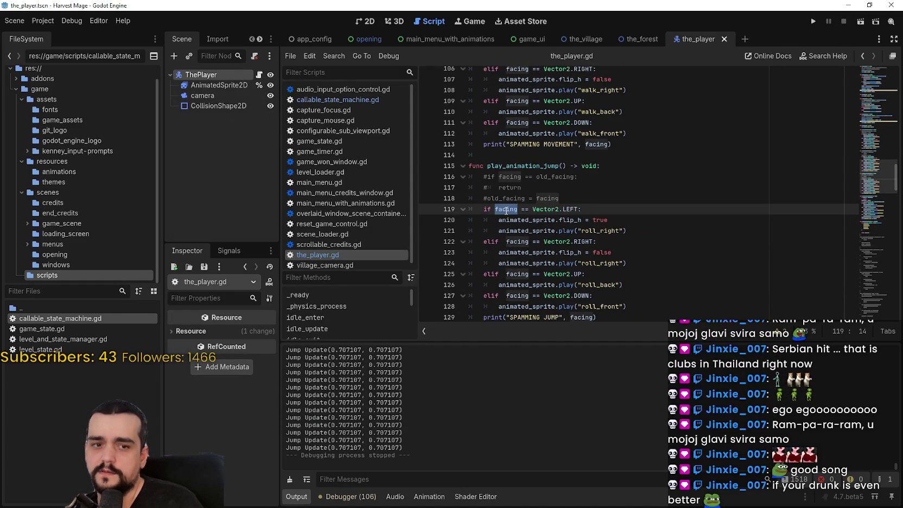
{"action": "left_click_drag", "start_coordinate": [506, 209], "coordinate": [581, 209]}
{"action": "scroll", "coordinate": [605, 221], "scroll_direction": "up", "scroll_amount": 3}
{"action": "scroll", "coordinate": [604, 221], "scroll_direction": "up", "scroll_amount": 6}
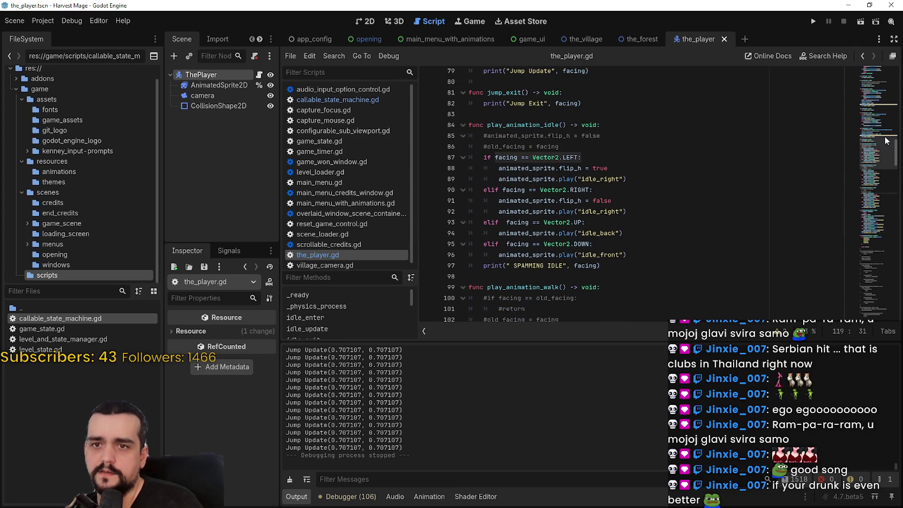
{"action": "scroll", "coordinate": [885, 140], "scroll_direction": "up", "scroll_amount": 4}
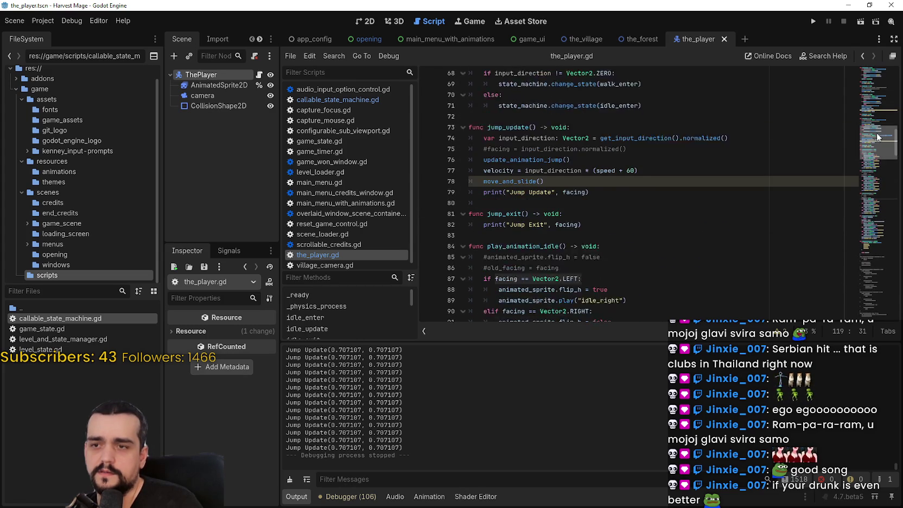
{"action": "scroll", "coordinate": [877, 137], "scroll_direction": "down", "scroll_amount": 1}
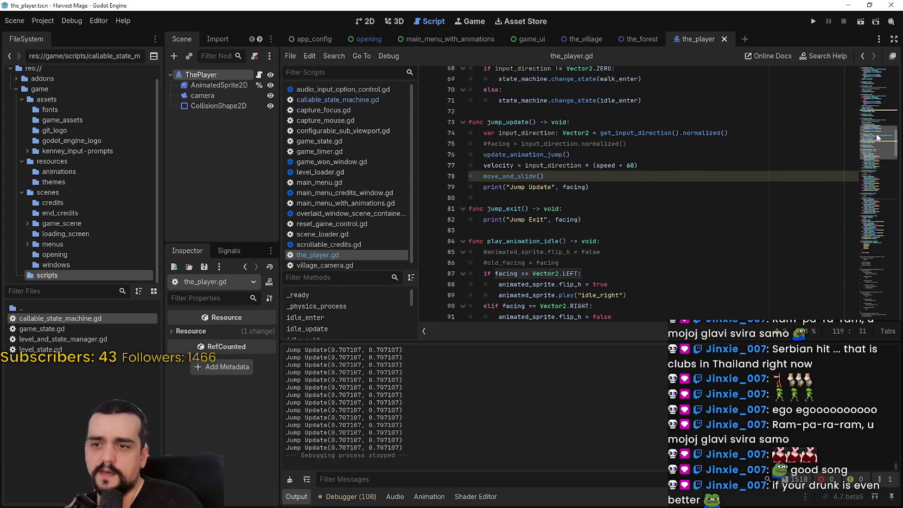
{"action": "mouse_move", "coordinate": [877, 137]}
{"action": "left_mouse_down"}
{"action": "mouse_move", "coordinate": [877, 154]}
{"action": "mouse_move", "coordinate": [874, 136]}
{"action": "left_mouse_up"}
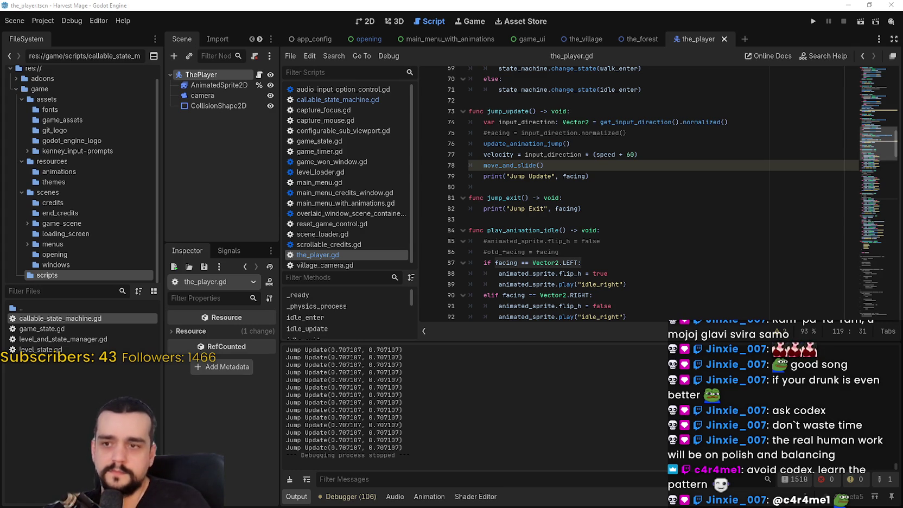
{"action": "left_click", "coordinate": [661, 255]}
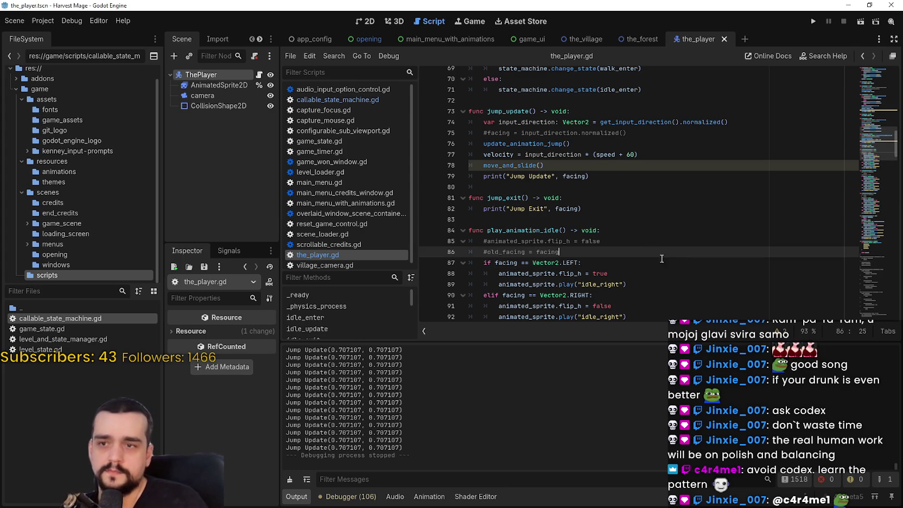
{"action": "left_click", "coordinate": [633, 218]}
{"action": "scroll", "coordinate": [635, 216], "scroll_direction": "up", "scroll_amount": 2}
{"action": "mouse_move", "coordinate": [641, 186]}
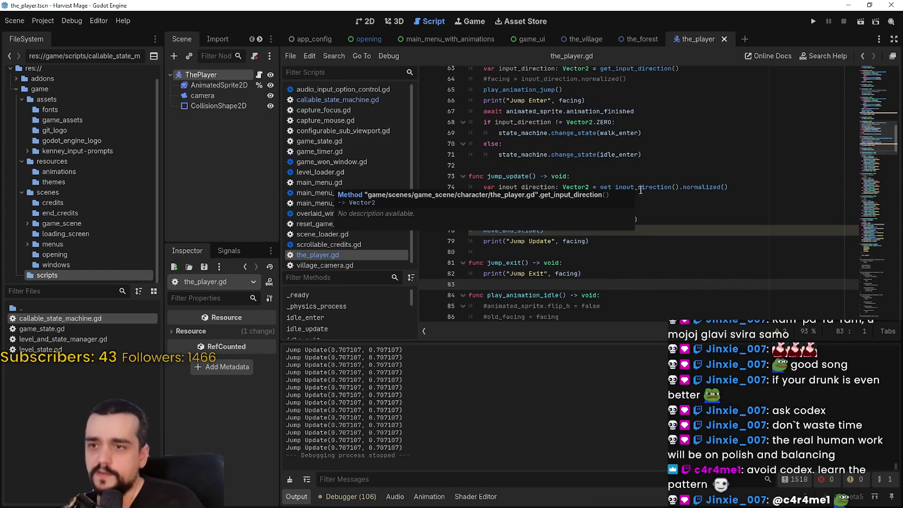
{"action": "scroll", "coordinate": [570, 142], "scroll_direction": "up", "scroll_amount": 3}
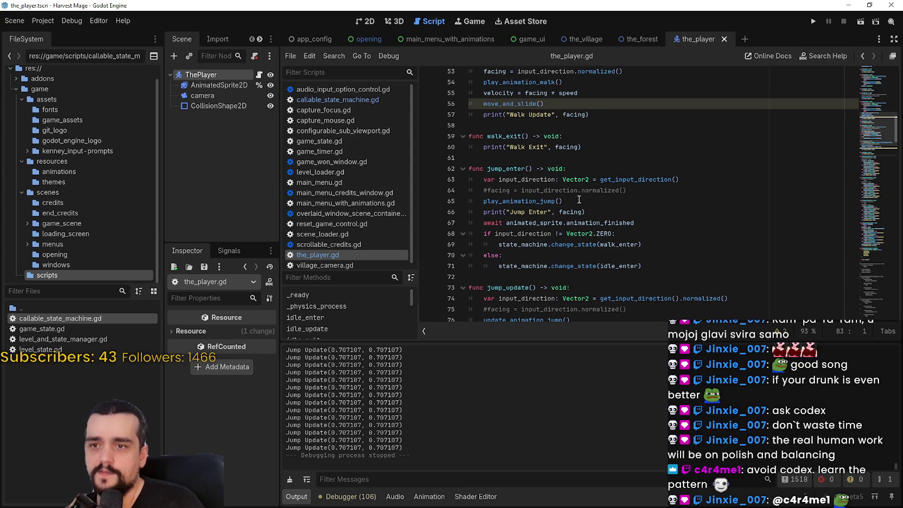
{"action": "scroll", "coordinate": [579, 200], "scroll_direction": "up", "scroll_amount": 1}
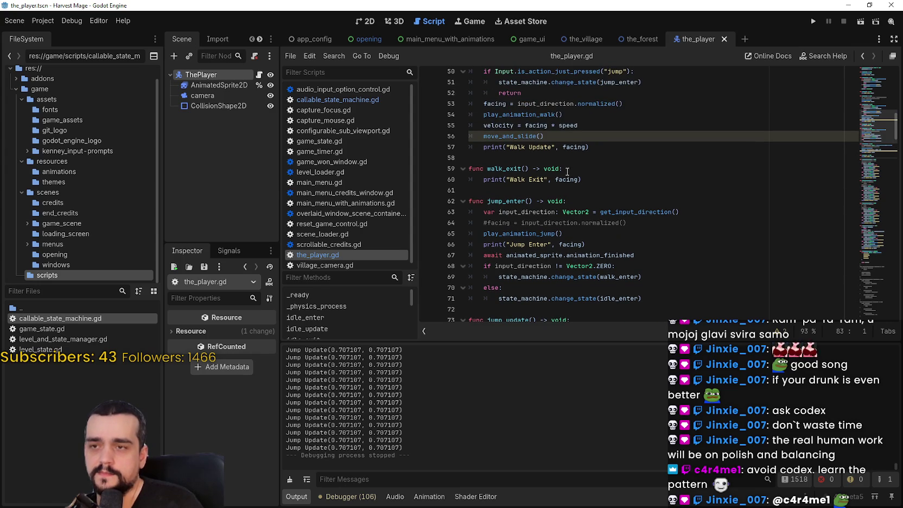
{"action": "left_click_drag", "start_coordinate": [331, 402], "coordinate": [400, 403]}
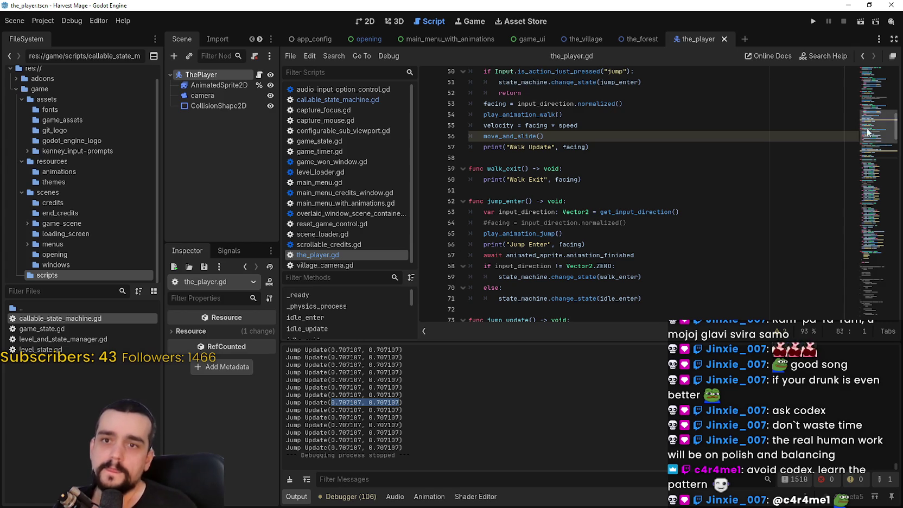
{"action": "left_click_drag", "start_coordinate": [877, 126], "coordinate": [873, 92]}
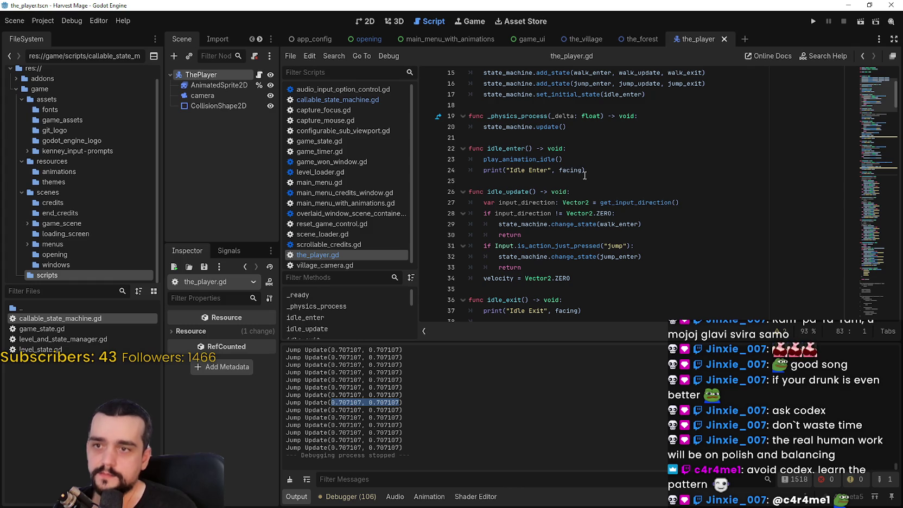
{"action": "right_click", "coordinate": [539, 163]}
{"action": "left_click", "coordinate": [580, 311]}
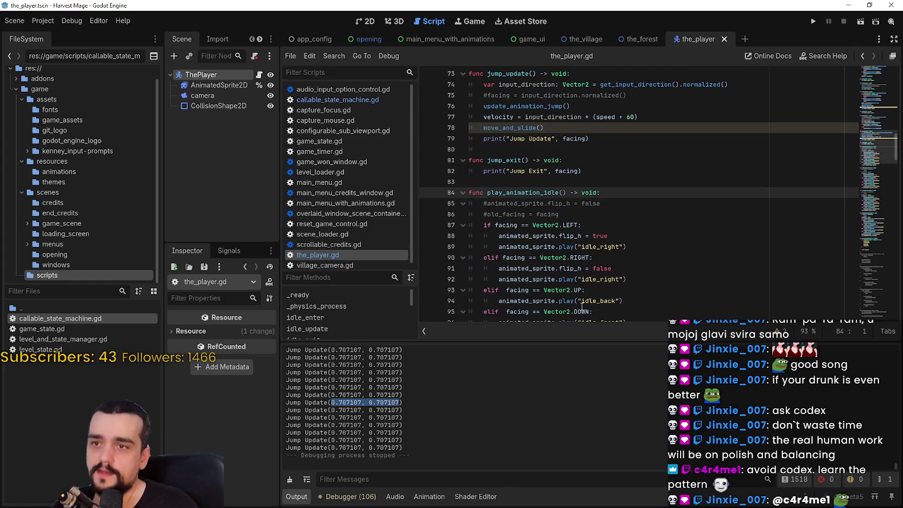
{"action": "double_click", "coordinate": [547, 213]}
{"action": "left_click", "coordinate": [486, 213], "text": "shift"}
{"action": "scroll", "coordinate": [515, 205], "scroll_direction": "down", "scroll_amount": 4}
{"action": "scroll", "coordinate": [674, 213], "scroll_direction": "up", "scroll_amount": 13}
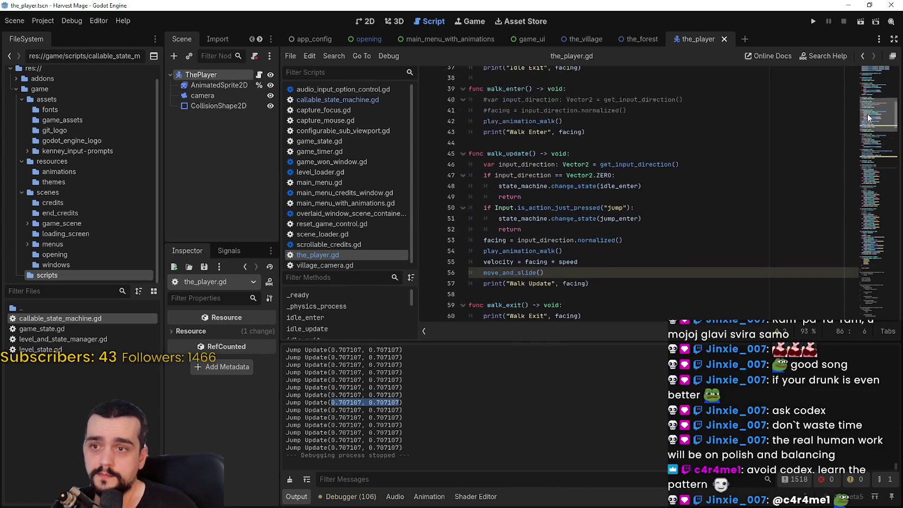
{"action": "scroll", "coordinate": [868, 121], "scroll_direction": "up", "scroll_amount": 1}
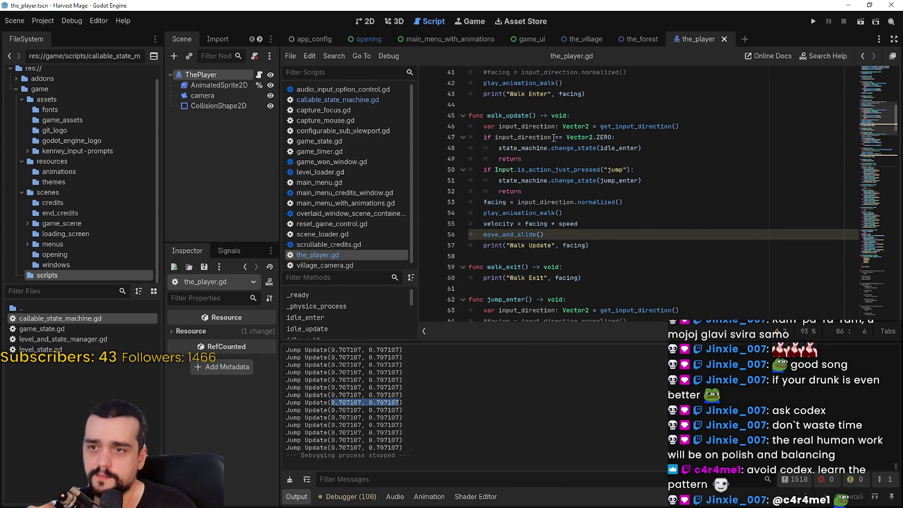
{"action": "left_click", "coordinate": [499, 202]}
{"action": "left_click_drag", "start_coordinate": [499, 202], "coordinate": [659, 197]}
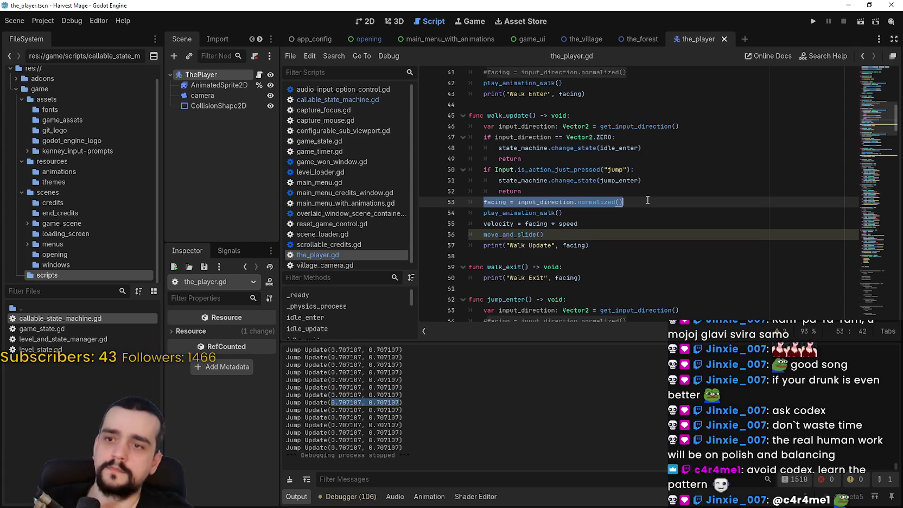
{"action": "left_click", "coordinate": [591, 225]}
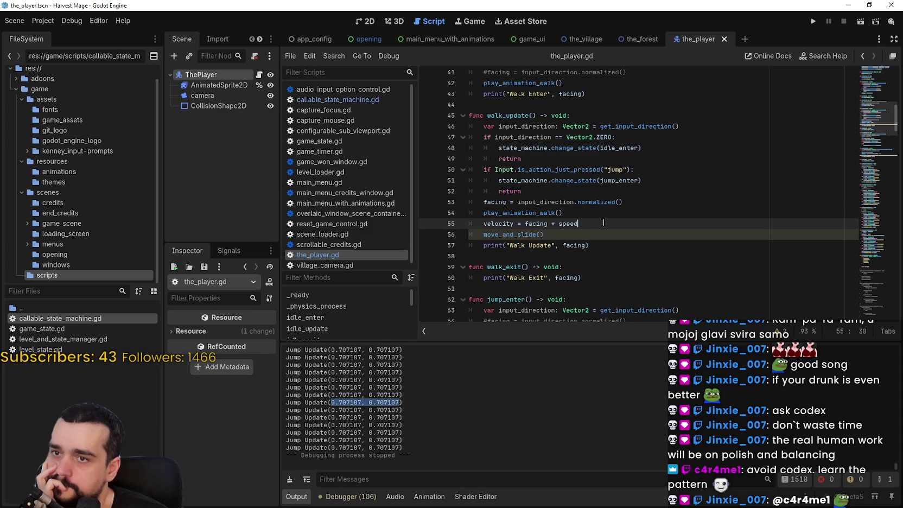
{"action": "double_click", "coordinate": [525, 212]}
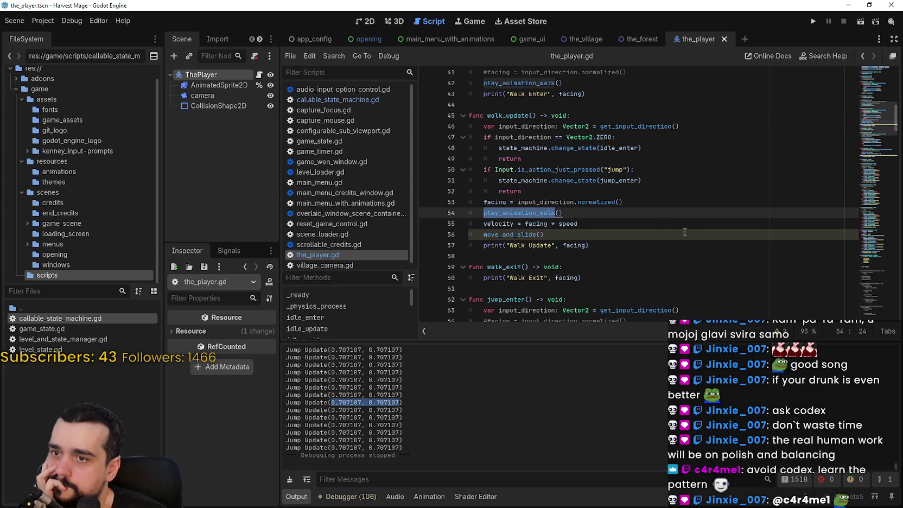
{"action": "scroll", "coordinate": [684, 233], "scroll_direction": "up", "scroll_amount": 3}
{"action": "scroll", "coordinate": [684, 232], "scroll_direction": "down", "scroll_amount": 2}
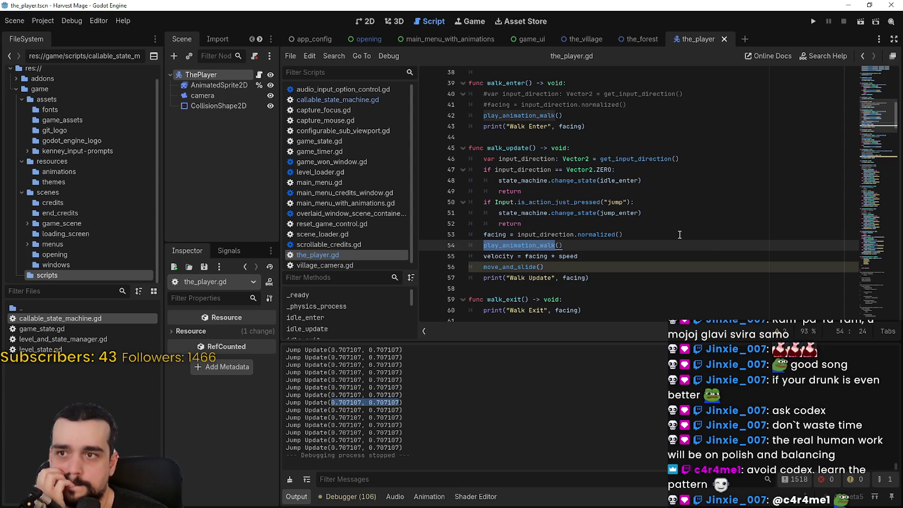
{"action": "left_click_drag", "start_coordinate": [871, 116], "coordinate": [875, 78]}
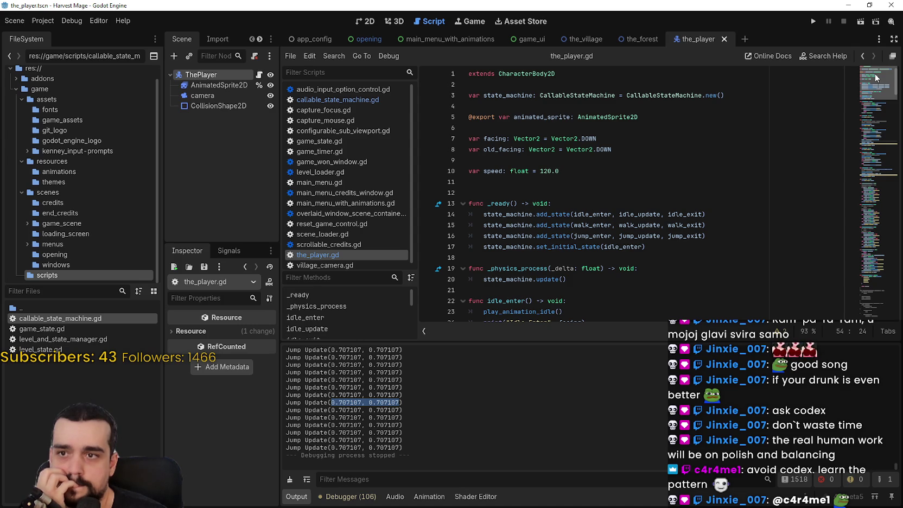
{"action": "left_click_drag", "start_coordinate": [875, 77], "coordinate": [875, 81]}
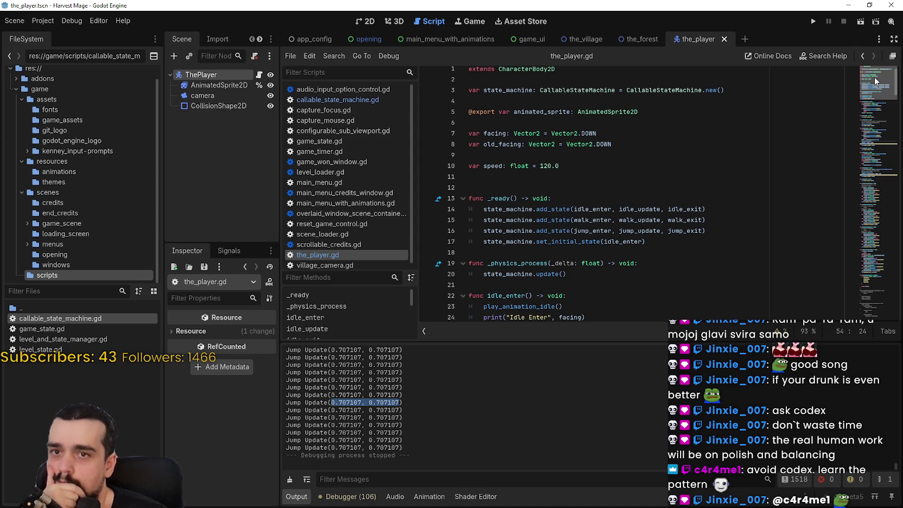
{"action": "left_click", "coordinate": [523, 145]}
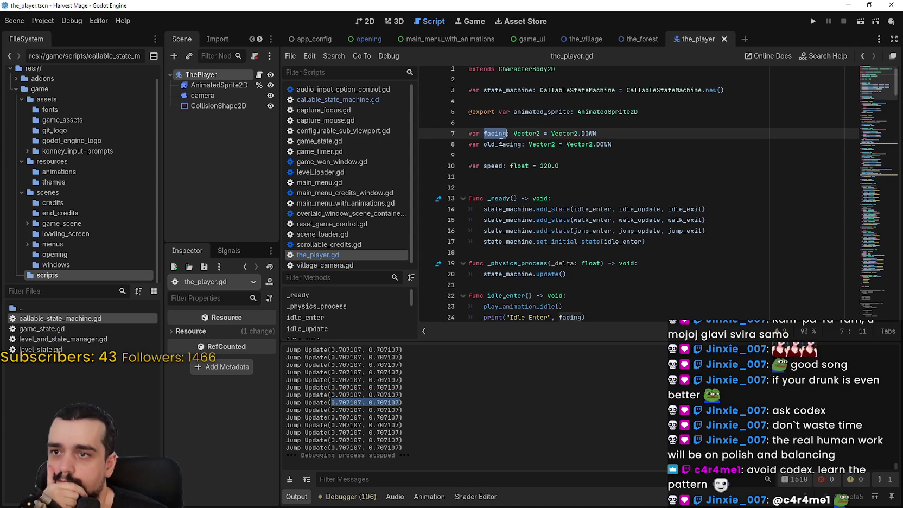
{"action": "right_click", "coordinate": [557, 208]}
{"action": "left_click", "coordinate": [496, 133]}
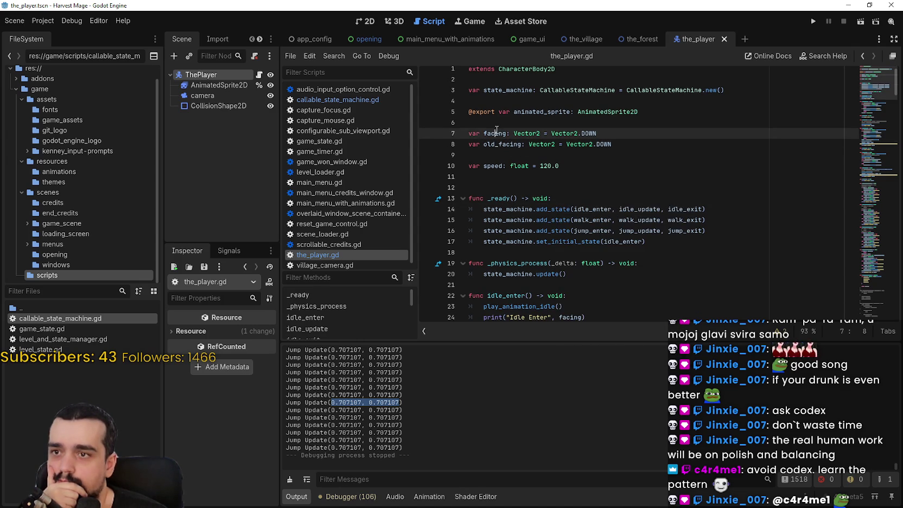
{"action": "double_click", "coordinate": [501, 135]}
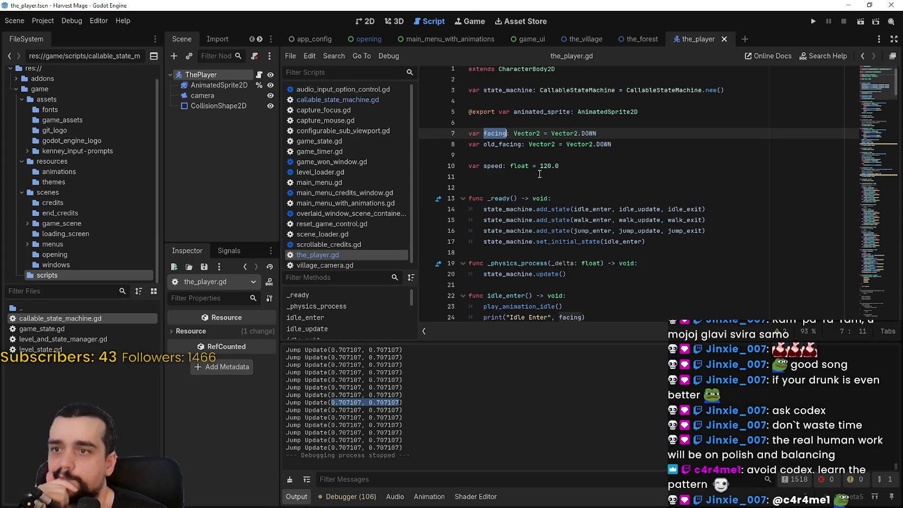
{"action": "scroll", "coordinate": [540, 173], "scroll_direction": "down", "scroll_amount": 8}
{"action": "left_click_drag", "start_coordinate": [874, 113], "coordinate": [874, 173]}
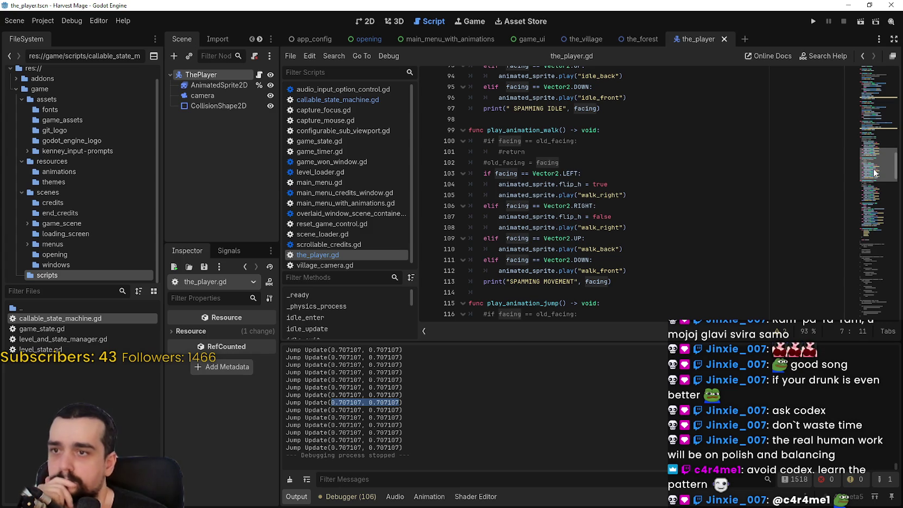
{"action": "left_click", "coordinate": [485, 142]}
Uncomment the old_facing check and its early return in play_animation_walk.
{"action": "left_click", "coordinate": [484, 152]}
{"action": "key", "text": "ctrl+k"}
{"action": "scroll", "coordinate": [533, 187], "scroll_direction": "up", "scroll_amount": 2}
{"action": "left_click", "coordinate": [488, 205]}
{"action": "key", "text": "ctrl+k"}
{"action": "left_click", "coordinate": [499, 217]}
{"action": "key", "text": "Delete"}
{"action": "key", "text": "Right"}
{"action": "type", "text": "#"}
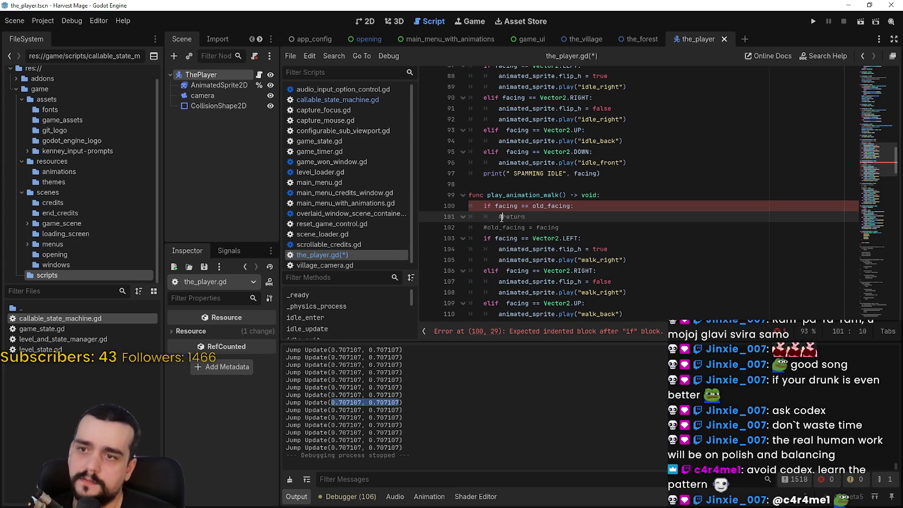
{"action": "key", "text": "BackSpace"}
Comment out the standalone old_facing = facing line again.
{"action": "left_click", "coordinate": [488, 228]}
{"action": "key", "text": "BackSpace"}
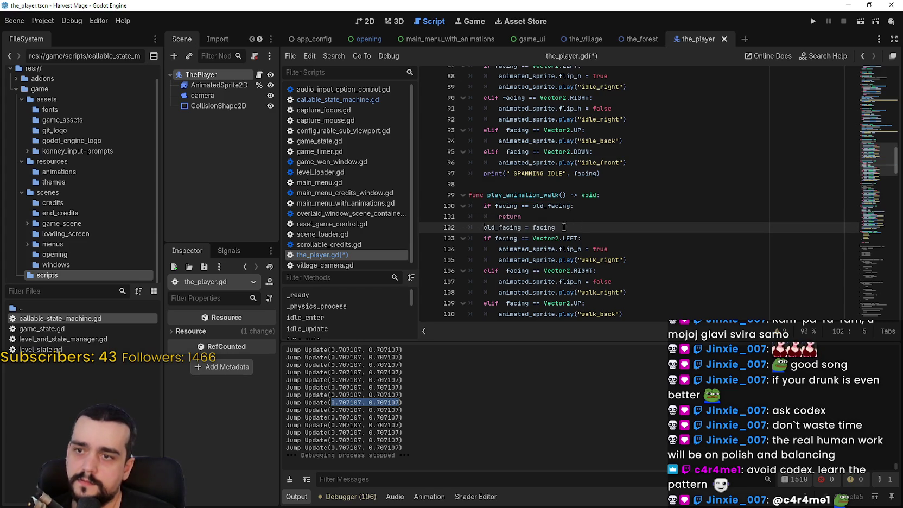
{"action": "left_click", "coordinate": [519, 228]}
{"action": "key", "text": "Home"}
{"action": "type", "text": "#"}
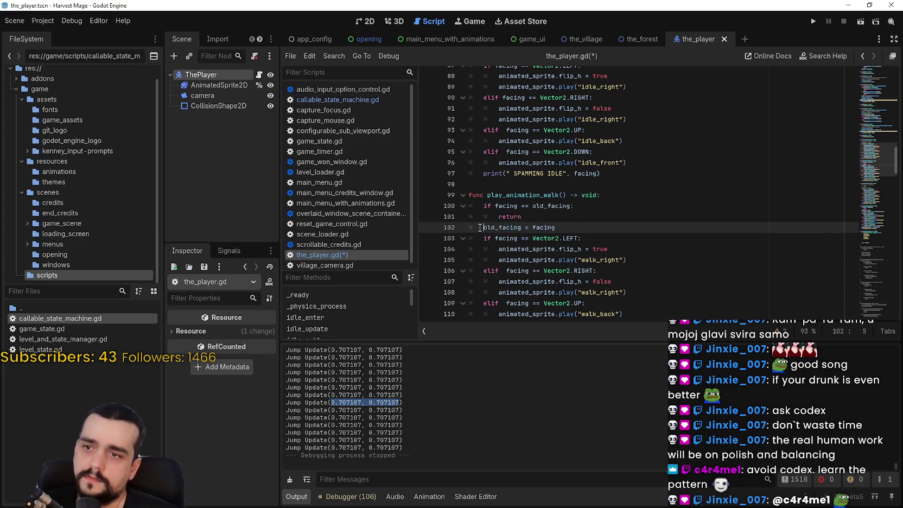
Add 'old_facing = facing' under the Vector2.LEFT check and copy that line.
{"action": "left_click", "coordinate": [620, 241]}
{"action": "left_click", "coordinate": [669, 261]}
{"action": "left_click", "coordinate": [659, 242]}
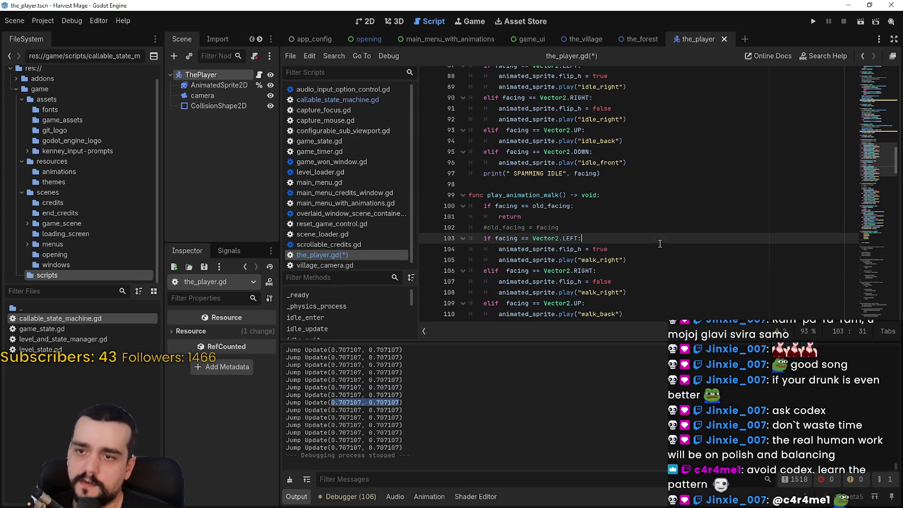
{"action": "key", "text": "Return"}
{"action": "type", "text": "old_facing = facing"}
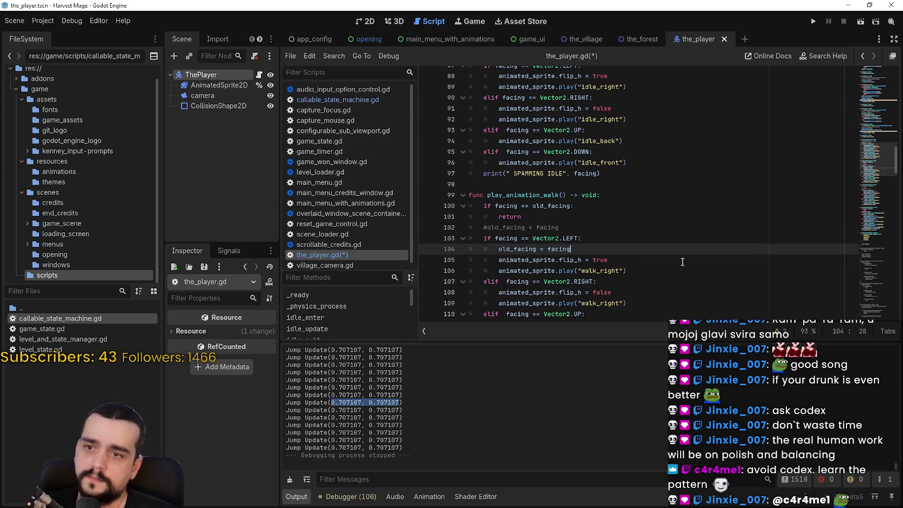
{"action": "left_click_drag", "start_coordinate": [570, 248], "coordinate": [457, 239]}
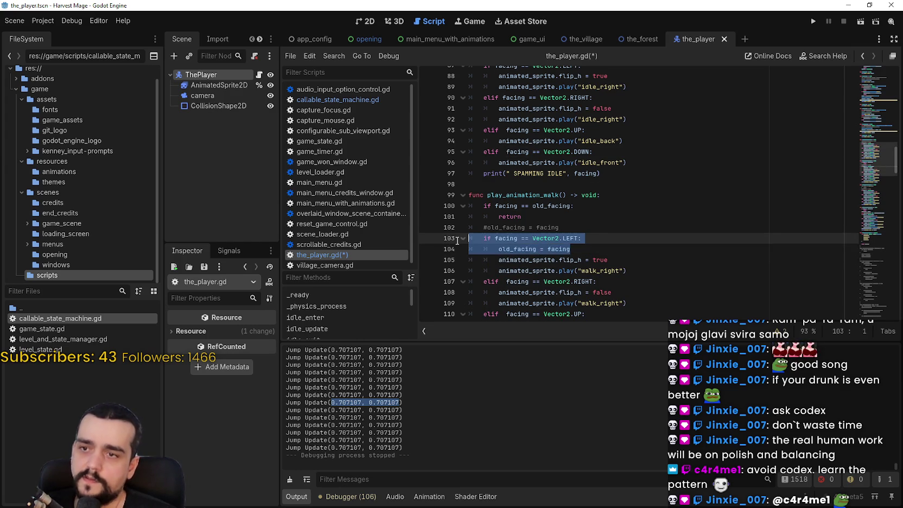
Paste 'old_facing = facing' into the RIGHT, UP and DOWN branches.
{"action": "scroll", "coordinate": [554, 244], "scroll_direction": "down", "scroll_amount": 2}
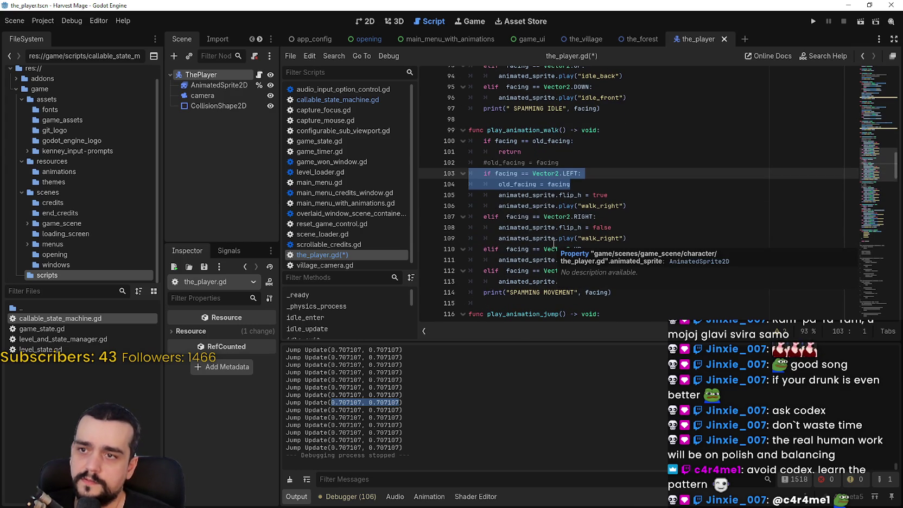
{"action": "left_click", "coordinate": [618, 218]}
{"action": "key", "text": "Return"}
{"action": "key", "text": "ctrl+v"}
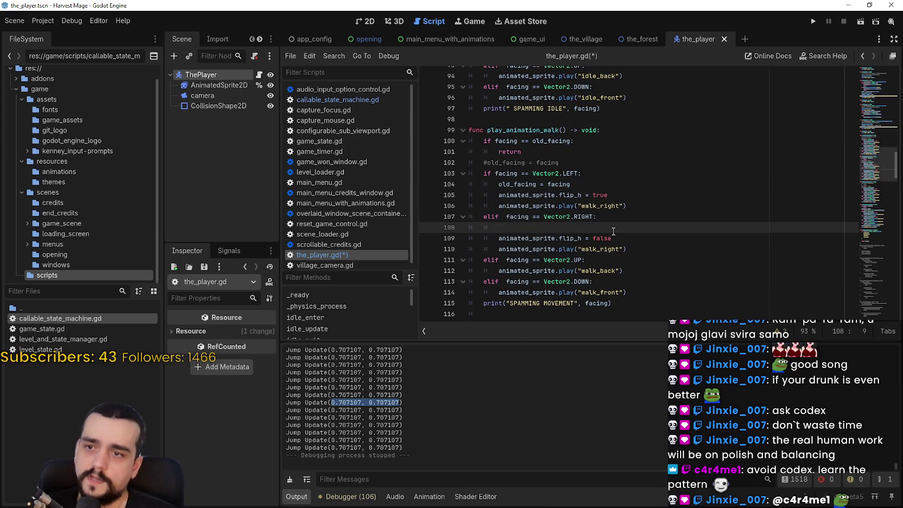
{"action": "left_click", "coordinate": [616, 260]}
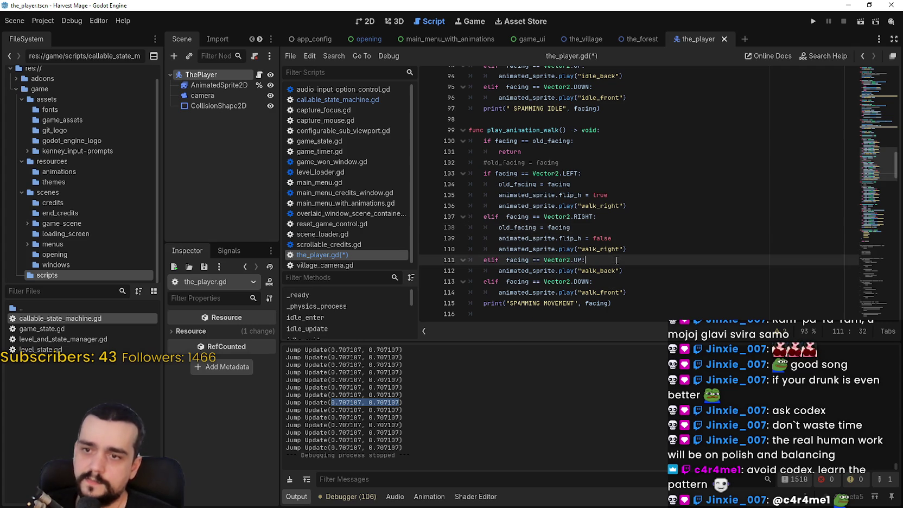
{"action": "key", "text": "Return"}
{"action": "type", "text": "old_facing = facing"}
{"action": "left_click", "coordinate": [604, 294]}
{"action": "key", "text": "Return"}
{"action": "key", "text": "ctrl+v"}
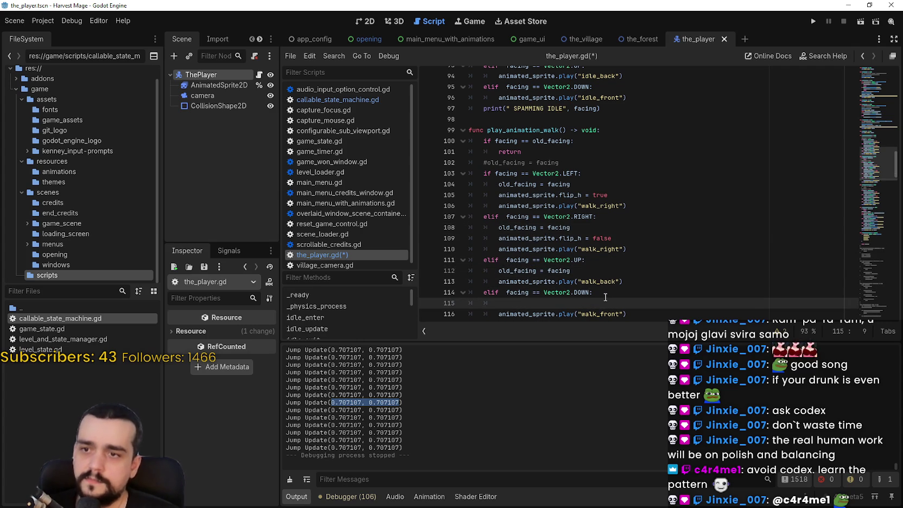
Save the_player.gd and scroll down through the script.
{"action": "key", "text": "ctrl+s"}
{"action": "scroll", "coordinate": [586, 240], "scroll_direction": "down", "scroll_amount": 3}
{"action": "scroll", "coordinate": [586, 241], "scroll_direction": "down", "scroll_amount": 5}
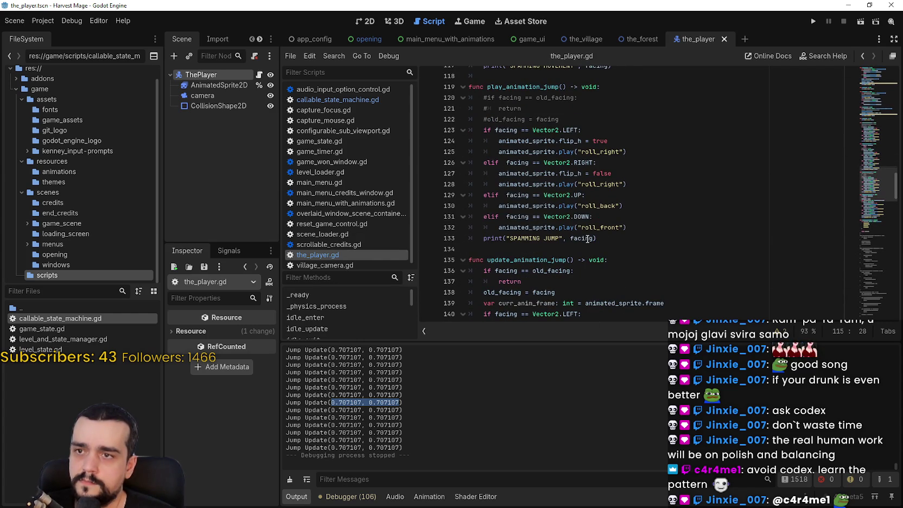
{"action": "mouse_move", "coordinate": [470, 119]}
{"action": "left_mouse_down"}
{"action": "mouse_move", "coordinate": [526, 119]}
{"action": "mouse_move", "coordinate": [518, 130]}
{"action": "left_mouse_up"}
{"action": "key", "text": "Escape"}
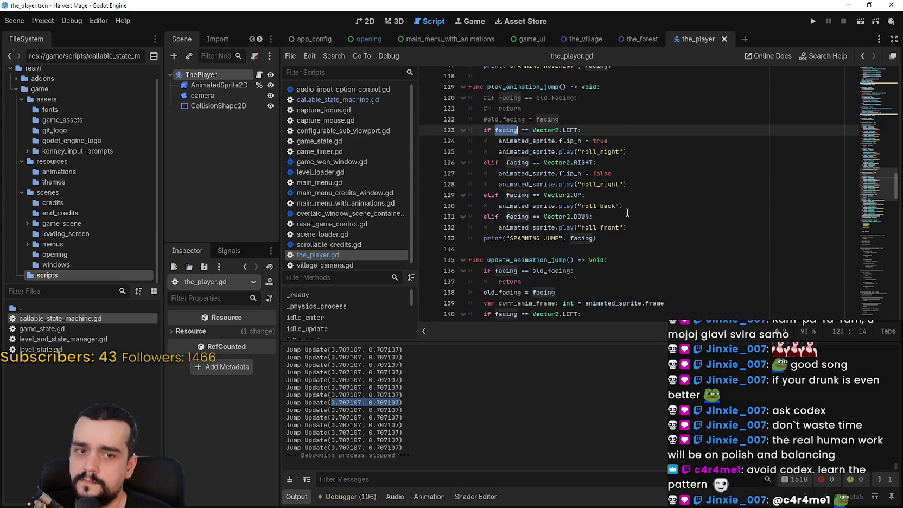
{"action": "scroll", "coordinate": [627, 213], "scroll_direction": "up", "scroll_amount": 4}
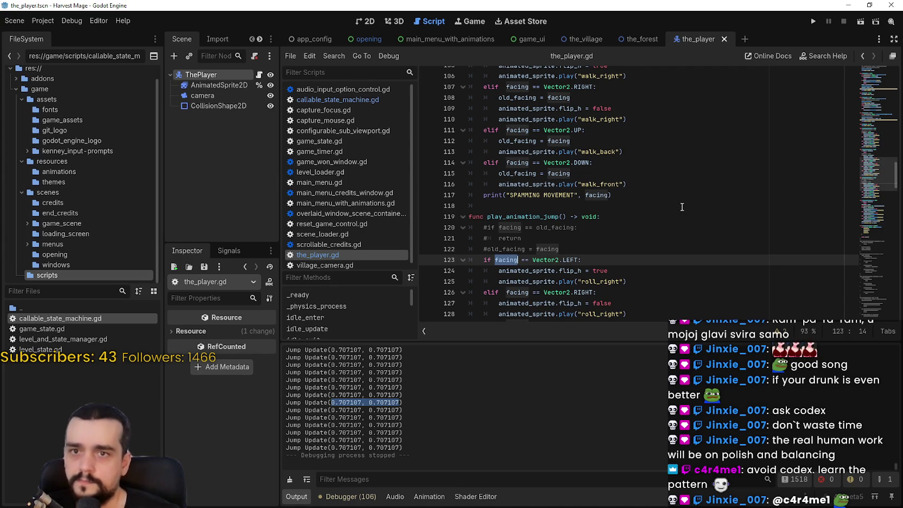
{"action": "left_click_drag", "start_coordinate": [868, 176], "coordinate": [866, 121]}
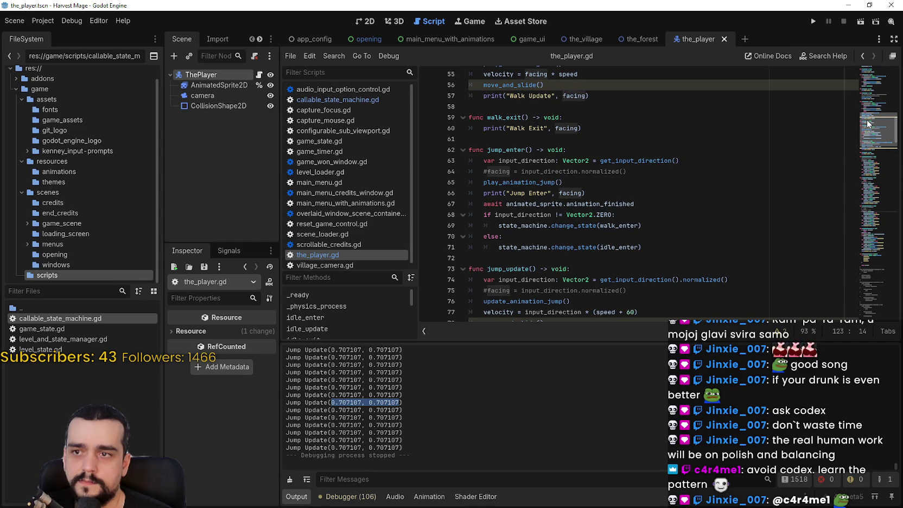
{"action": "double_click", "coordinate": [531, 182]}
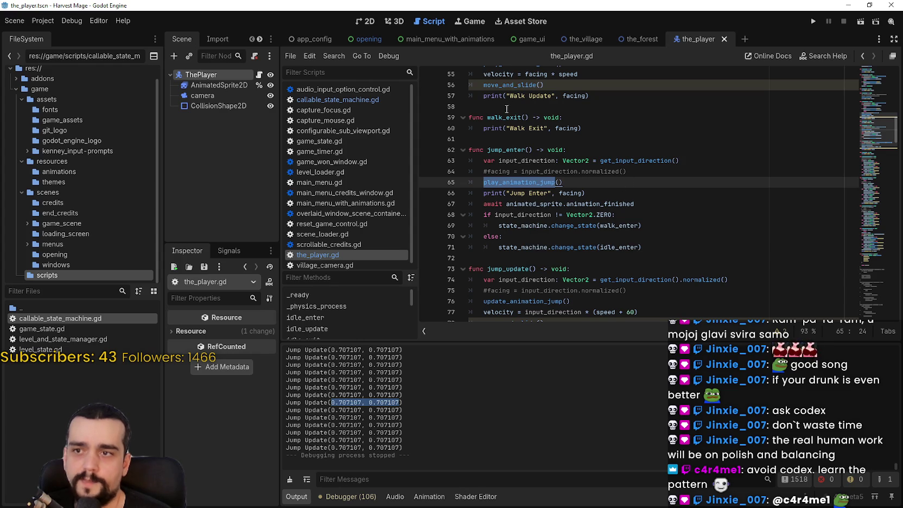
Add 'facing = old_facing' in jump_enter, save, and run the project.
{"action": "left_click", "coordinate": [668, 171]}
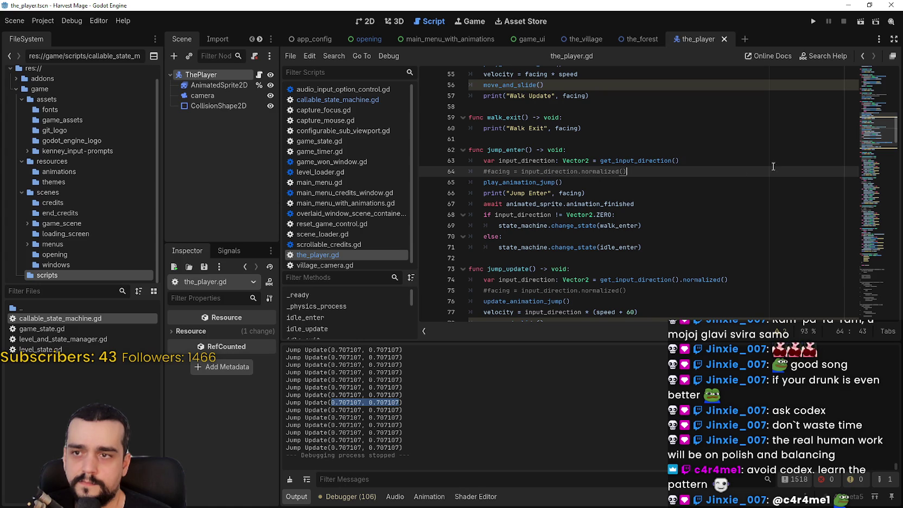
{"action": "key", "text": "Return"}
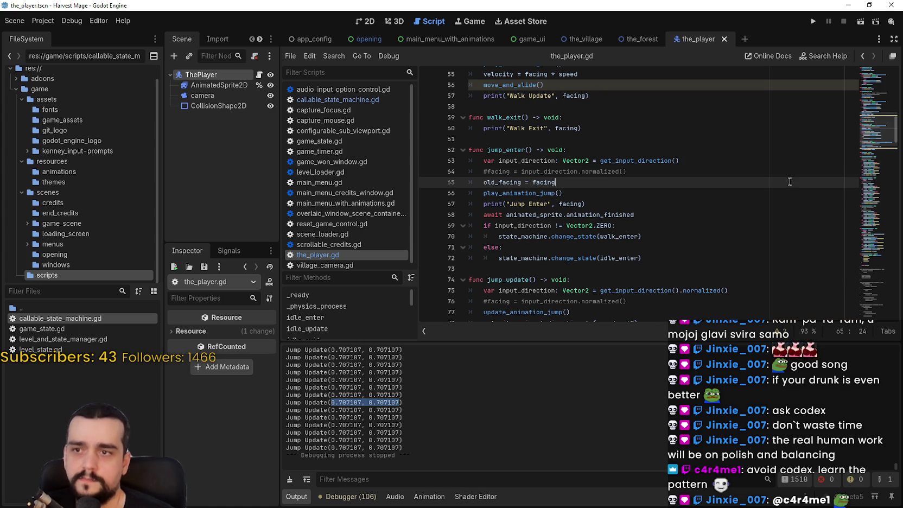
{"action": "type", "text": "facing = old_facing = facing"}
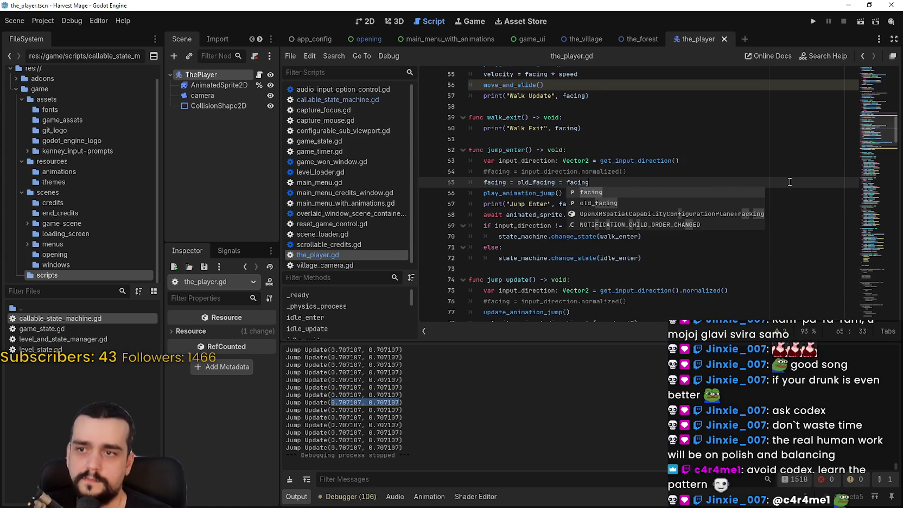
{"action": "key", "text": "BackSpace"}
{"action": "key", "text": "BackSpace"}
{"action": "key", "text": "BackSpace"}
{"action": "key", "text": "ctrl+s"}
{"action": "left_click", "coordinate": [816, 20]}
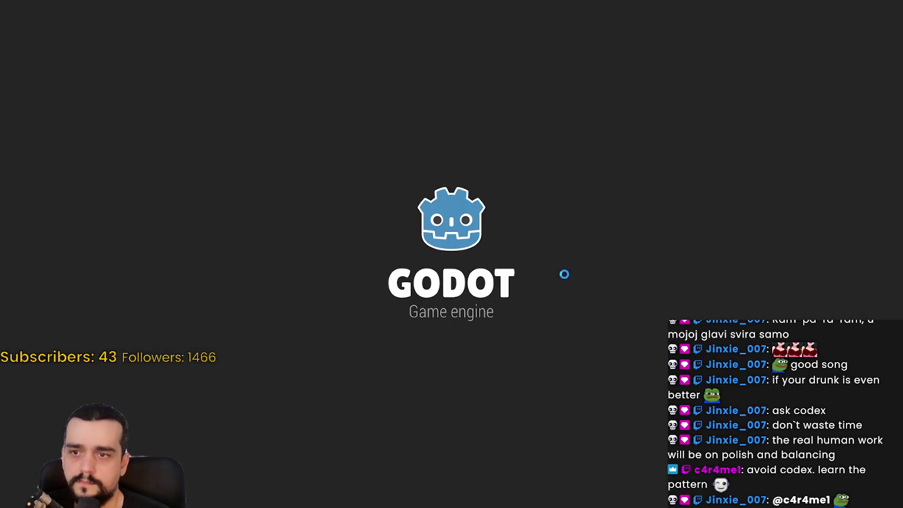
Start a new game and walk the player up, down, left, right and diagonally.
{"action": "key", "text": "Return"}
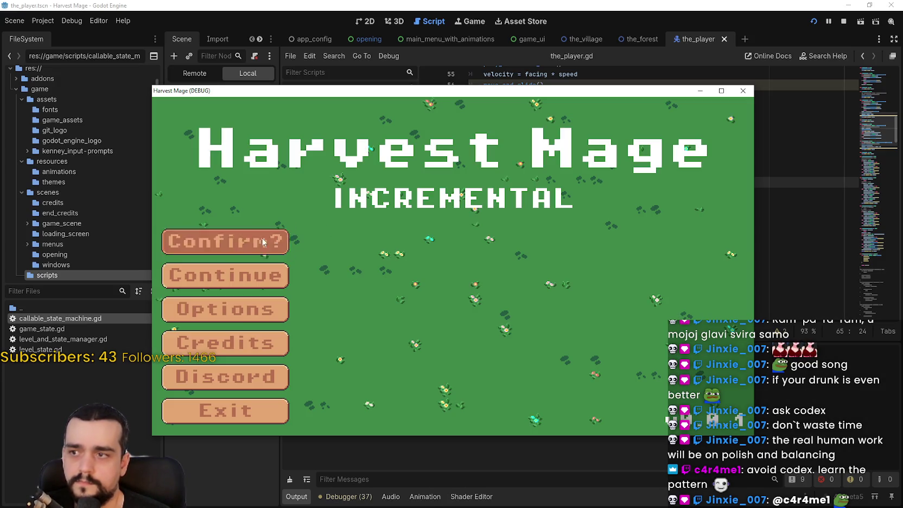
{"action": "key", "text": "Return"}
{"action": "key", "text": "d"}
{"action": "key", "text": "a"}
{"action": "key", "text": "w"}
{"action": "key", "text": "d"}
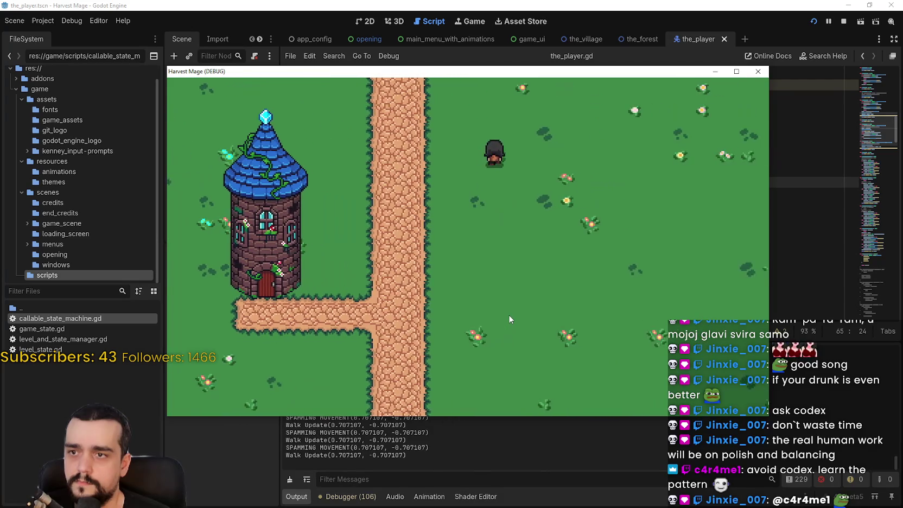
{"action": "key", "text": "s"}
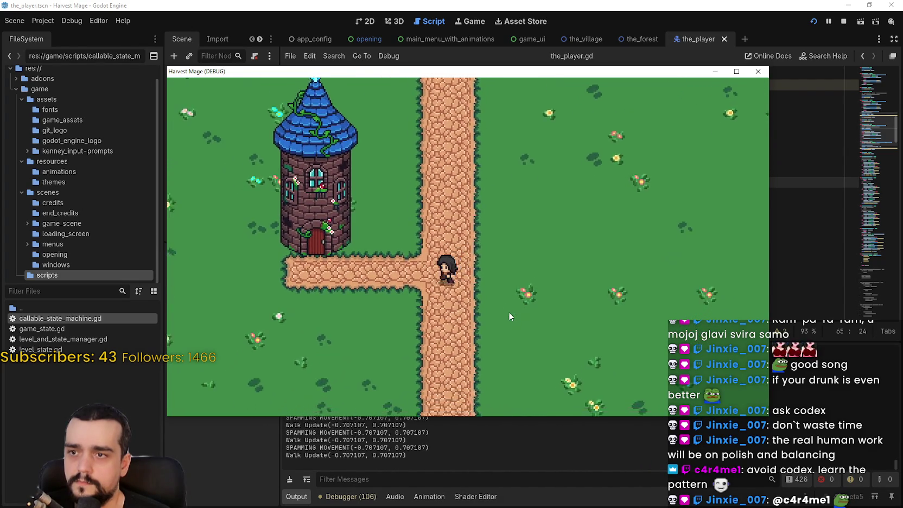
{"action": "key", "text": "w"}
{"action": "key", "text": "a"}
{"action": "key", "text": "d"}
{"action": "key", "text": "s"}
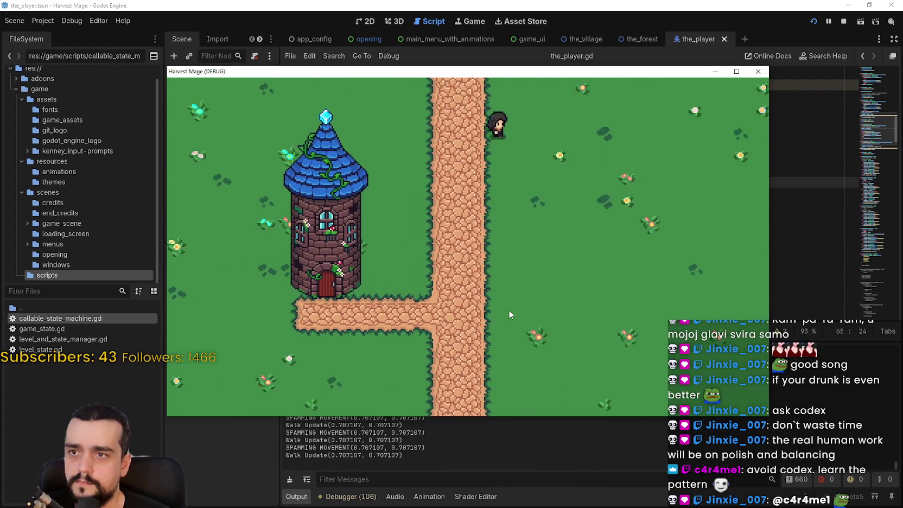
{"action": "key", "text": "d"}
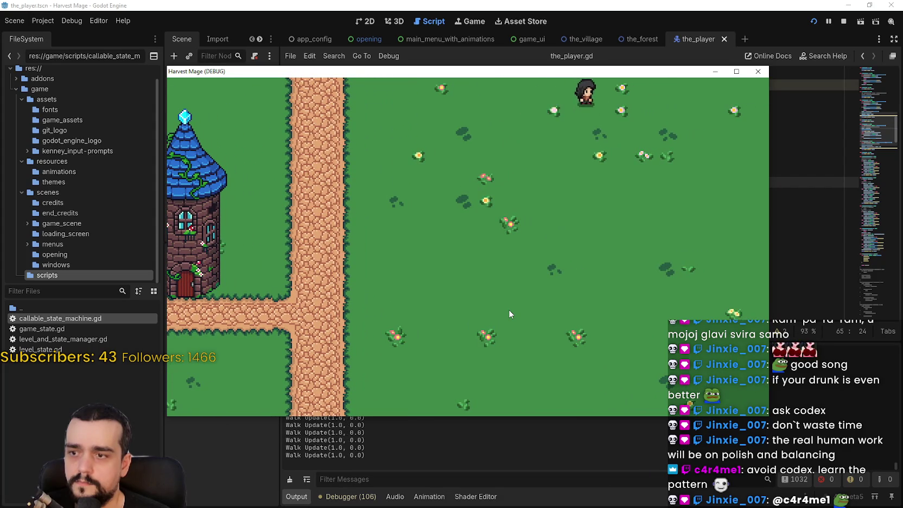
{"action": "key", "text": "a"}
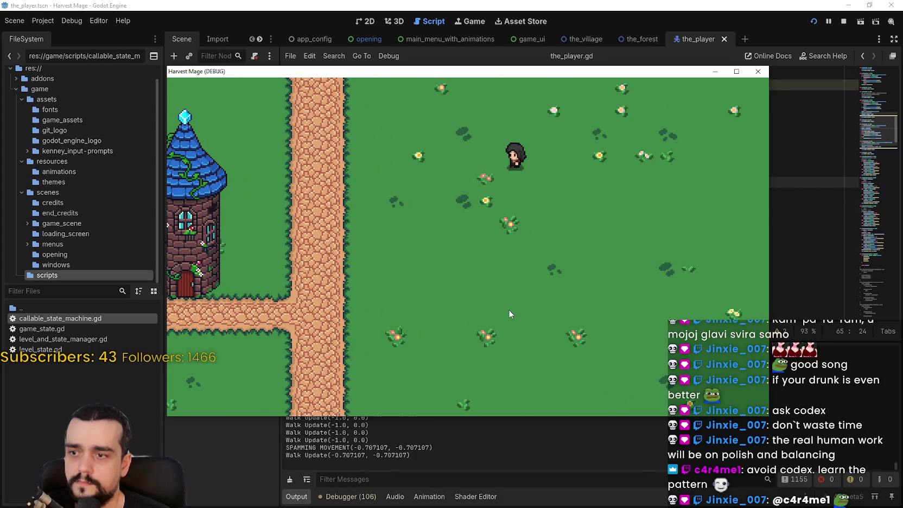
{"action": "key", "text": "s"}
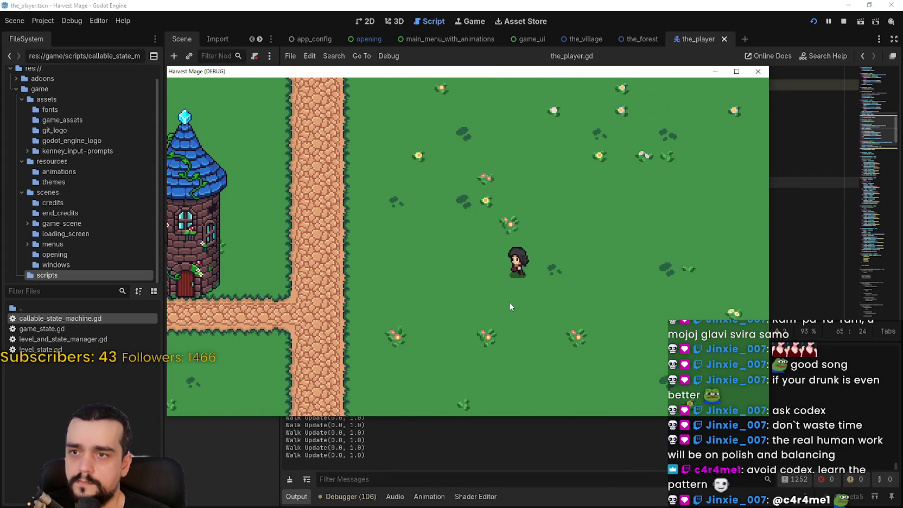
{"action": "key", "text": "d"}
{"action": "key", "text": "a"}
Jump while moving right and left, then walk past the tower door and idle.
{"action": "key", "text": "space"}
{"action": "key", "text": "a"}
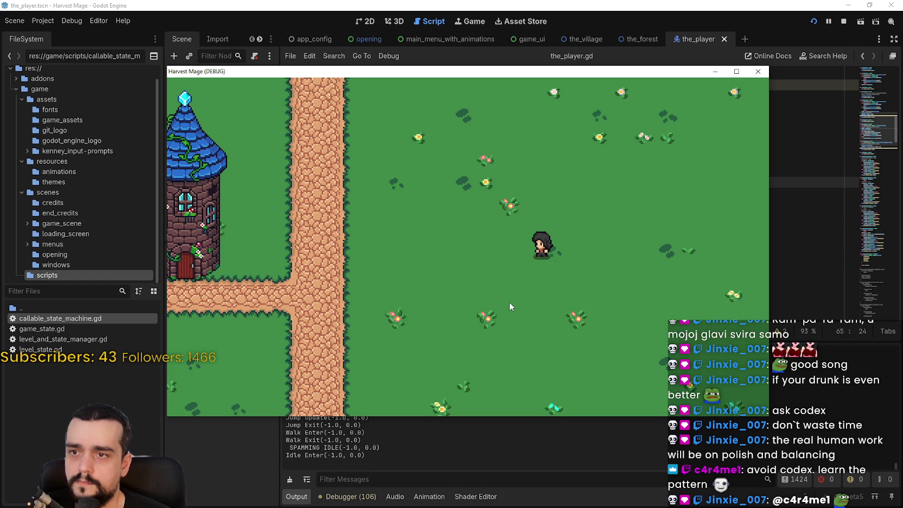
{"action": "key", "text": "w"}
{"action": "key", "text": "s"}
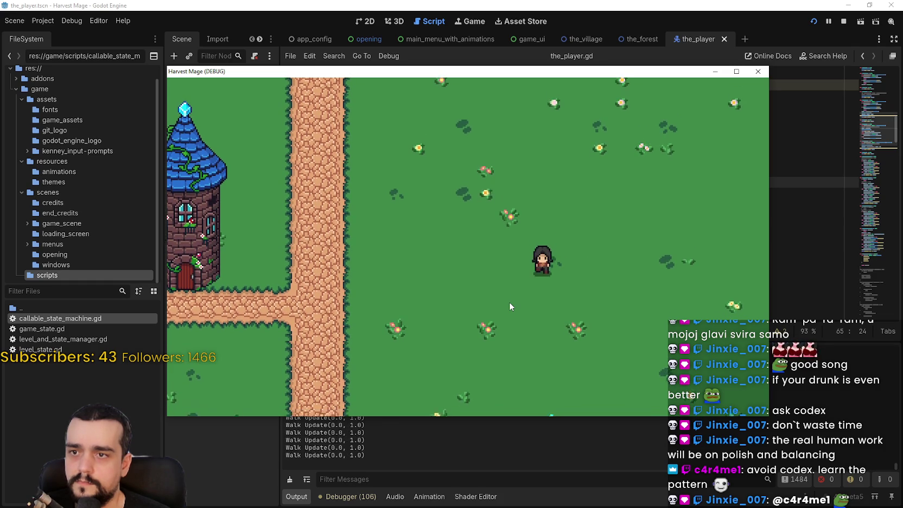
{"action": "key", "text": "a"}
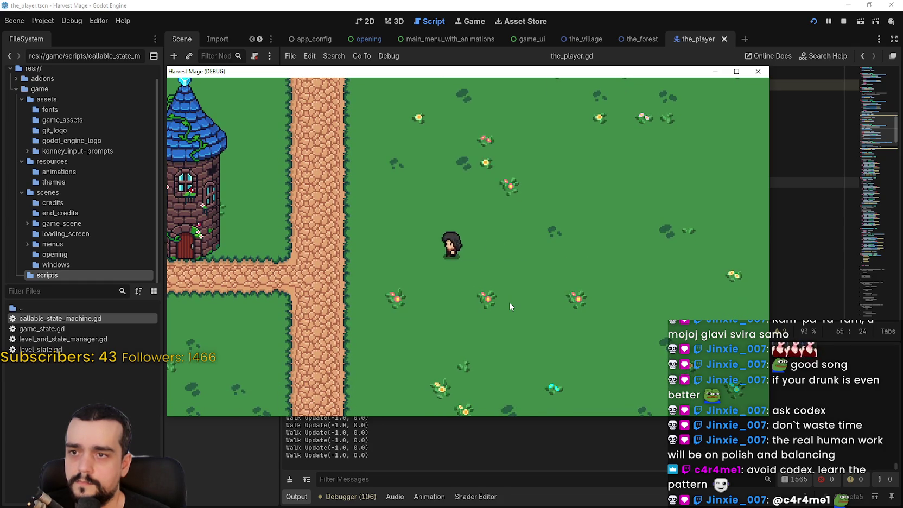
{"action": "key", "text": "w"}
{"action": "key", "text": "s"}
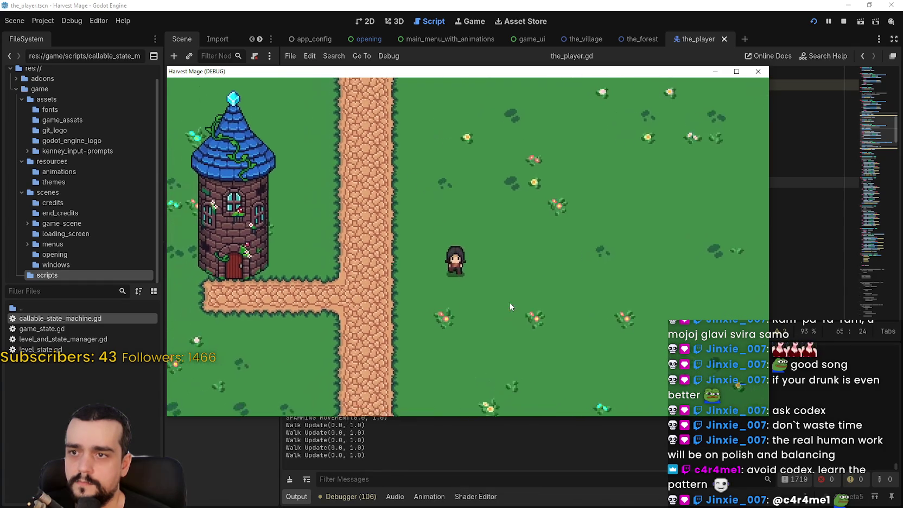
{"action": "key", "text": "d"}
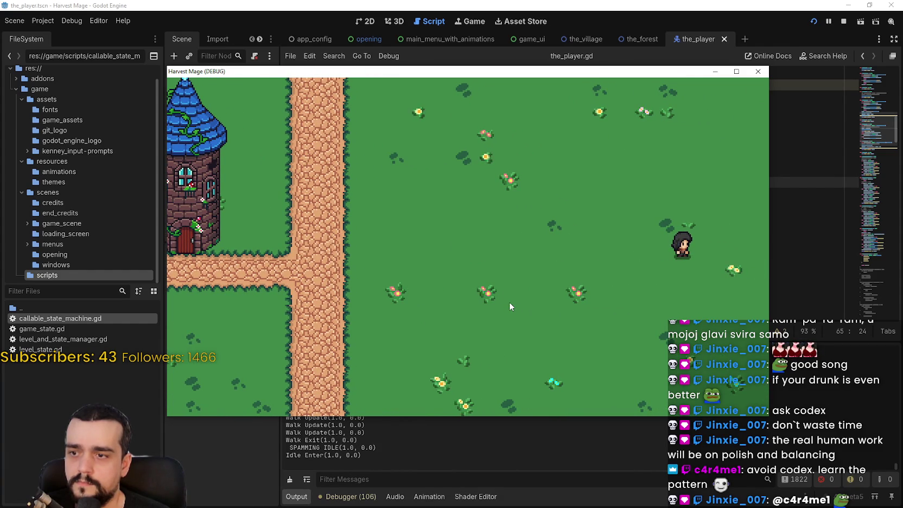
{"action": "key", "text": "a"}
{"action": "key", "text": "space"}
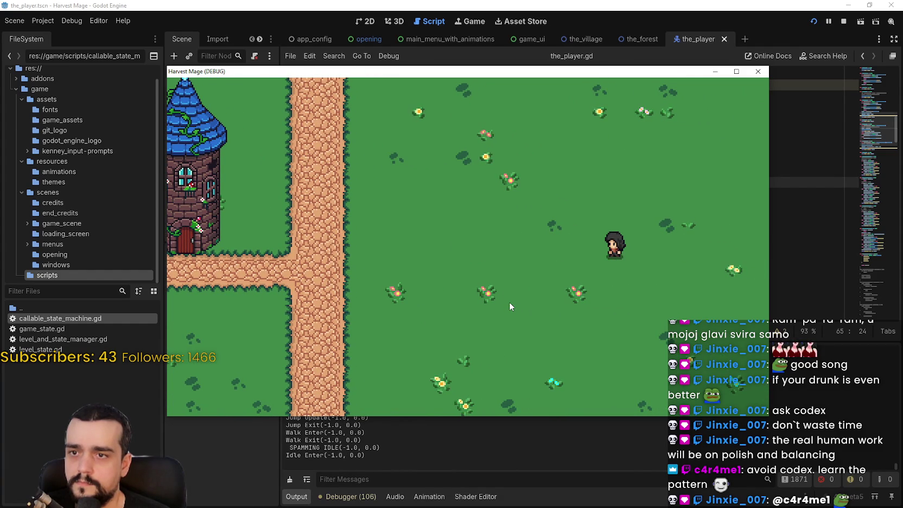
{"action": "key", "text": "a"}
{"action": "key", "text": "a"}
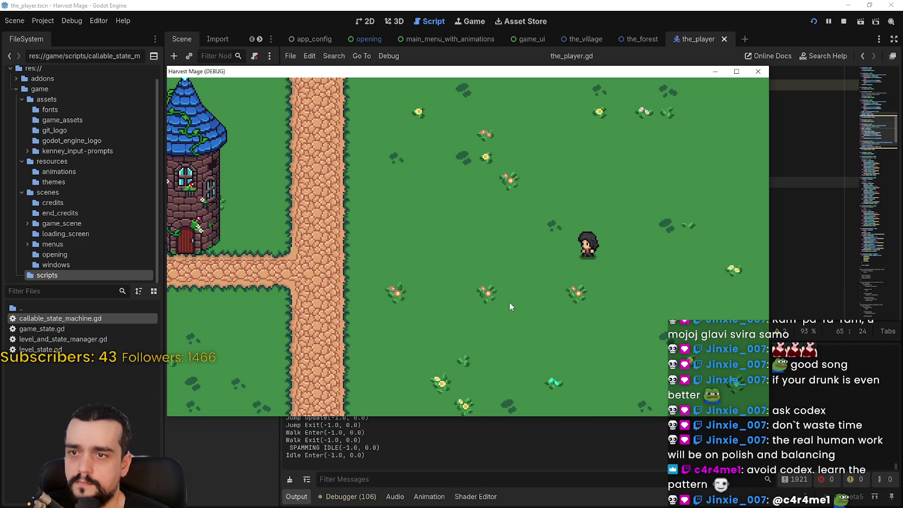
{"action": "key", "text": "a"}
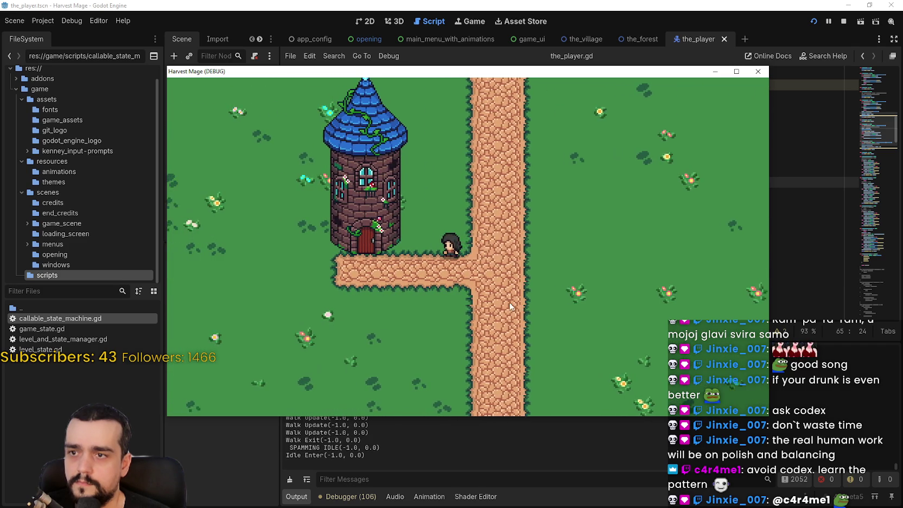
{"action": "key", "text": "d"}
{"action": "key", "text": "a"}
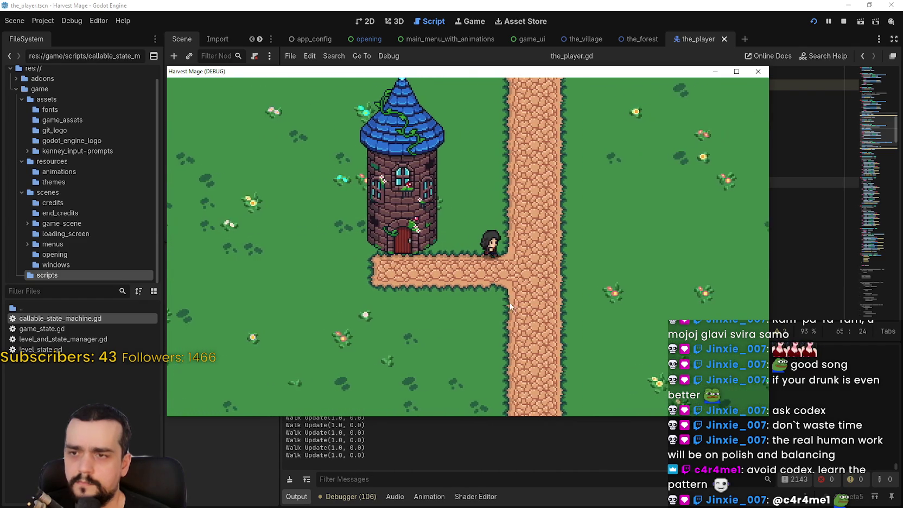
{"action": "key", "text": "d"}
{"action": "key", "text": "a"}
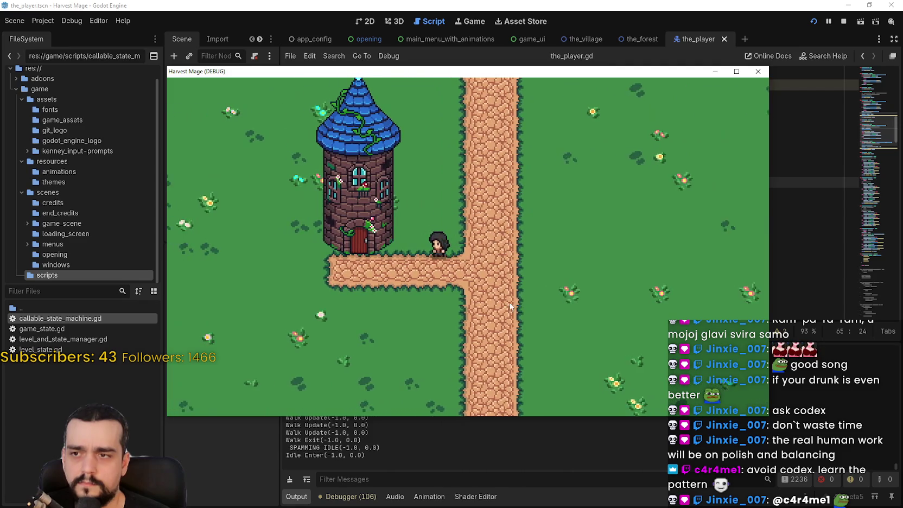
{"action": "key", "text": "d"}
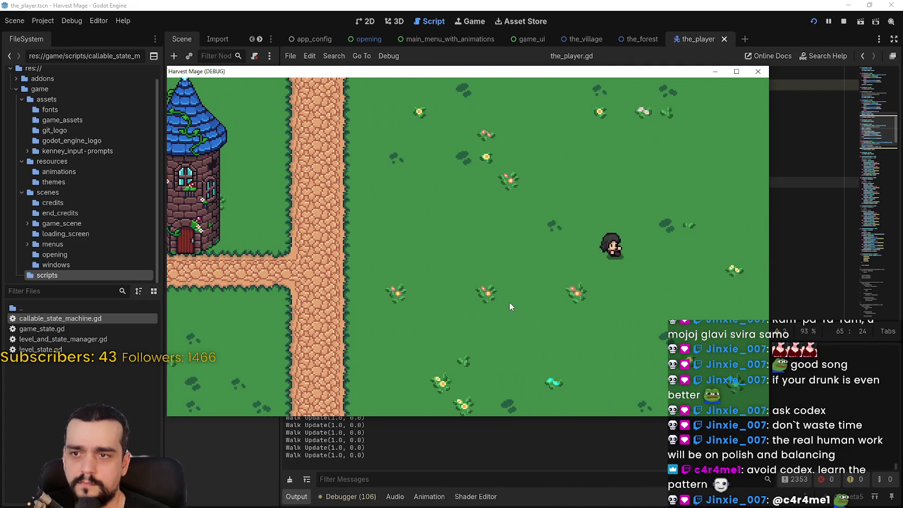
{"action": "key", "text": "d"}
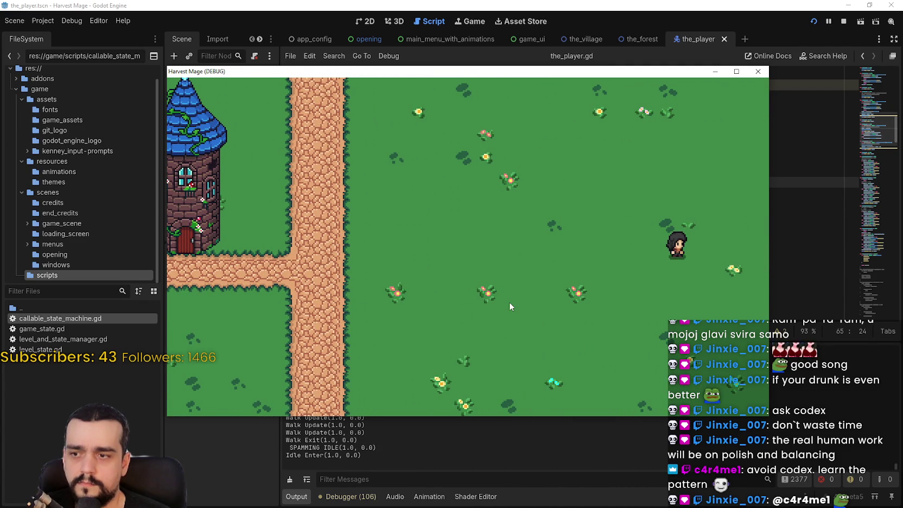
Jump the character left, right and diagonally, walk down to idle, then stop with F8.
{"action": "key", "text": "a"}
{"action": "key", "text": "d"}
{"action": "key", "text": "a"}
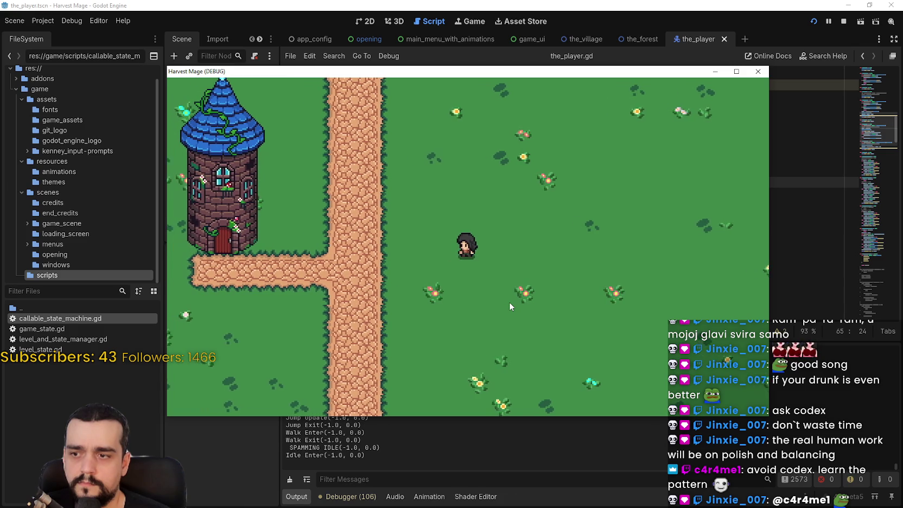
{"action": "key", "text": "d"}
{"action": "key", "text": "space"}
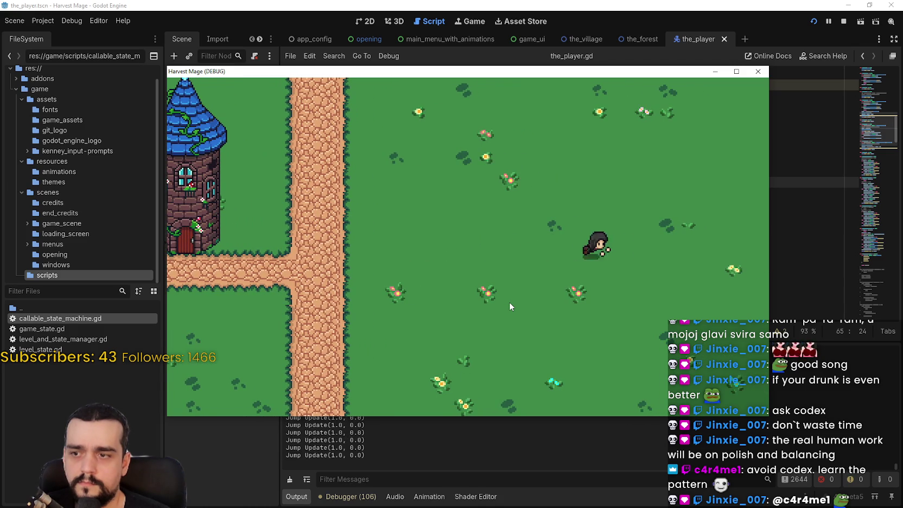
{"action": "key", "text": "a"}
{"action": "key", "text": "space"}
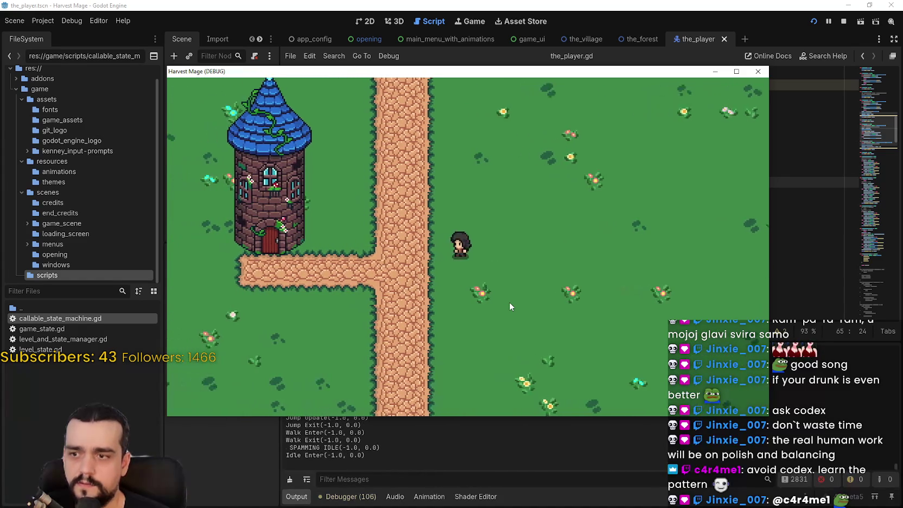
{"action": "key", "text": "d"}
{"action": "key", "text": "w"}
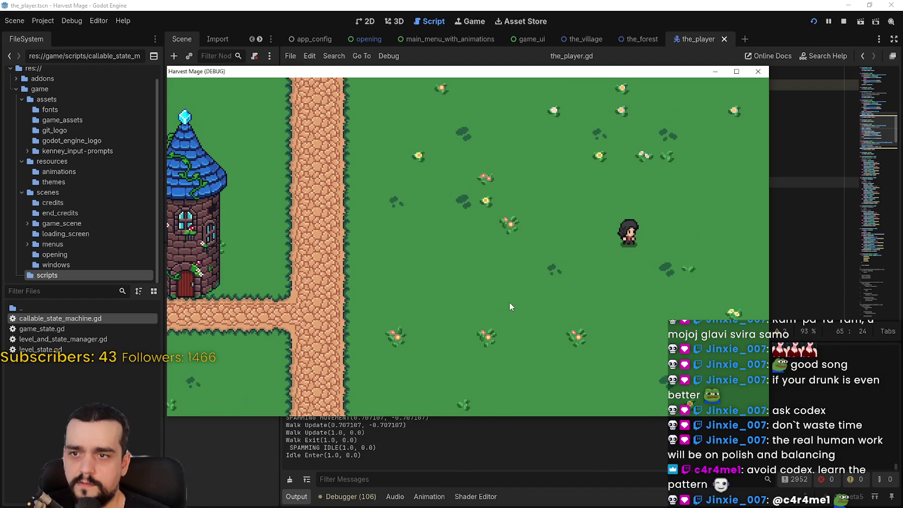
{"action": "key", "text": "a"}
{"action": "key", "text": "space"}
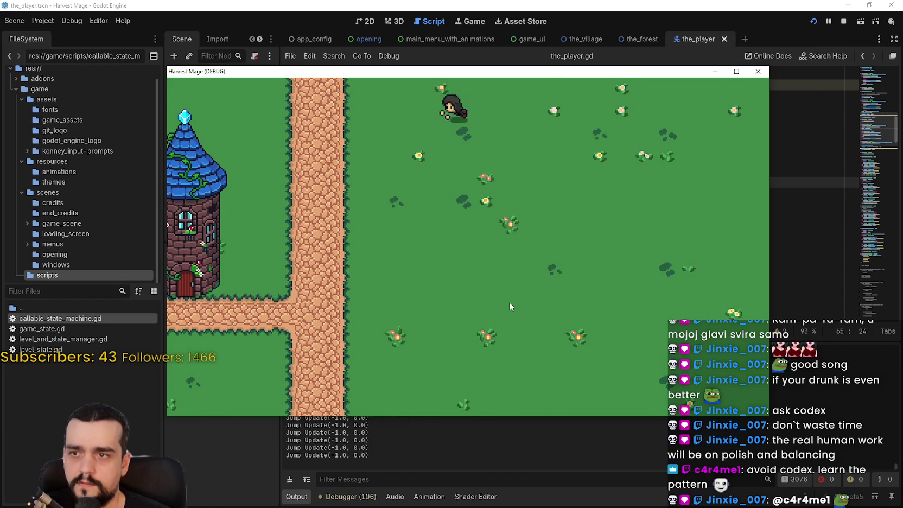
{"action": "key", "text": "d"}
{"action": "key", "text": "s"}
{"action": "key", "text": "space"}
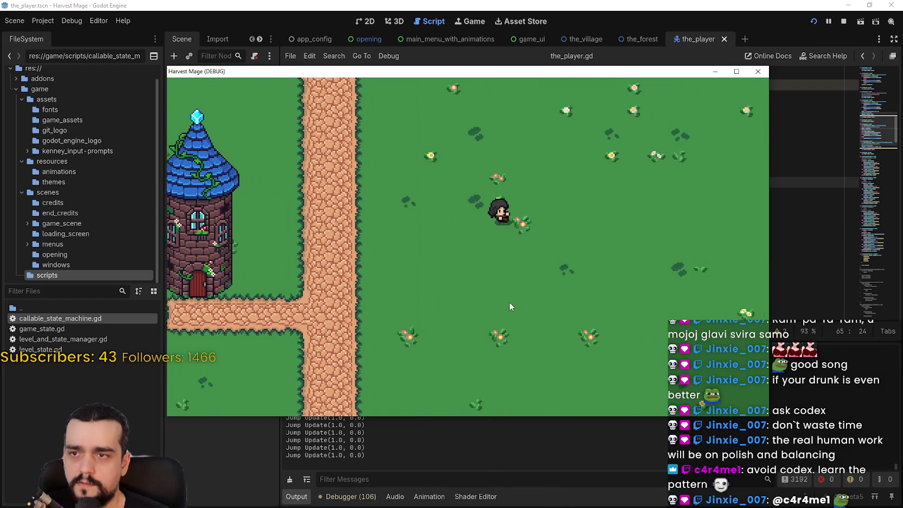
{"action": "key", "text": "w"}
{"action": "key", "text": "space"}
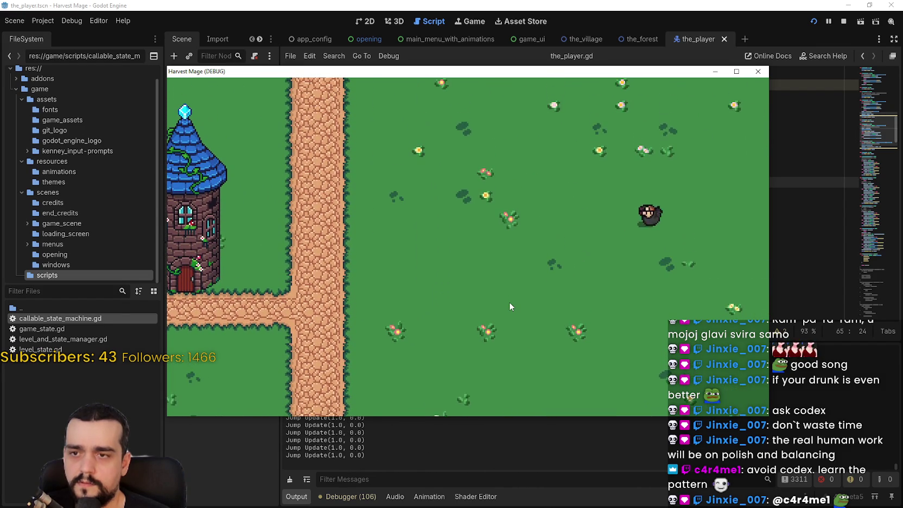
{"action": "key", "text": "w"}
{"action": "key", "text": "a"}
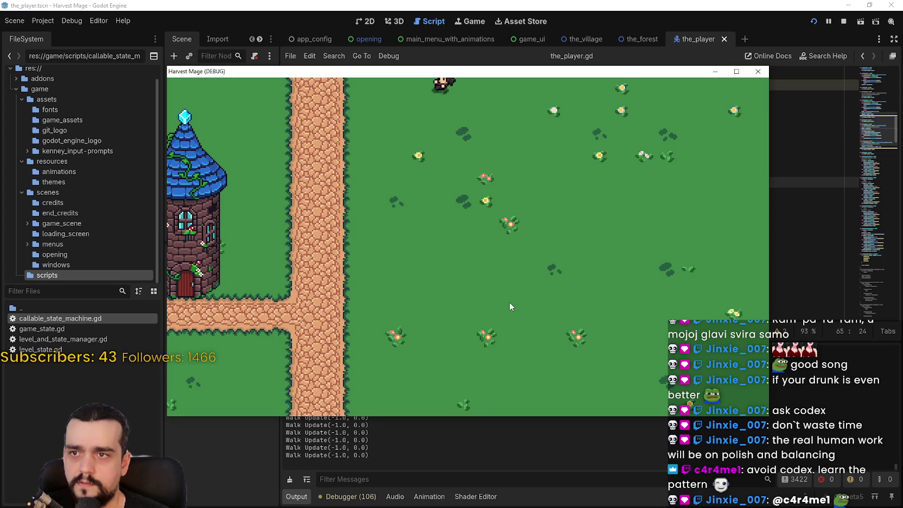
{"action": "key", "text": "s"}
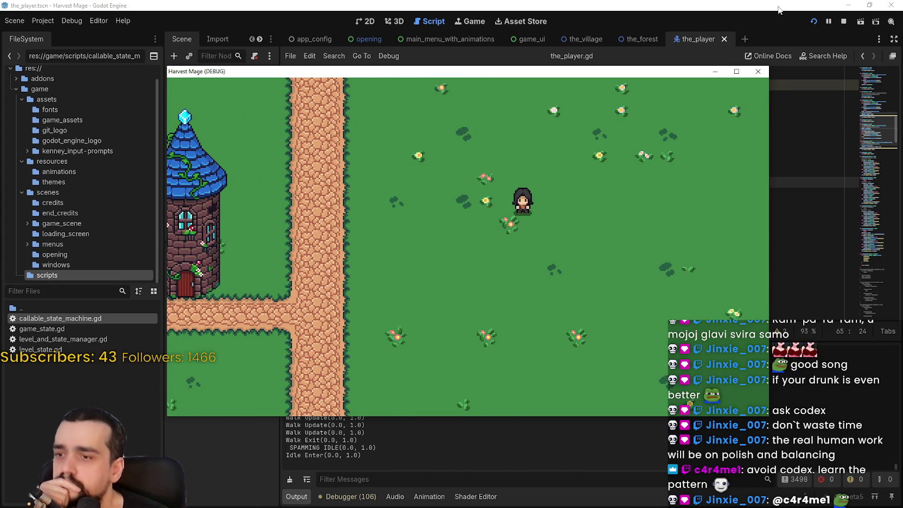
{"action": "key", "text": "F8"}
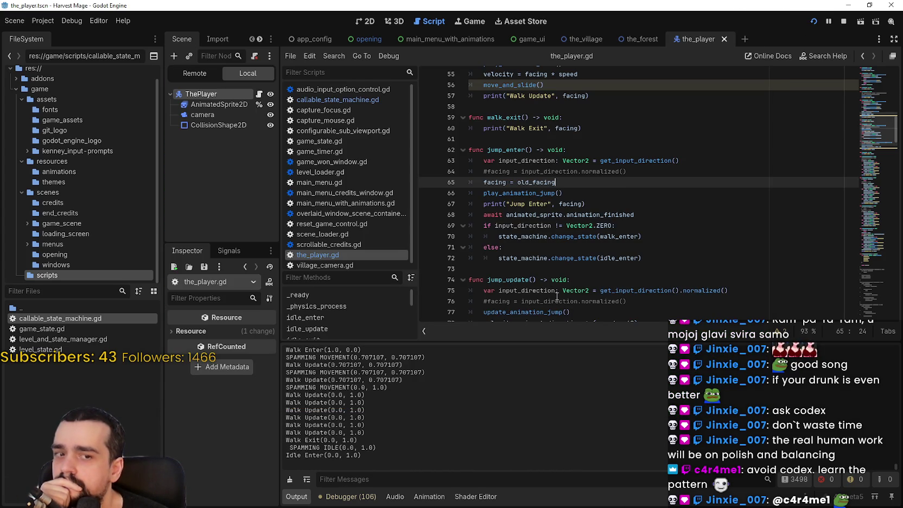
Highlight facing and the update_animation_jump call to review their uses.
{"action": "double_click", "coordinate": [495, 181]}
{"action": "scroll", "coordinate": [493, 217], "scroll_direction": "down", "scroll_amount": 4}
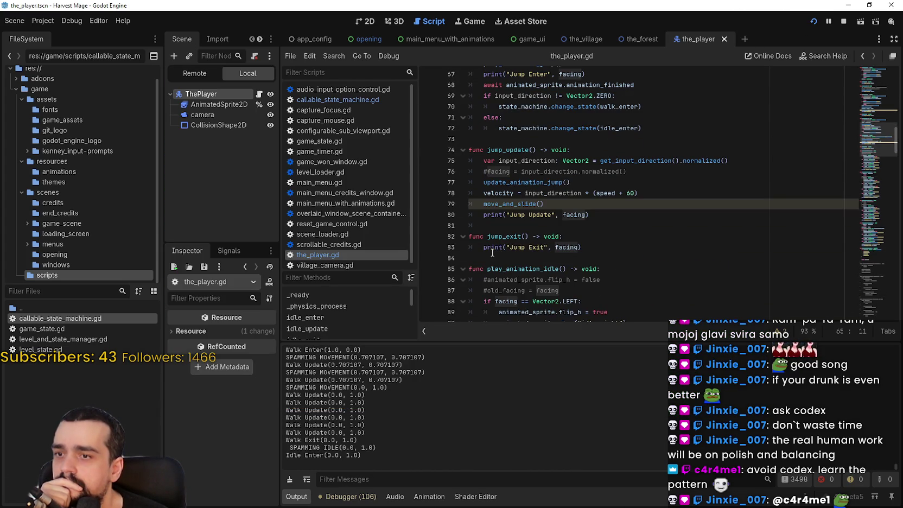
{"action": "double_click", "coordinate": [524, 183]}
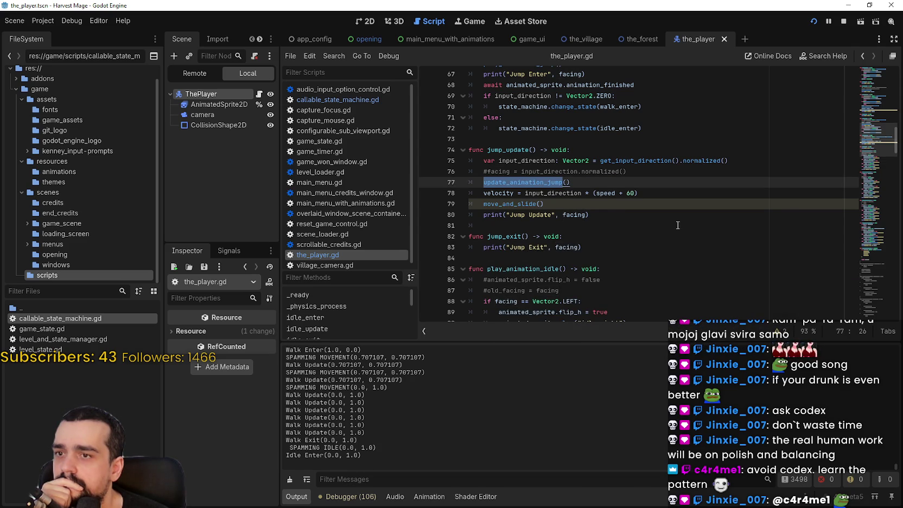
{"action": "scroll", "coordinate": [649, 232], "scroll_direction": "up", "scroll_amount": 1}
{"action": "left_click", "coordinate": [636, 216]}
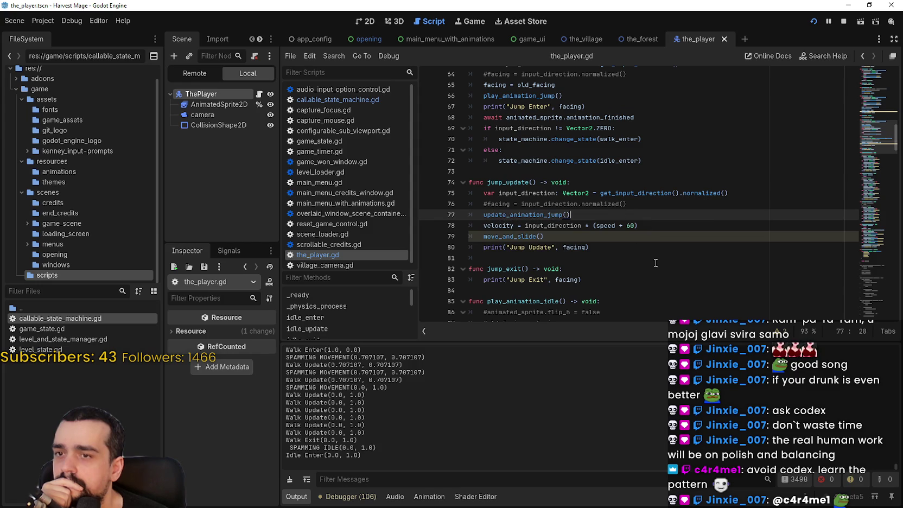
Uncomment the facing line in jump_update and delete .normalized() from line 75.
{"action": "left_click", "coordinate": [489, 205]}
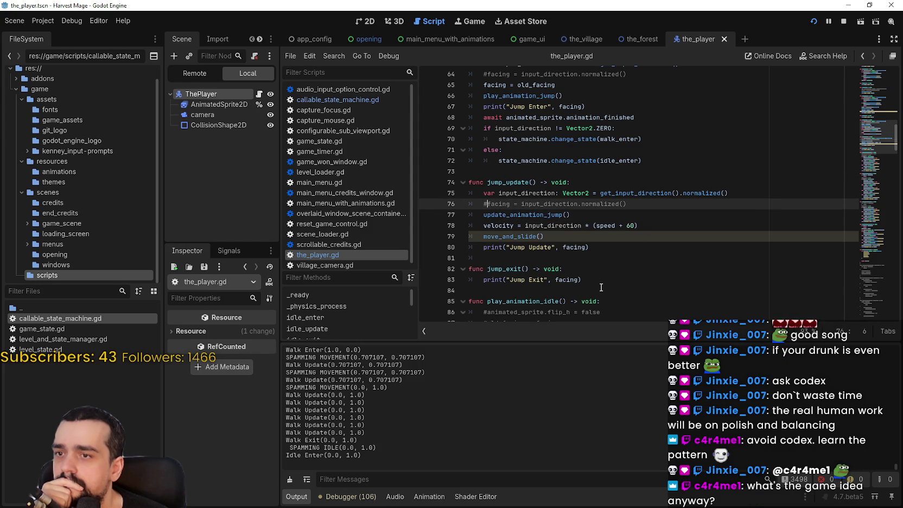
{"action": "scroll", "coordinate": [596, 278], "scroll_direction": "up", "scroll_amount": 3}
{"action": "scroll", "coordinate": [592, 269], "scroll_direction": "down", "scroll_amount": 3}
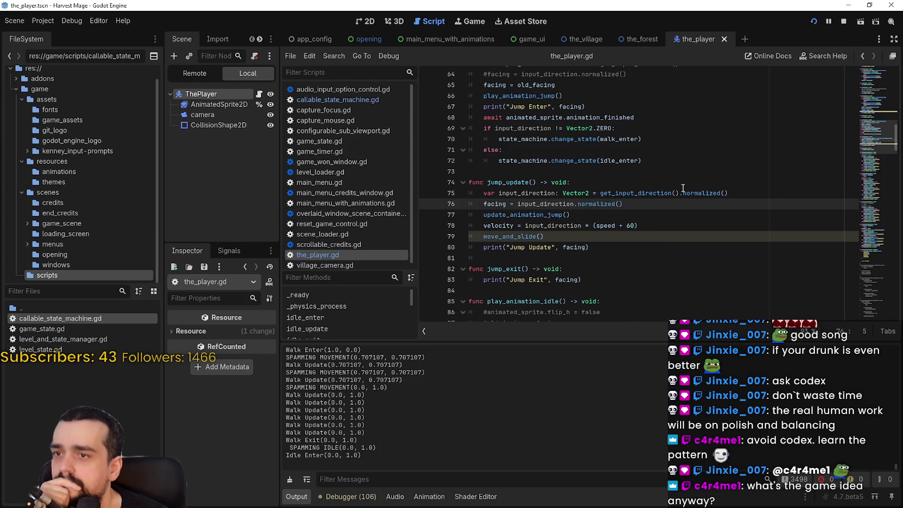
{"action": "key", "text": "BackSpace"}
{"action": "key", "text": "ctrl+shift+Right"}
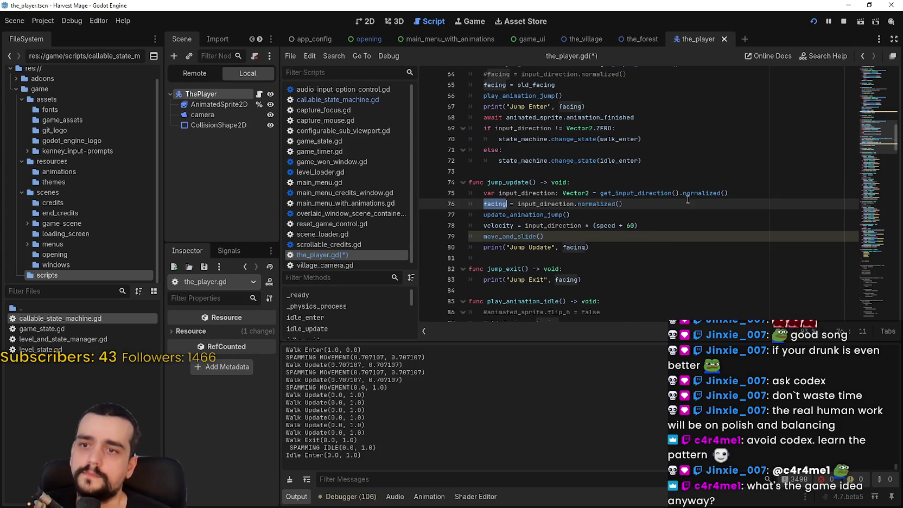
{"action": "left_click_drag", "start_coordinate": [680, 193], "coordinate": [771, 193]}
{"action": "key", "text": "BackSpace"}
{"action": "double_click", "coordinate": [504, 205]}
Replace input_direction with facing in the velocity line and save the script.
{"action": "left_click", "coordinate": [559, 225]}
{"action": "double_click", "coordinate": [560, 226]}
{"action": "type", "text": "facing"}
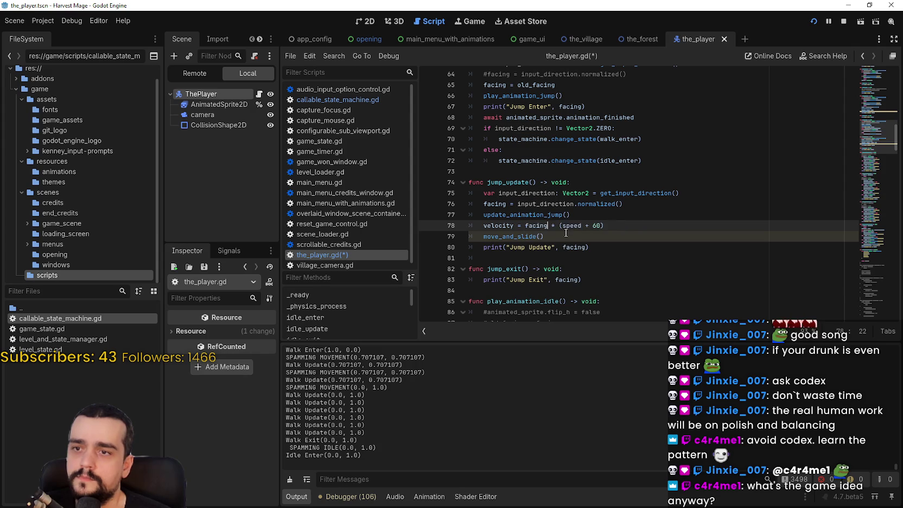
{"action": "key", "text": "ctrl+s"}
{"action": "left_click", "coordinate": [578, 214]}
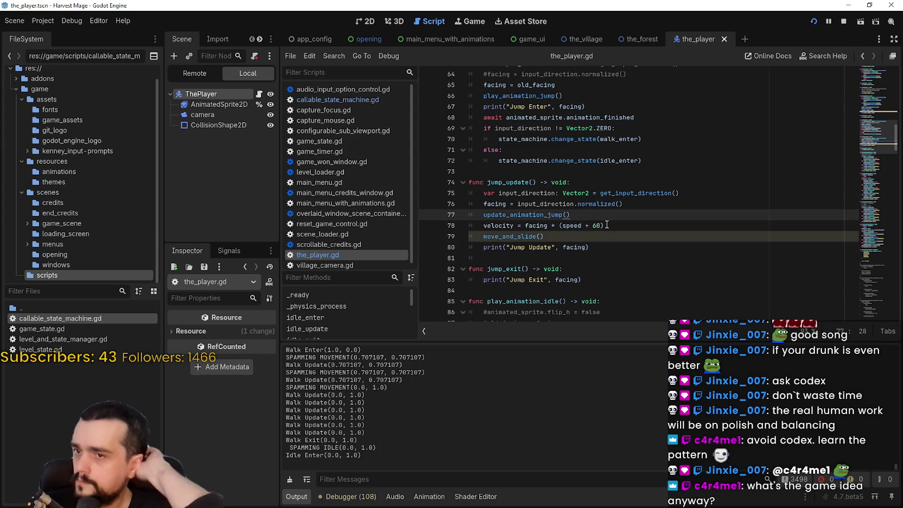
{"action": "scroll", "coordinate": [606, 225], "scroll_direction": "up", "scroll_amount": 3}
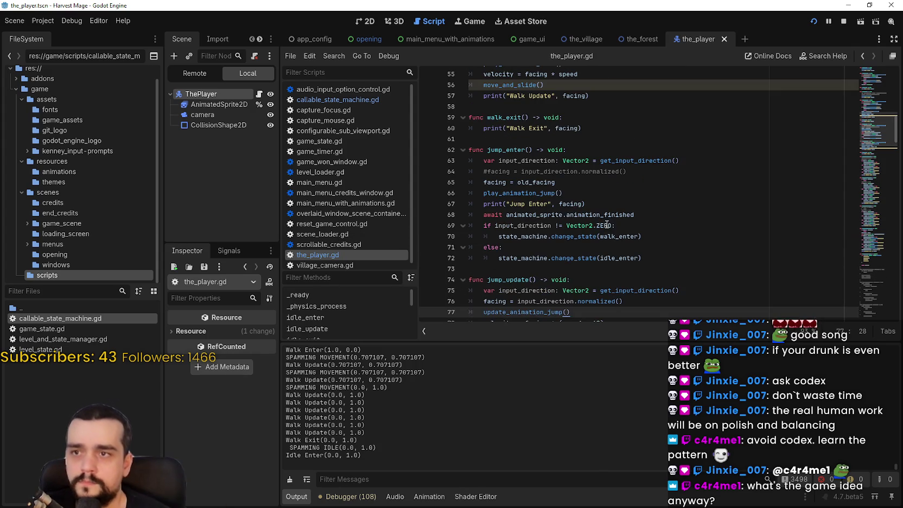
Scroll back through jump_enter and walk_update in the_player.gd, then Alt+Tab to Steam.
{"action": "left_click", "coordinate": [555, 188]}
{"action": "scroll", "coordinate": [567, 196], "scroll_direction": "up", "scroll_amount": 4}
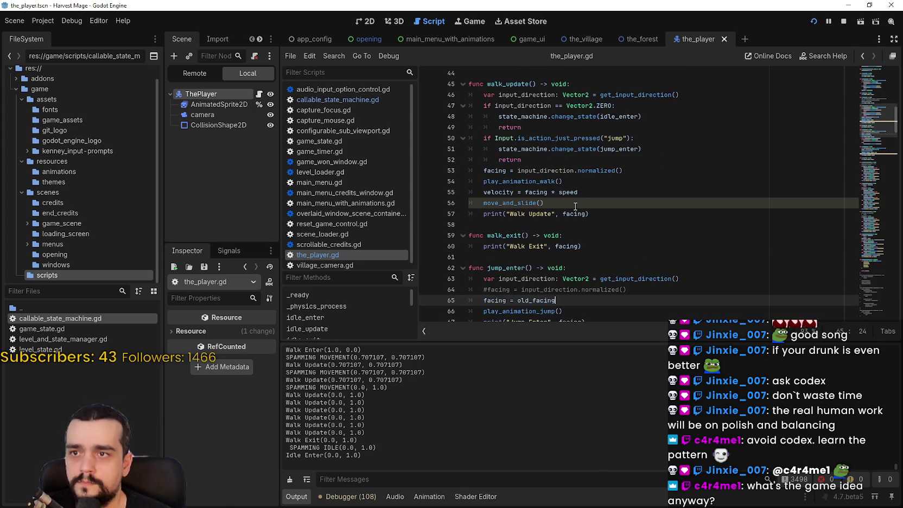
{"action": "scroll", "coordinate": [595, 226], "scroll_direction": "up", "scroll_amount": 3}
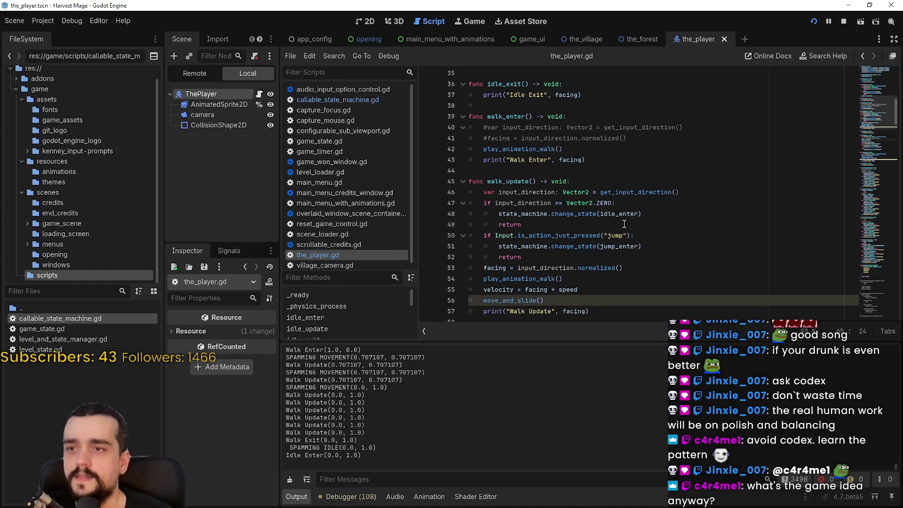
{"action": "left_click", "coordinate": [651, 171]}
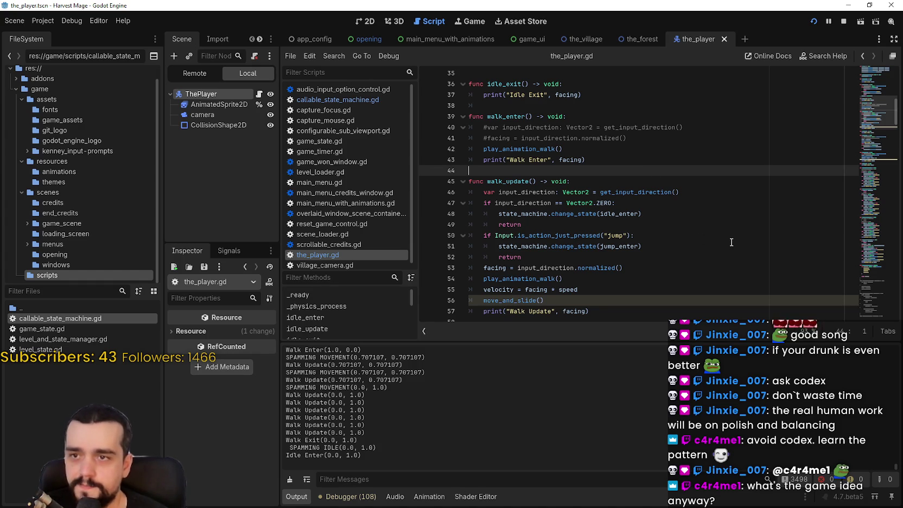
{"action": "scroll", "coordinate": [719, 249], "scroll_direction": "down", "scroll_amount": 3}
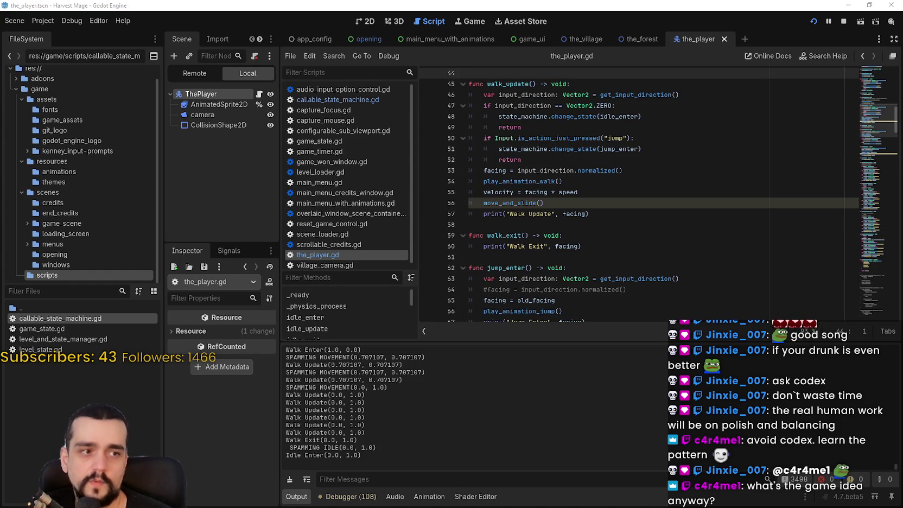
{"action": "key", "text": "alt+Tab"}
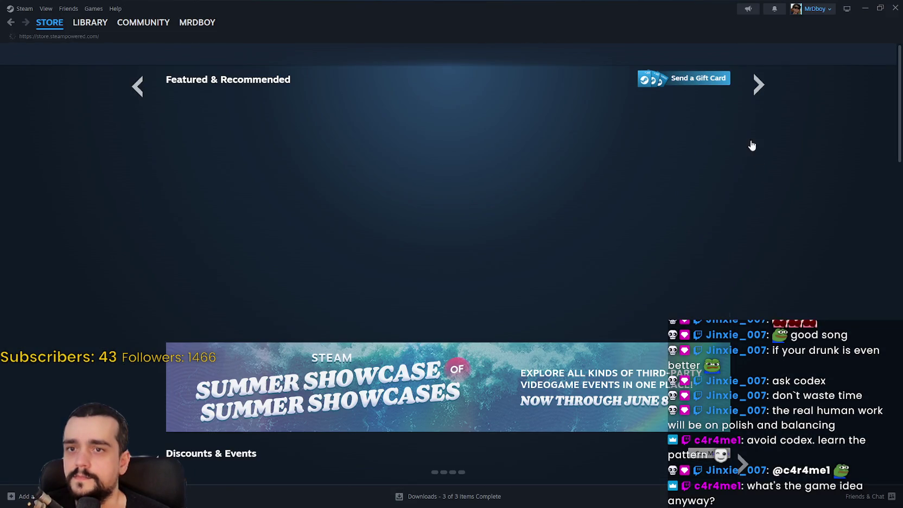
Search the store for MR FARMBOY, open its page, and copy the page URL.
{"action": "left_click", "coordinate": [636, 55]}
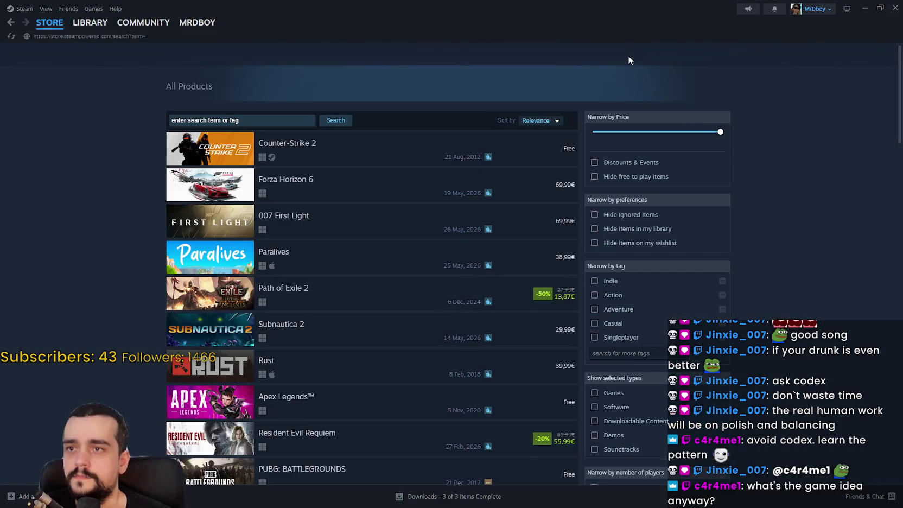
{"action": "left_click", "coordinate": [607, 59]}
{"action": "type", "text": "MR FA"}
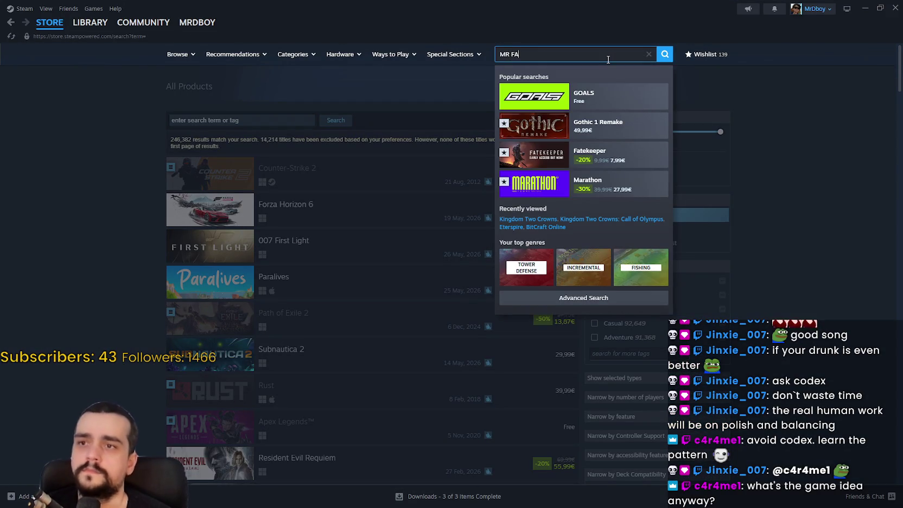
{"action": "type", "text": "RMBOY"}
{"action": "left_click", "coordinate": [619, 96]}
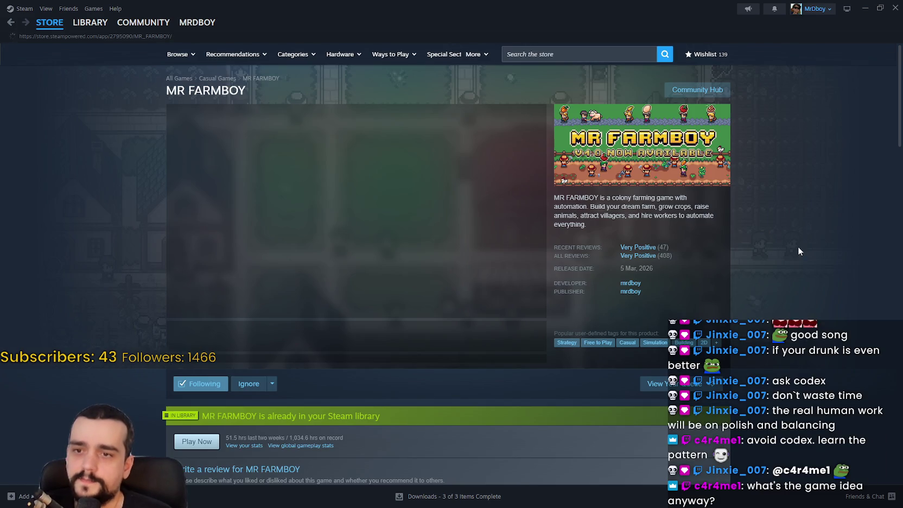
{"action": "right_click", "coordinate": [798, 250]}
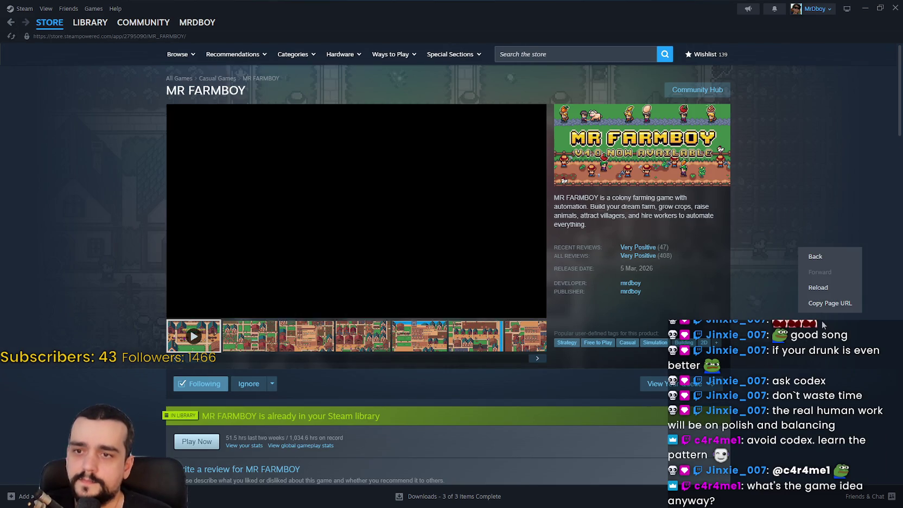
{"action": "left_click", "coordinate": [816, 304]}
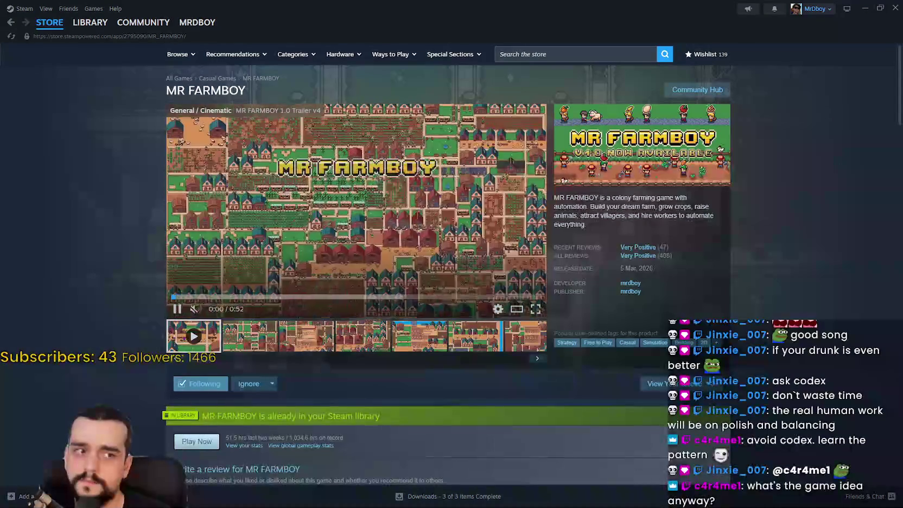
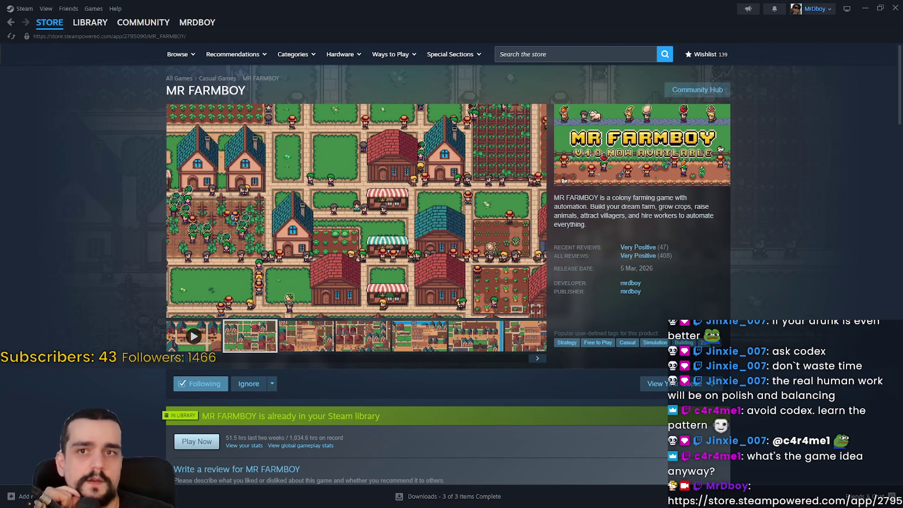
Minimize the Steam window showing the MR FARMBOY store page to reveal the Godot editor.
{"action": "left_click", "coordinate": [863, 8]}
{"action": "left_click", "coordinate": [606, 215]}
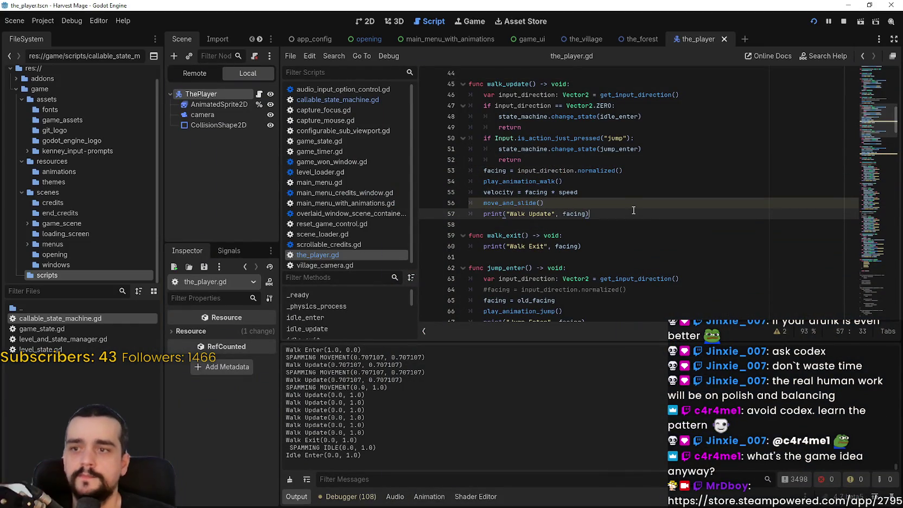
{"action": "scroll", "coordinate": [650, 218], "scroll_direction": "up", "scroll_amount": 1}
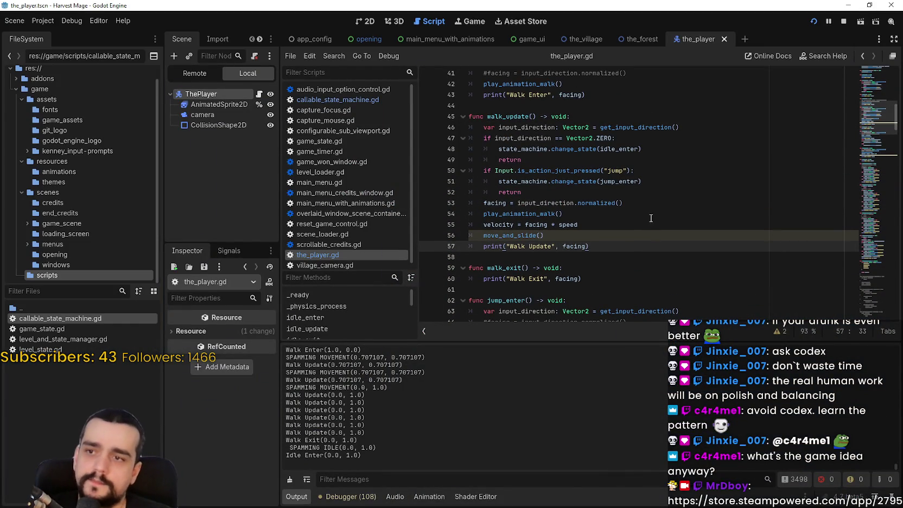
{"action": "double_click", "coordinate": [484, 202]}
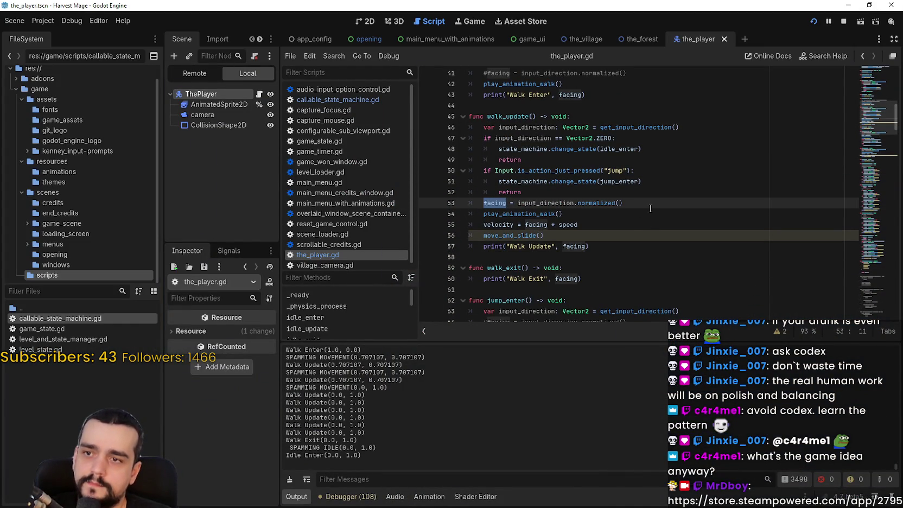
{"action": "double_click", "coordinate": [507, 213]}
{"action": "right_click", "coordinate": [519, 216]}
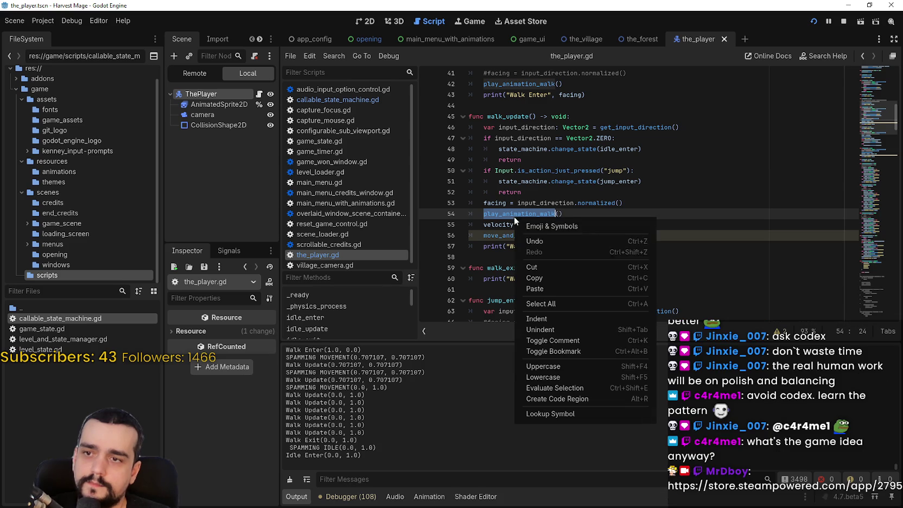
{"action": "left_click", "coordinate": [573, 413]}
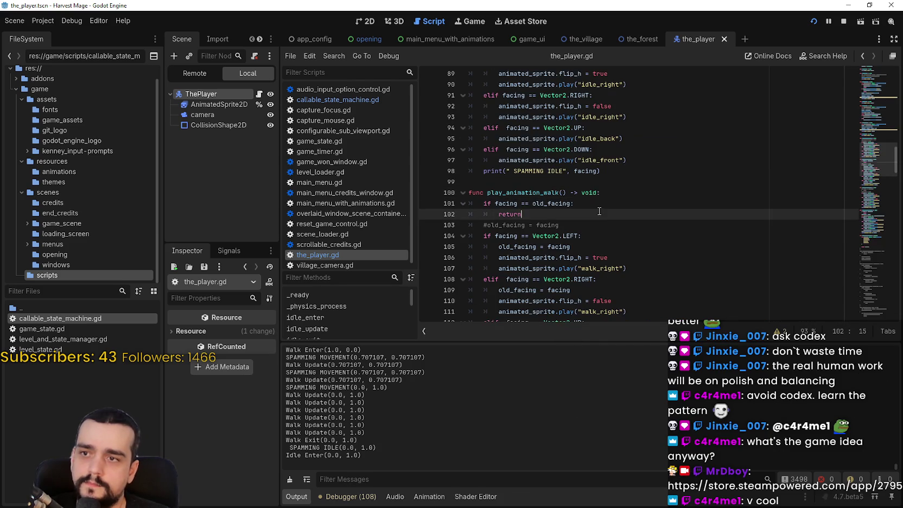
{"action": "left_click", "coordinate": [579, 202]}
{"action": "scroll", "coordinate": [579, 201], "scroll_direction": "down", "scroll_amount": 3}
{"action": "scroll", "coordinate": [579, 201], "scroll_direction": "down", "scroll_amount": 3}
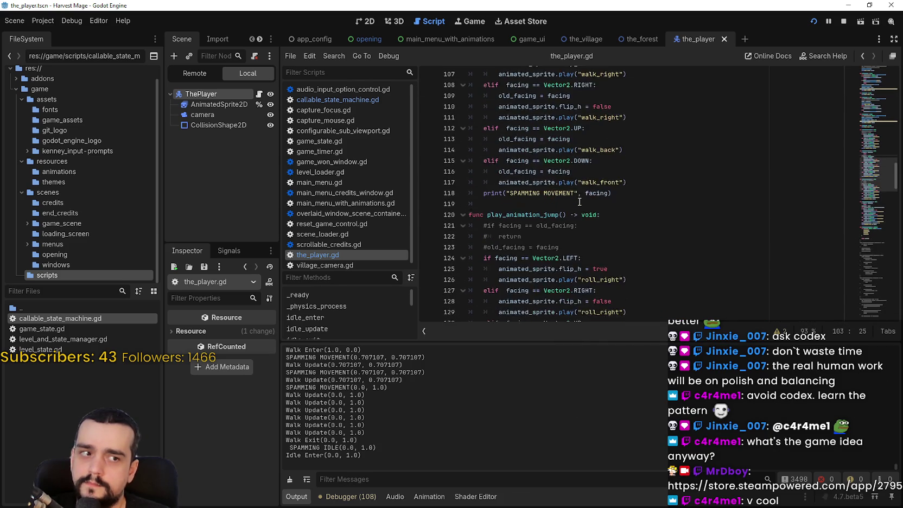
{"action": "left_click", "coordinate": [579, 200]}
{"action": "left_click", "coordinate": [588, 222]}
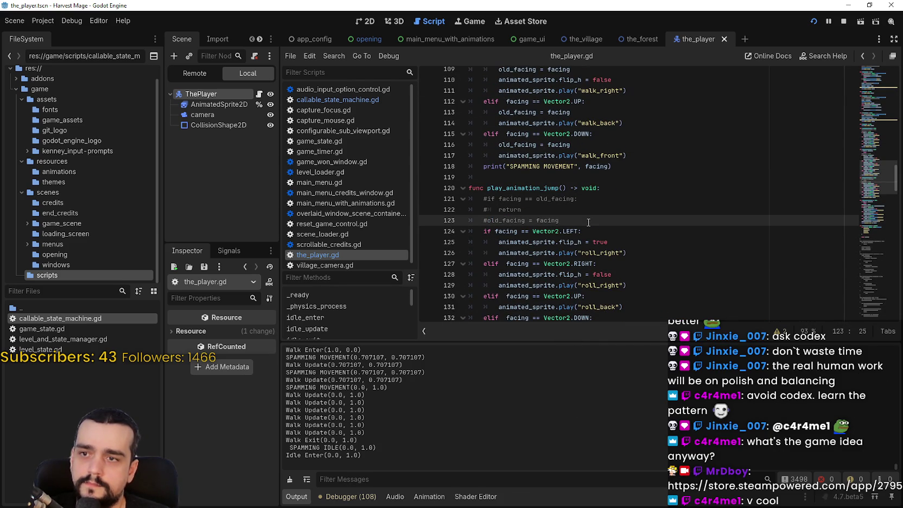
{"action": "scroll", "coordinate": [588, 222], "scroll_direction": "down", "scroll_amount": 3}
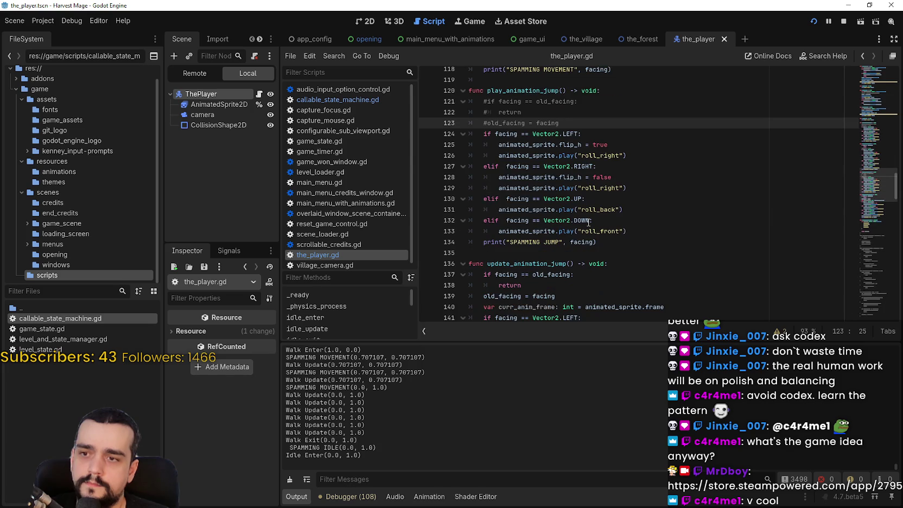
{"action": "scroll", "coordinate": [588, 222], "scroll_direction": "up", "scroll_amount": 2}
{"action": "mouse_move", "coordinate": [495, 198]}
{"action": "left_mouse_down"}
{"action": "mouse_move", "coordinate": [521, 198]}
{"action": "mouse_move", "coordinate": [624, 241]}
{"action": "mouse_move", "coordinate": [652, 300]}
{"action": "left_mouse_up"}
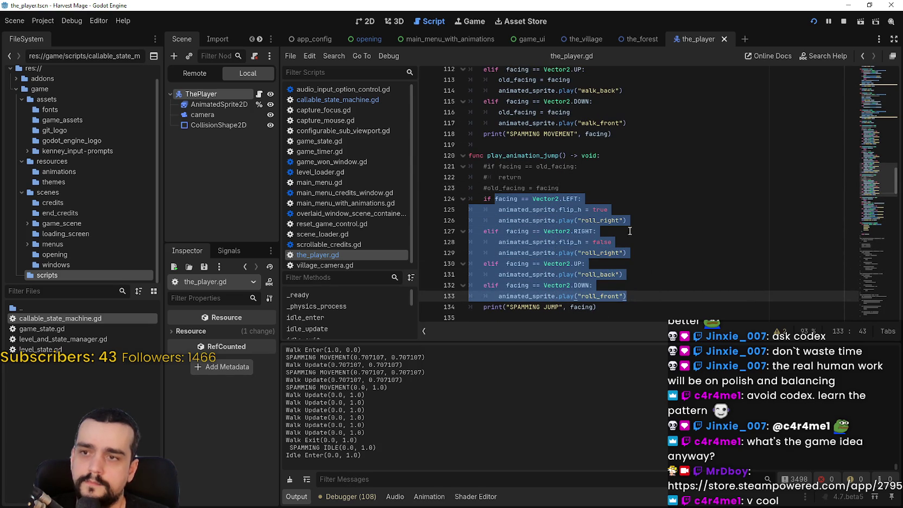
{"action": "left_click", "coordinate": [560, 178]}
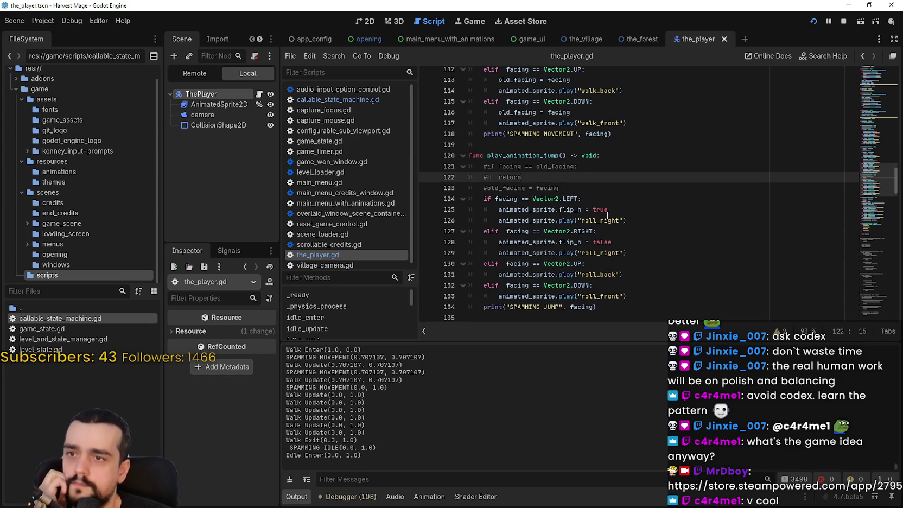
{"action": "scroll", "coordinate": [608, 216], "scroll_direction": "down", "scroll_amount": 4}
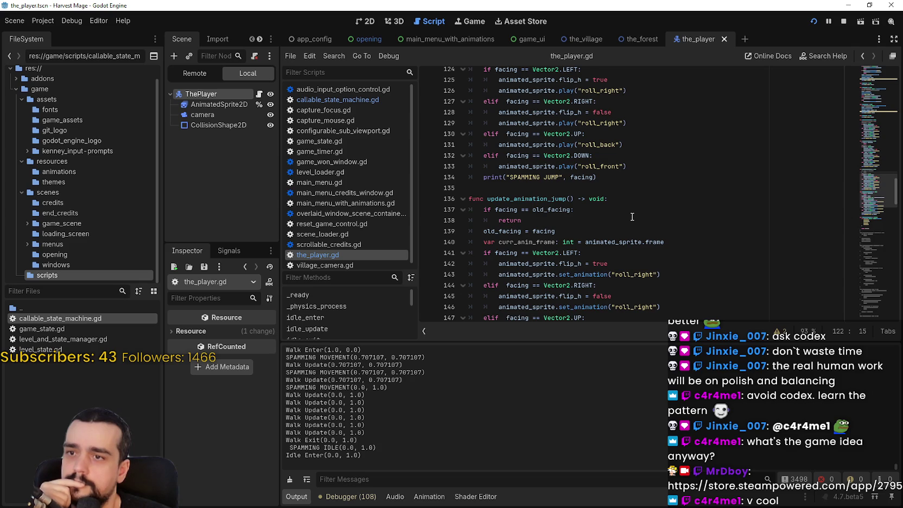
{"action": "double_click", "coordinate": [566, 210]}
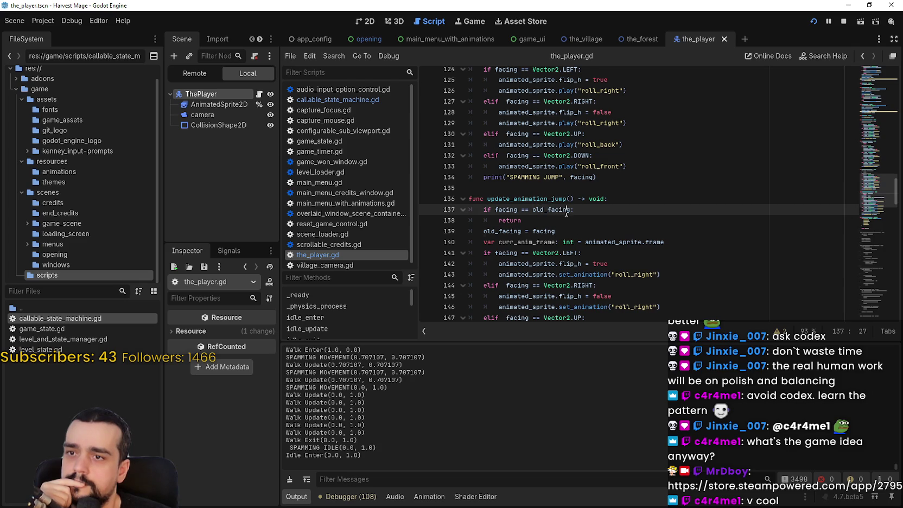
{"action": "left_click", "coordinate": [588, 233]}
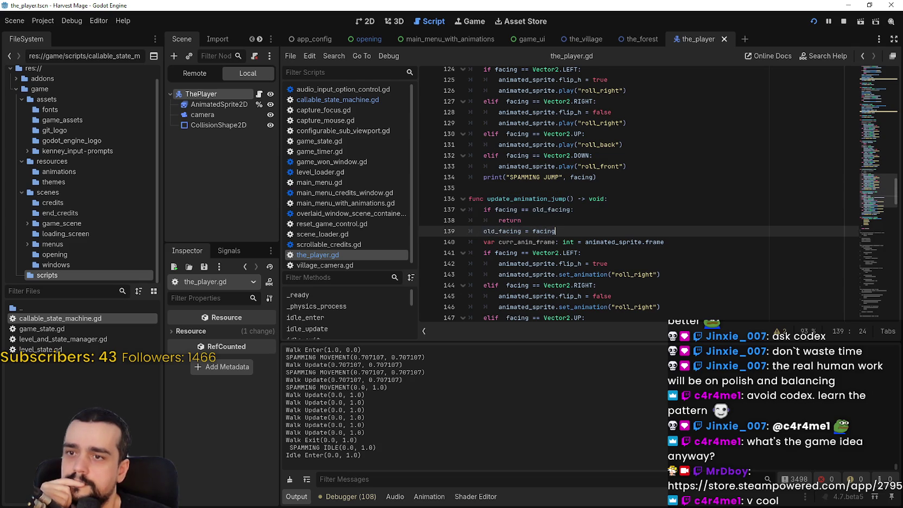
Run Harvest Mage with F5 and walk the player right, up and down, then jump left and right.
{"action": "key", "text": "F5"}
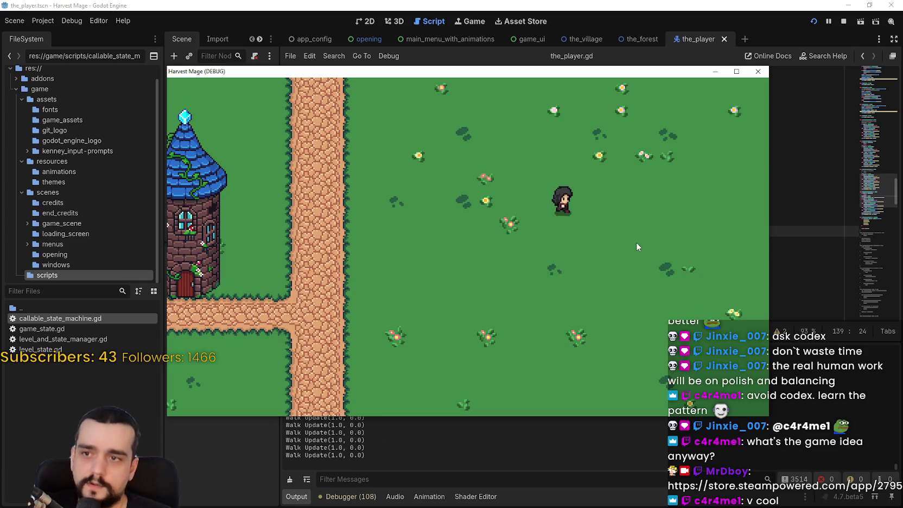
{"action": "key", "text": "Right"}
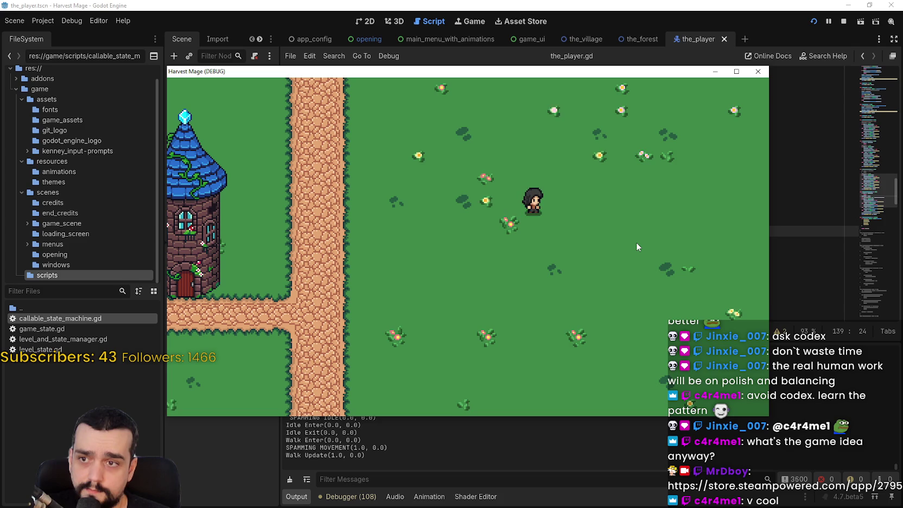
{"action": "key", "text": "Up"}
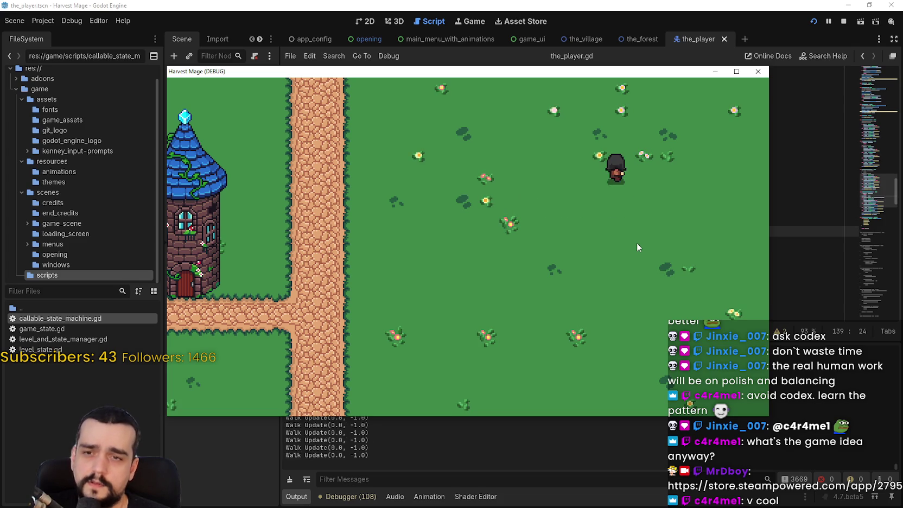
{"action": "key", "text": "Down"}
{"action": "key", "text": "Left"}
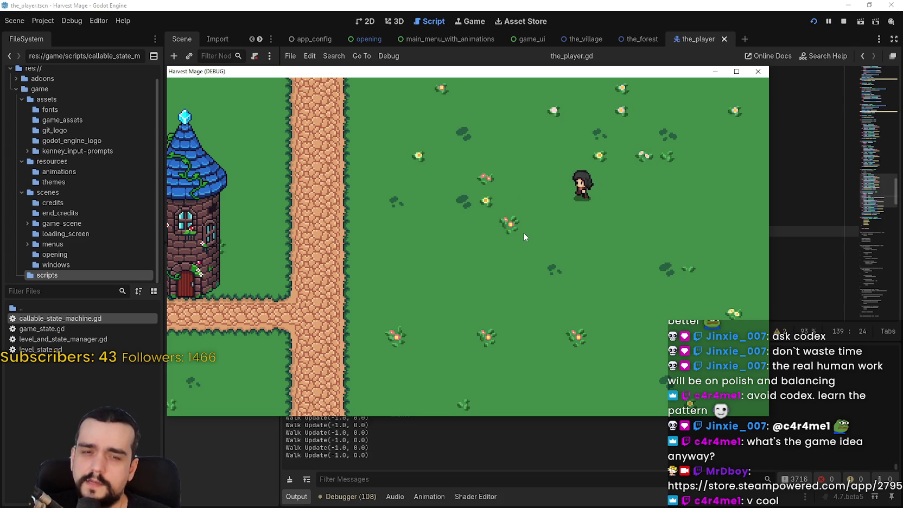
{"action": "key", "text": "Right"}
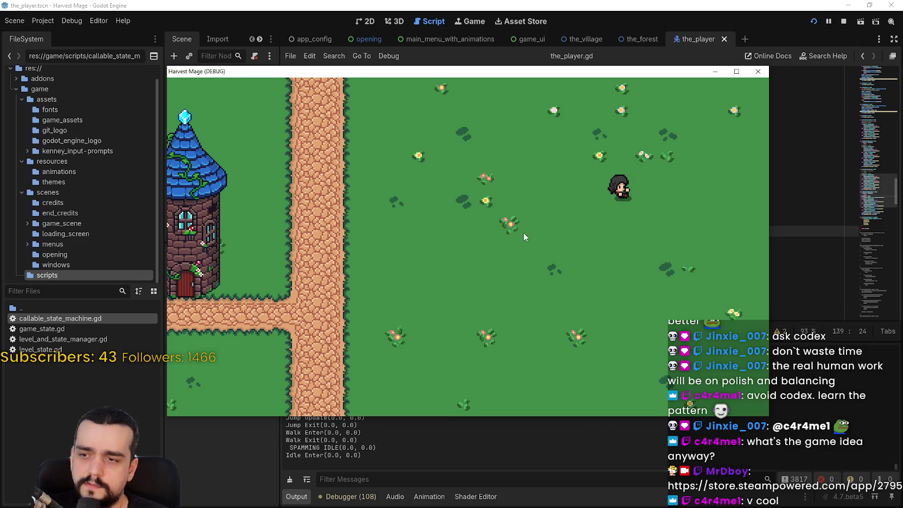
{"action": "key", "text": "F8"}
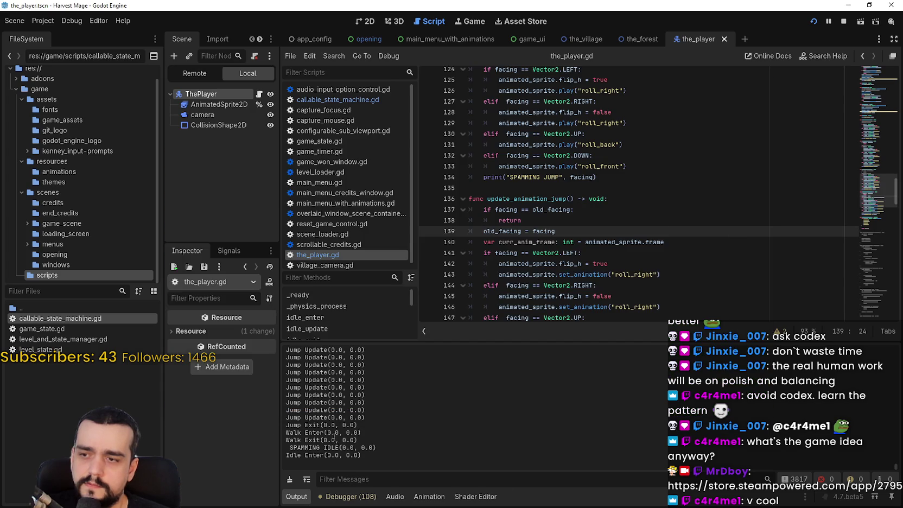
{"action": "scroll", "coordinate": [337, 425], "scroll_direction": "up", "scroll_amount": 2}
{"action": "left_click_drag", "start_coordinate": [331, 373], "coordinate": [351, 448]}
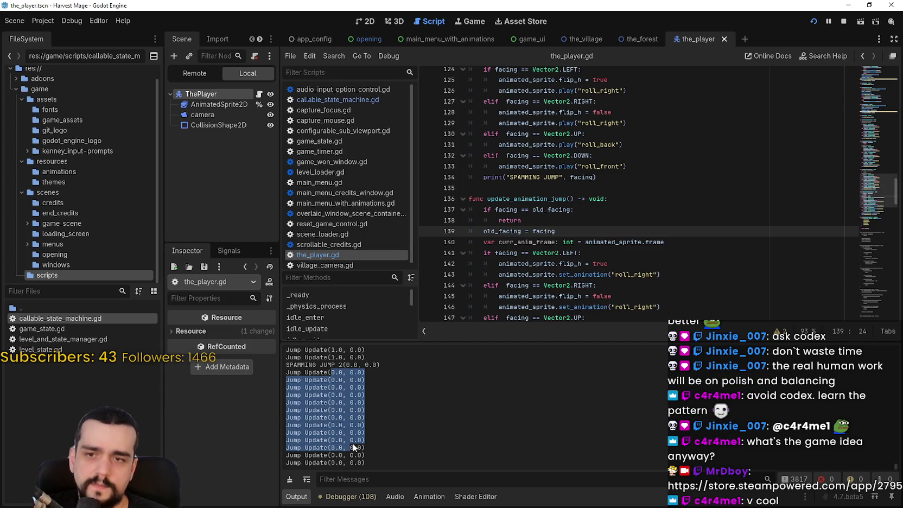
{"action": "left_click", "coordinate": [521, 187]}
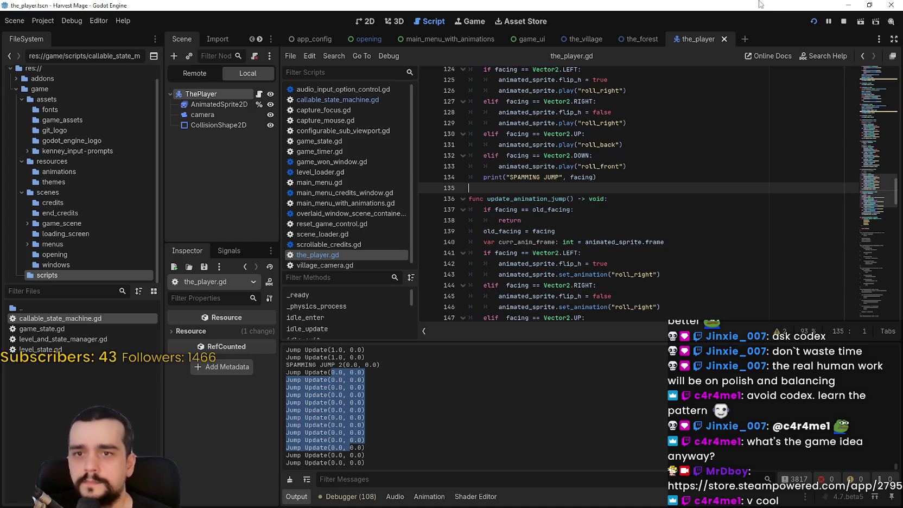
{"action": "mouse_move", "coordinate": [881, 190]}
{"action": "left_mouse_down"}
{"action": "mouse_move", "coordinate": [883, 119]}
{"action": "mouse_move", "coordinate": [889, 153]}
{"action": "left_mouse_up"}
{"action": "scroll", "coordinate": [524, 179], "scroll_direction": "up", "scroll_amount": 9}
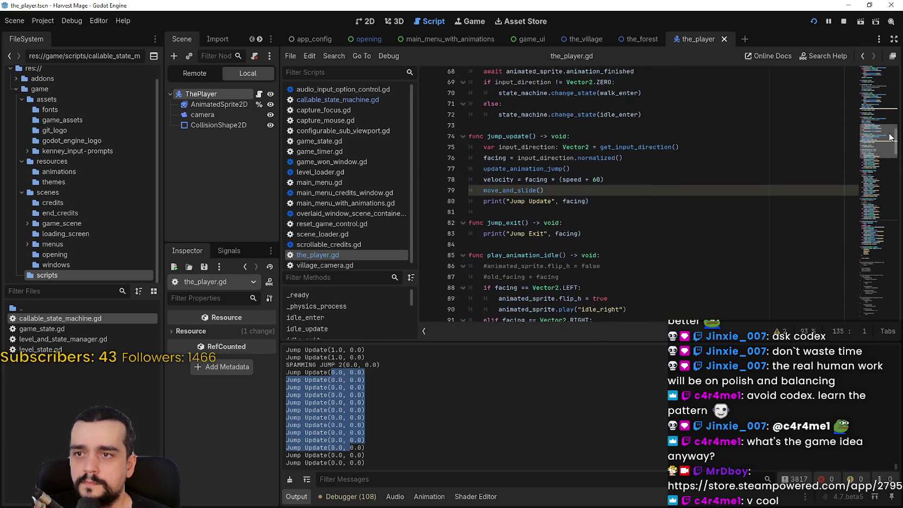
{"action": "left_click", "coordinate": [477, 163]}
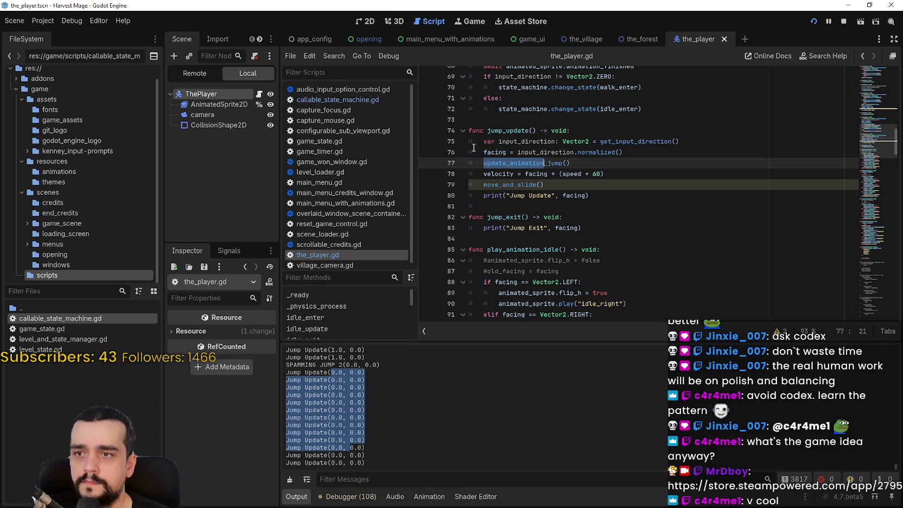
{"action": "left_click", "coordinate": [477, 150]}
{"action": "mouse_move", "coordinate": [637, 154]}
{"action": "left_mouse_down"}
{"action": "mouse_move", "coordinate": [521, 143]}
{"action": "mouse_move", "coordinate": [469, 152]}
{"action": "mouse_move", "coordinate": [483, 152]}
{"action": "left_mouse_up"}
{"action": "double_click", "coordinate": [487, 152]}
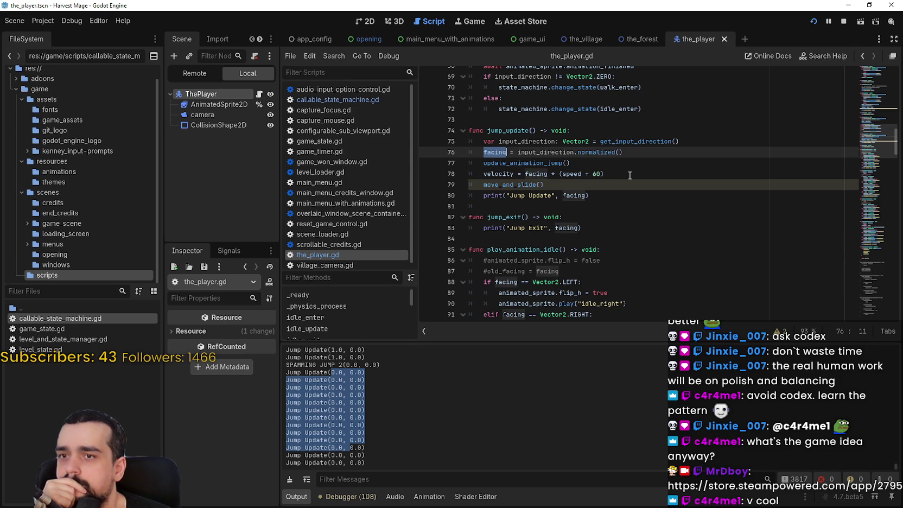
{"action": "scroll", "coordinate": [629, 175], "scroll_direction": "up", "scroll_amount": 2}
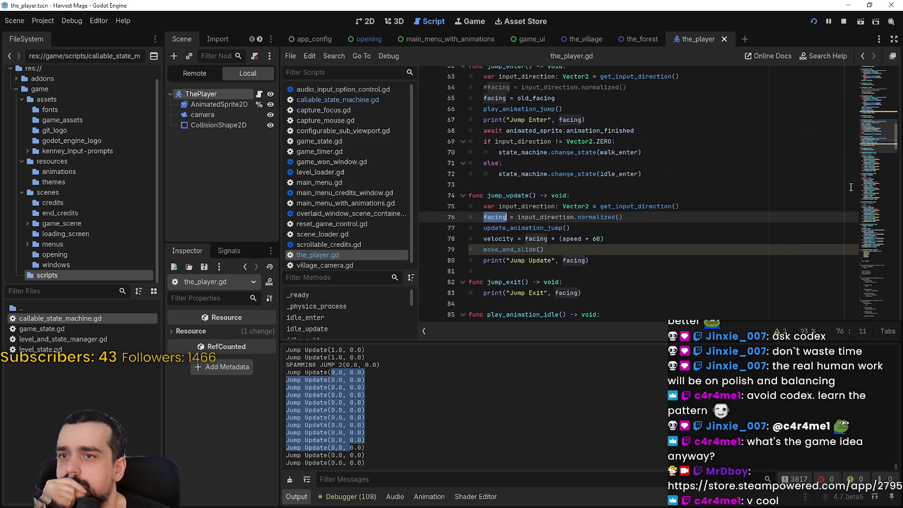
{"action": "scroll", "coordinate": [875, 112], "scroll_direction": "up", "scroll_amount": 8}
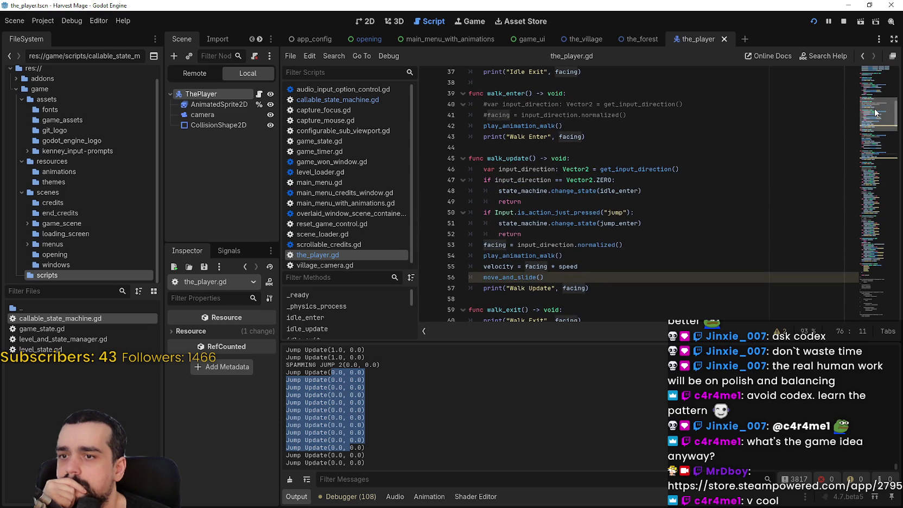
{"action": "scroll", "coordinate": [875, 112], "scroll_direction": "down", "scroll_amount": 7}
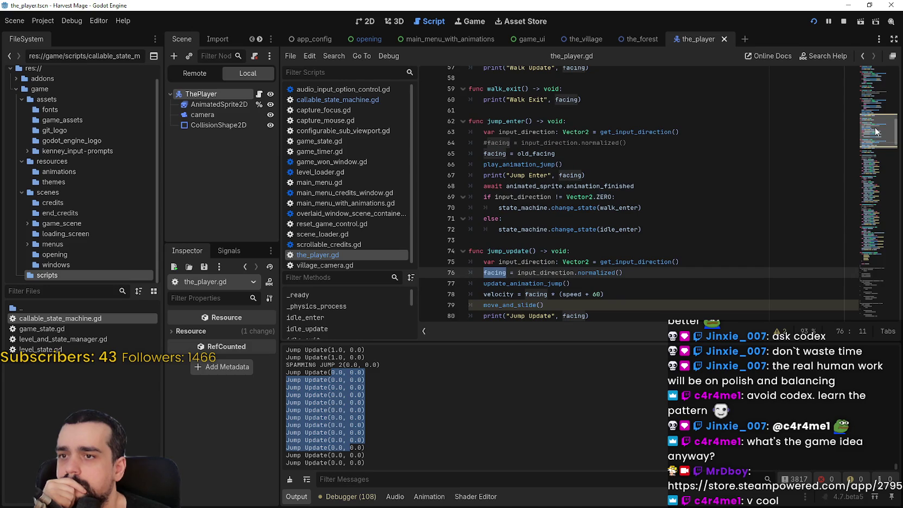
{"action": "mouse_move", "coordinate": [506, 121]}
{"action": "left_mouse_down"}
{"action": "mouse_move", "coordinate": [572, 163]}
{"action": "mouse_move", "coordinate": [571, 152]}
{"action": "left_mouse_up"}
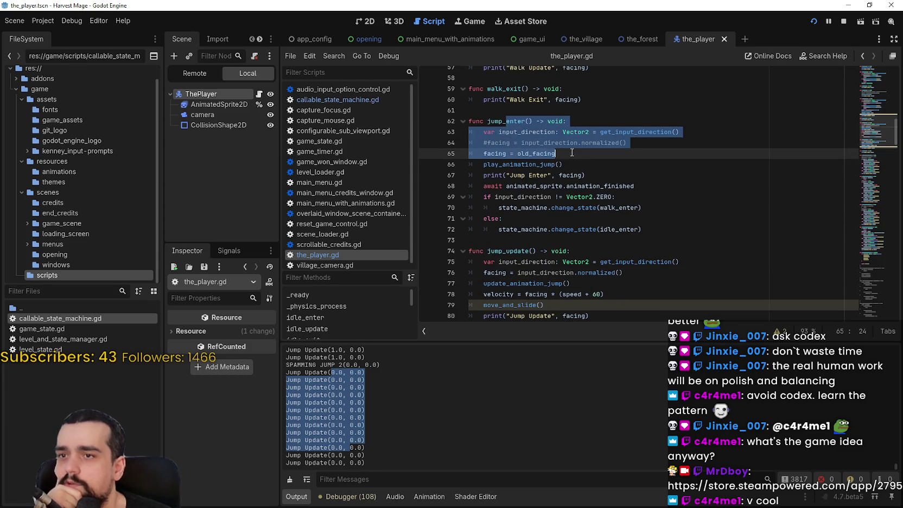
{"action": "left_click_drag", "start_coordinate": [484, 154], "coordinate": [556, 154]}
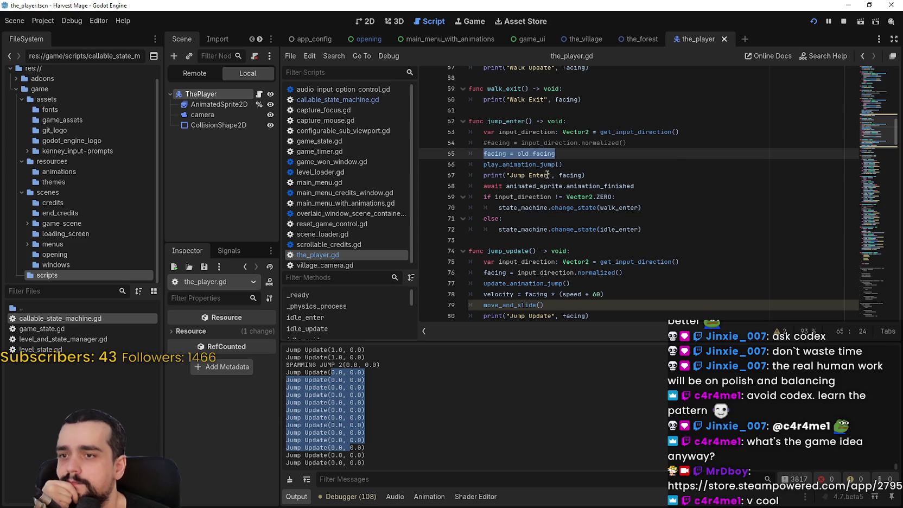
{"action": "left_click_drag", "start_coordinate": [569, 159], "coordinate": [444, 148]}
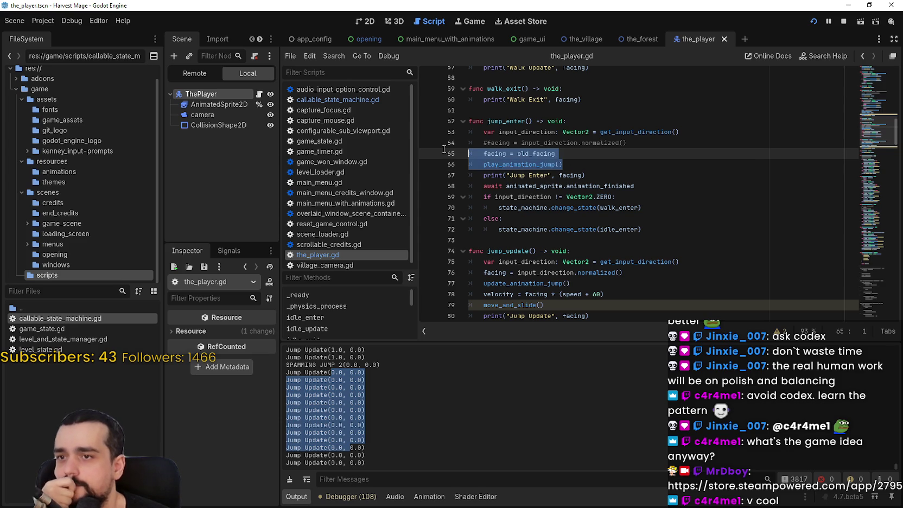
{"action": "scroll", "coordinate": [525, 227], "scroll_direction": "down", "scroll_amount": 2}
{"action": "left_click_drag", "start_coordinate": [495, 208], "coordinate": [540, 229]}
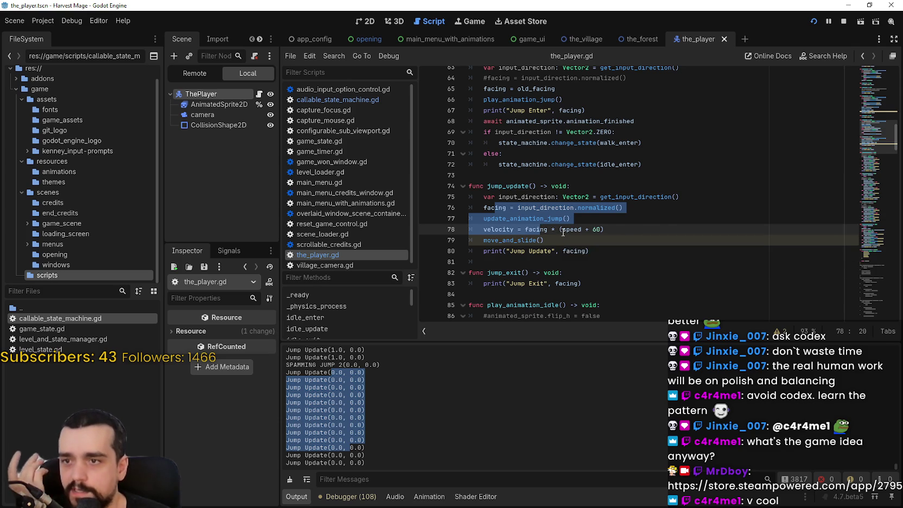
{"action": "double_click", "coordinate": [494, 208]}
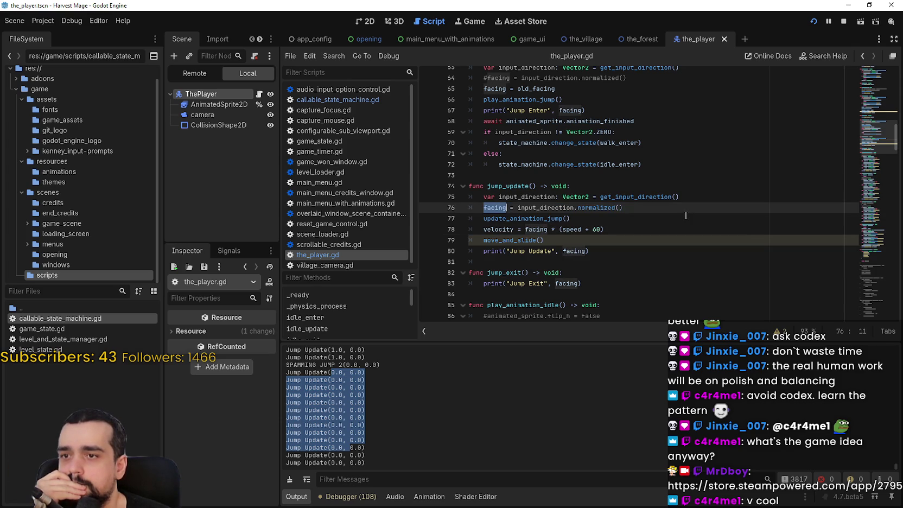
{"action": "double_click", "coordinate": [516, 197]}
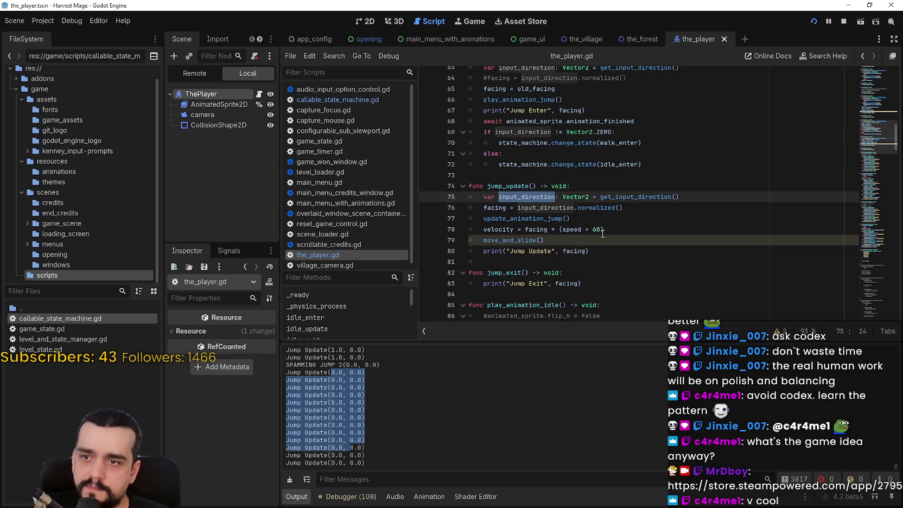
{"action": "left_click", "coordinate": [691, 196]}
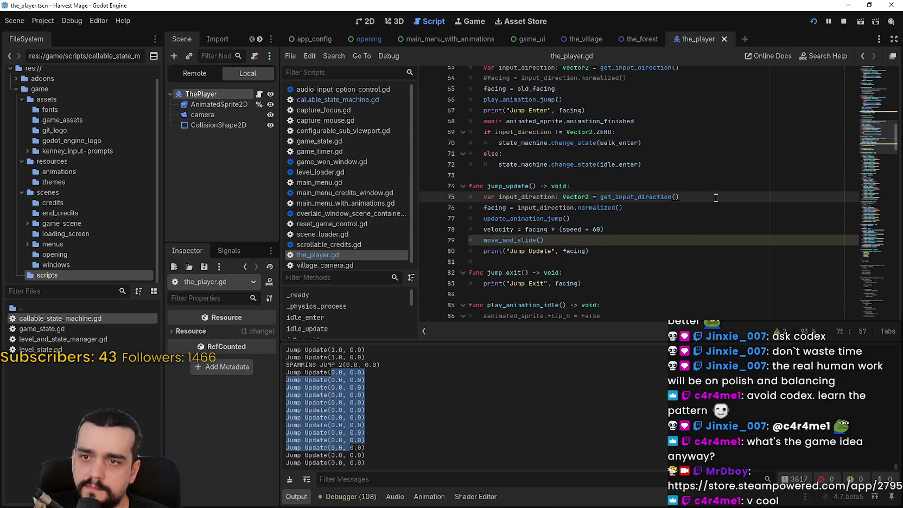
Move .normalized() from line 76 onto the end of get_input_direction() on line 75.
{"action": "left_click", "coordinate": [574, 207]}
{"action": "key", "text": "shift+End"}
{"action": "key", "text": "ctrl+c"}
{"action": "key", "text": "Up"}
{"action": "key", "text": "End"}
{"action": "key", "text": "ctrl+v"}
Replace facing with input_direction in the jump velocity line and save the script.
{"action": "double_click", "coordinate": [521, 196]}
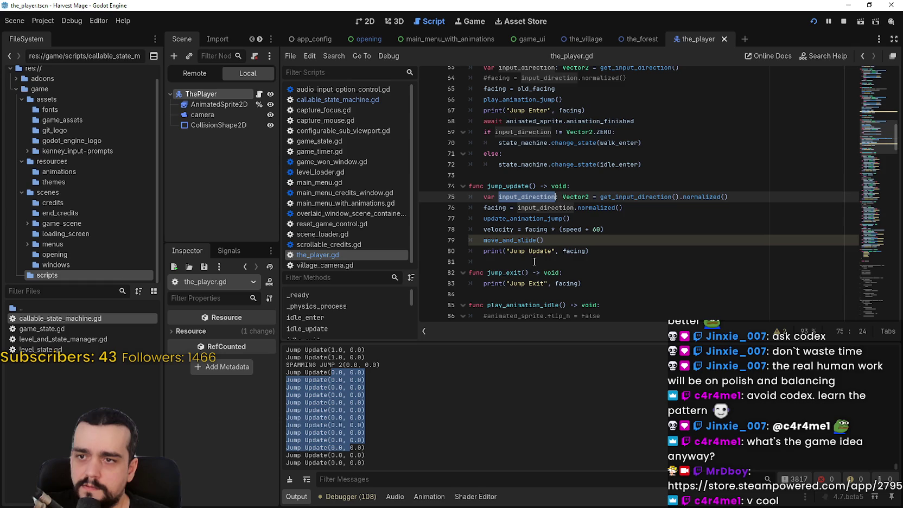
{"action": "double_click", "coordinate": [536, 229]}
{"action": "key", "text": "ctrl+v"}
{"action": "key", "text": "ctrl+s"}
Comment out line 76 with '#' and restart the running game with the new code.
{"action": "left_click", "coordinate": [483, 210]}
{"action": "type", "text": "#"}
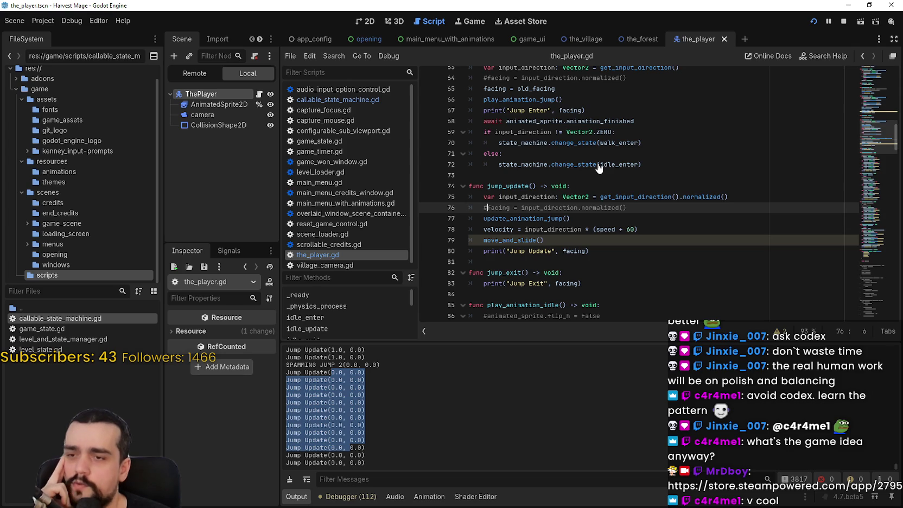
{"action": "left_click_drag", "start_coordinate": [484, 218], "coordinate": [589, 215]}
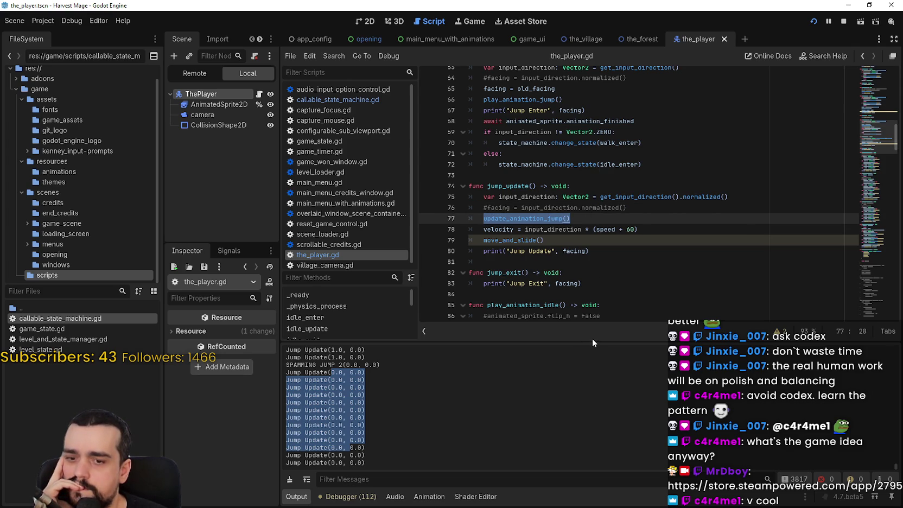
{"action": "left_click", "coordinate": [589, 250]}
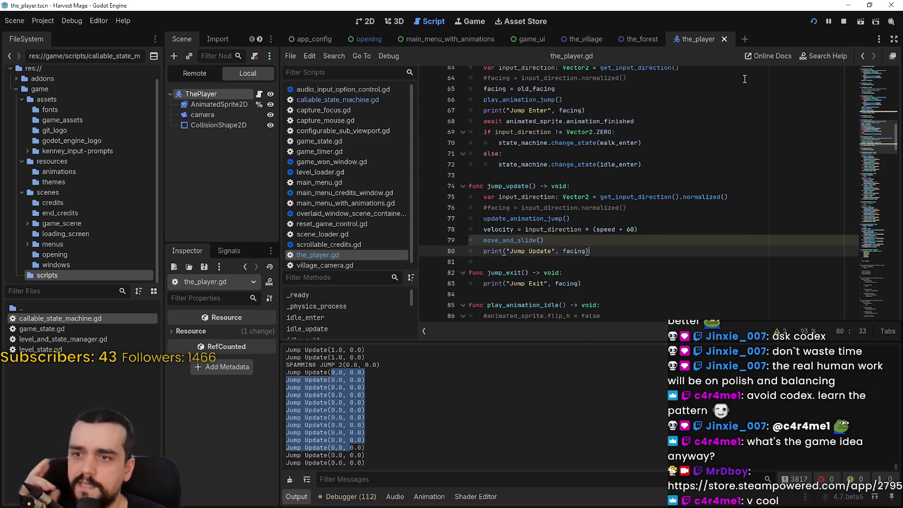
{"action": "left_click", "coordinate": [814, 21]}
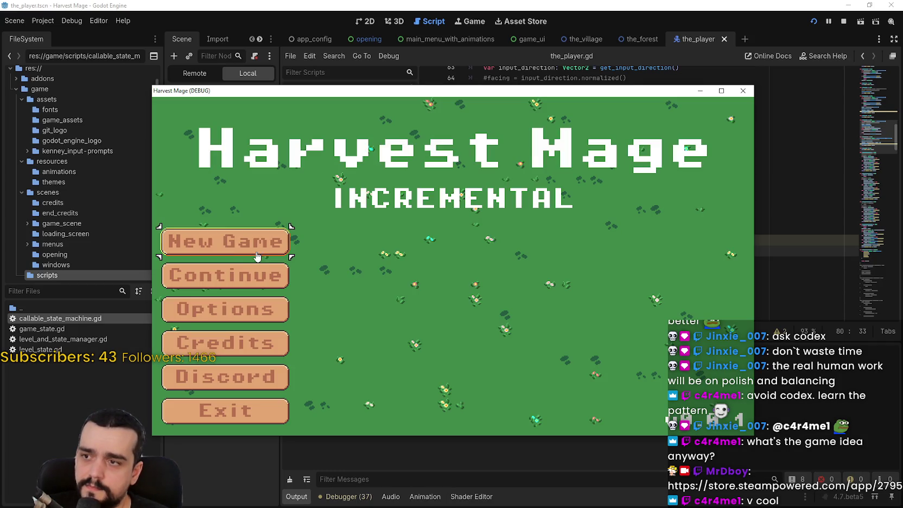
Start a New Game, then walk the player right and left and jump in each direction.
{"action": "left_click", "coordinate": [235, 247]}
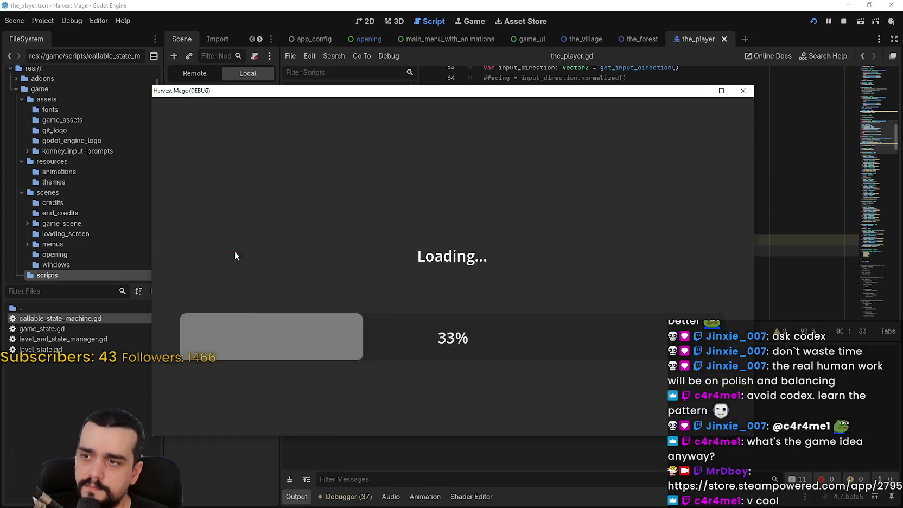
{"action": "key", "text": "d"}
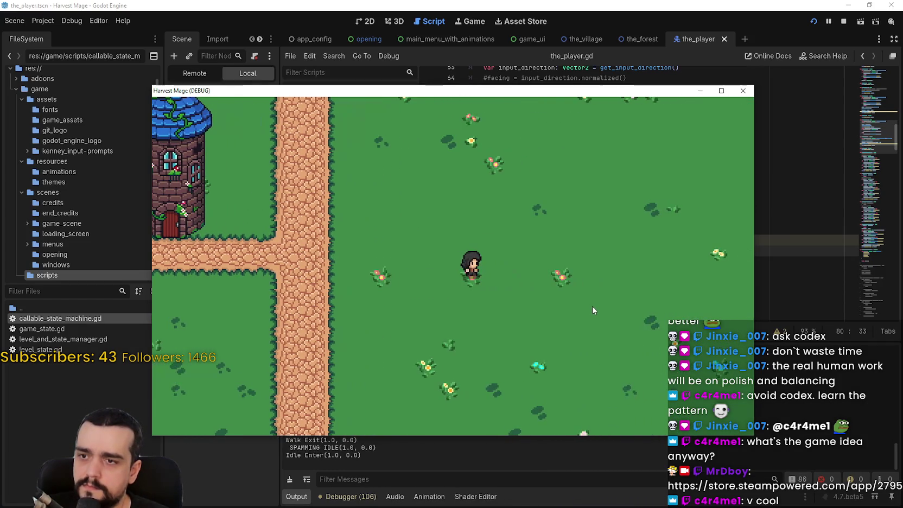
{"action": "key", "text": "a"}
{"action": "key", "text": "space"}
{"action": "key", "text": "a"}
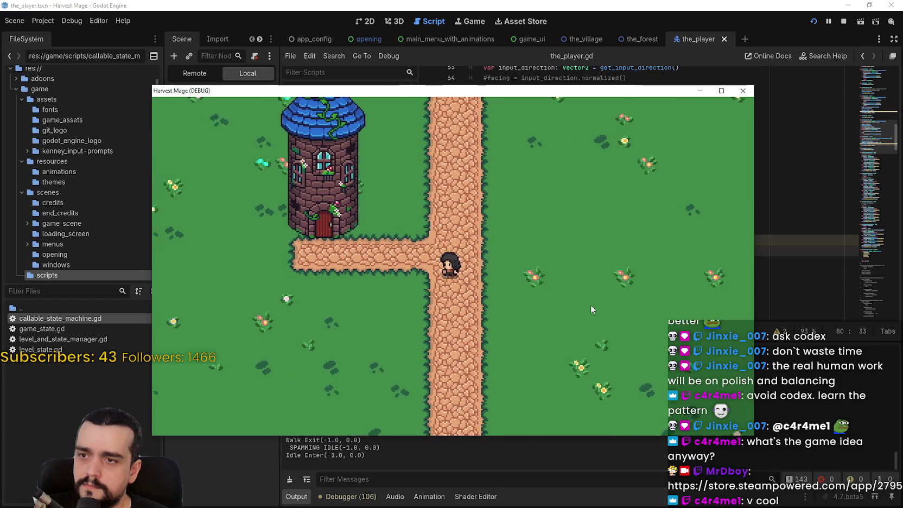
{"action": "key", "text": "d"}
{"action": "key", "text": "d"}
{"action": "key", "text": "space"}
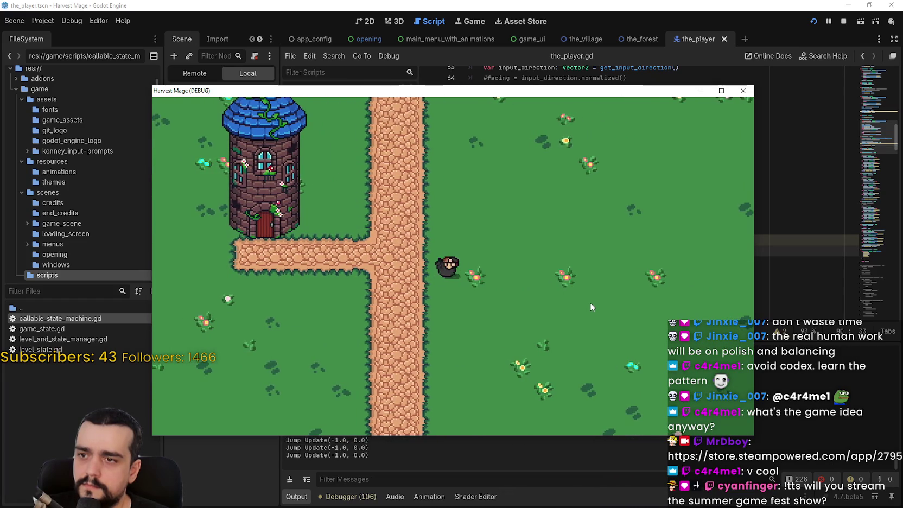
Walk the player left and right along the path, testing jumps right, left and downward.
{"action": "key", "text": "a"}
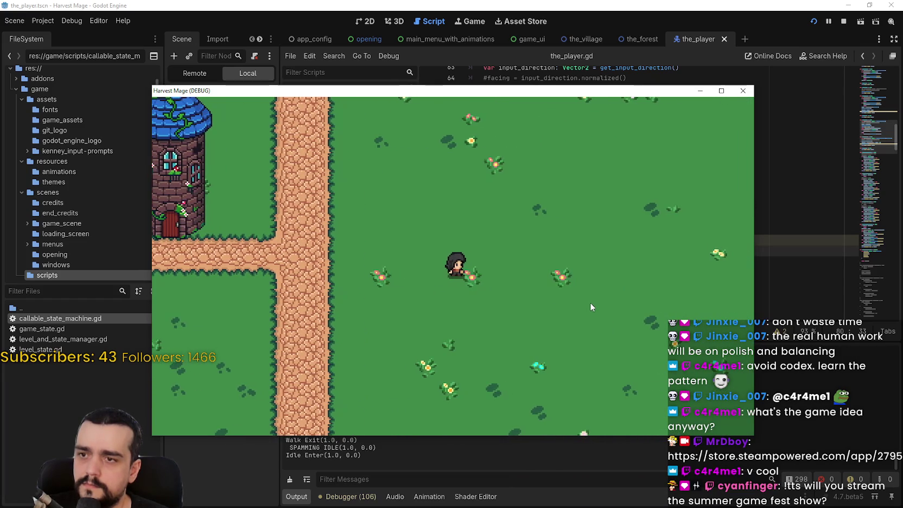
{"action": "key", "text": "a"}
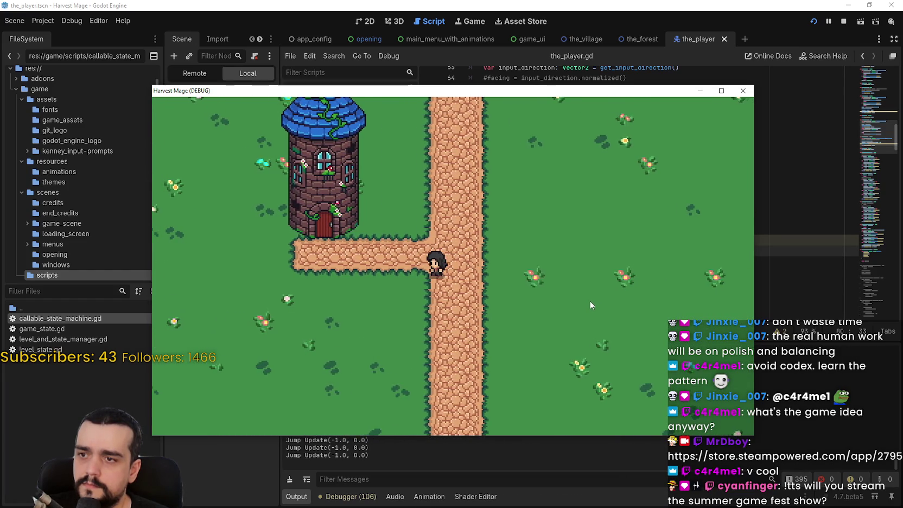
{"action": "key", "text": "d"}
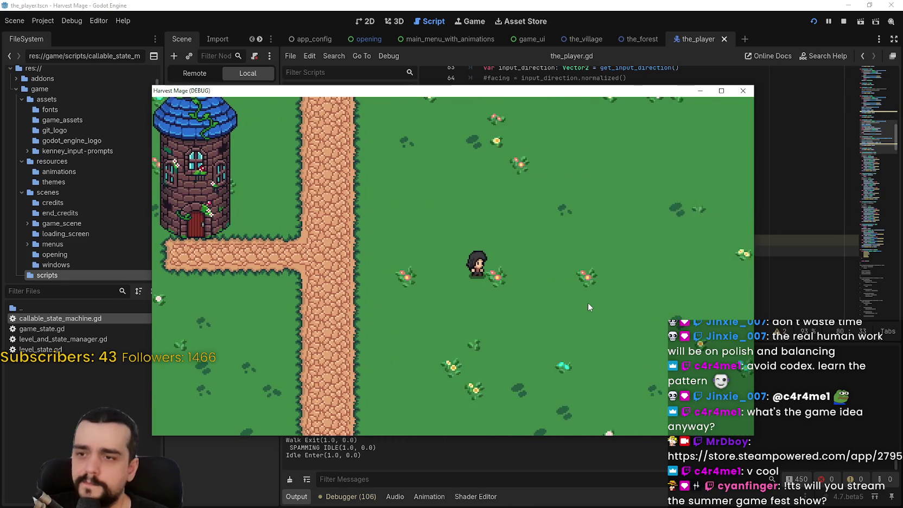
{"action": "key", "text": "space"}
{"action": "key", "text": "a"}
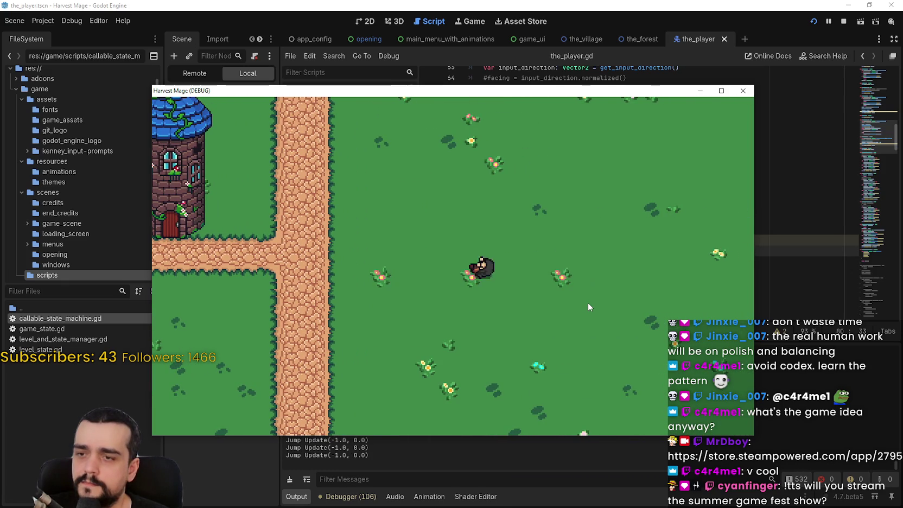
{"action": "key", "text": "w"}
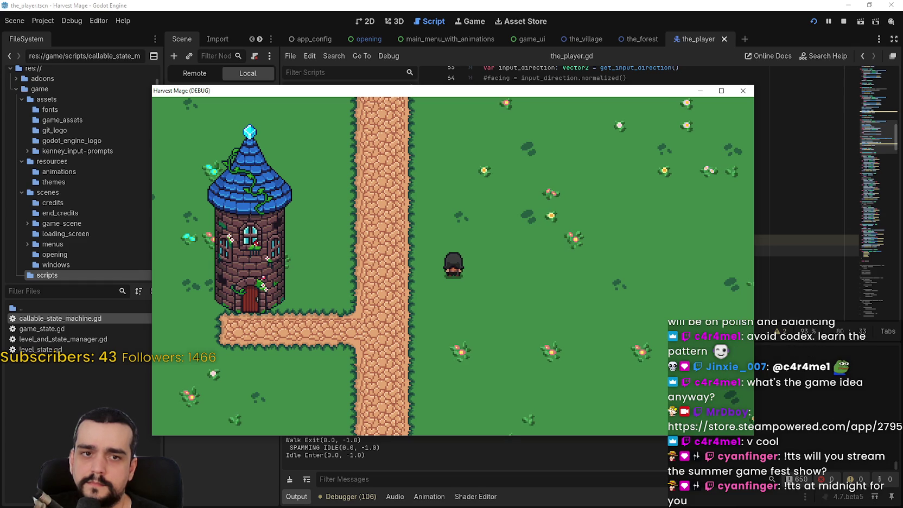
{"action": "key", "text": "d"}
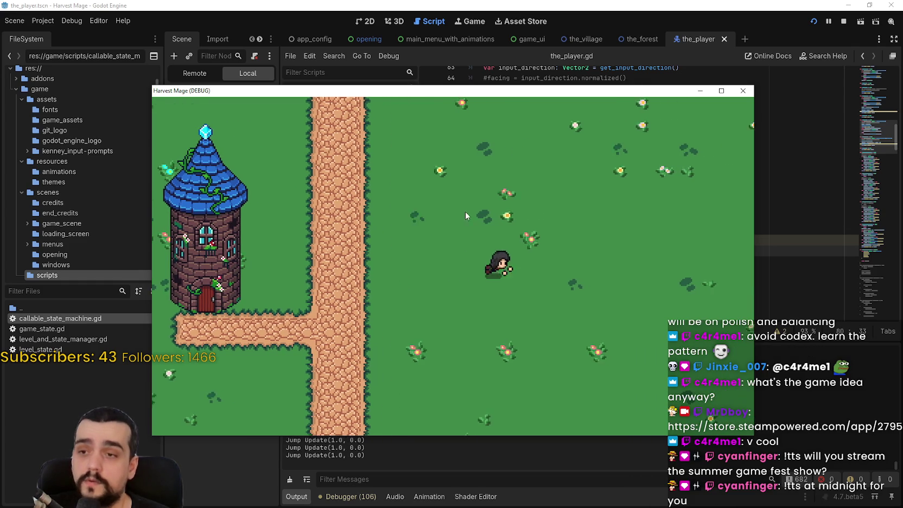
{"action": "key", "text": "s"}
{"action": "key", "text": "a"}
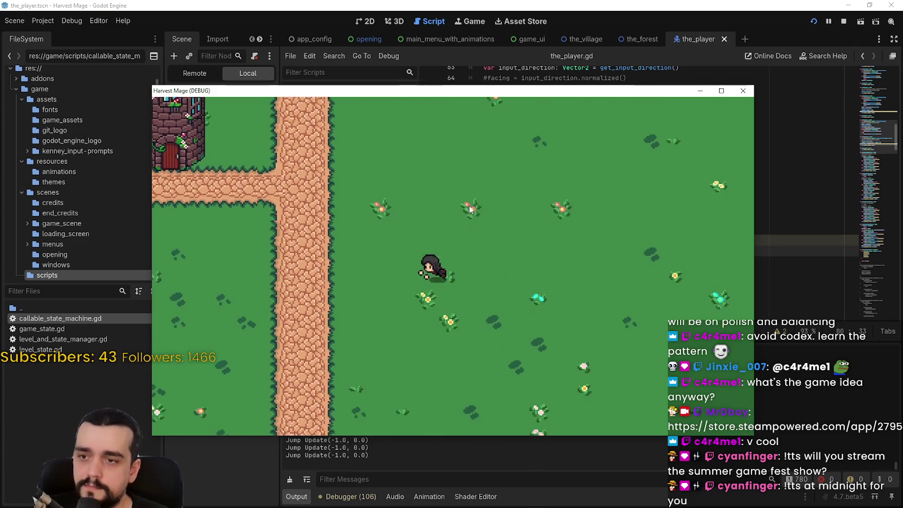
{"action": "key", "text": "space"}
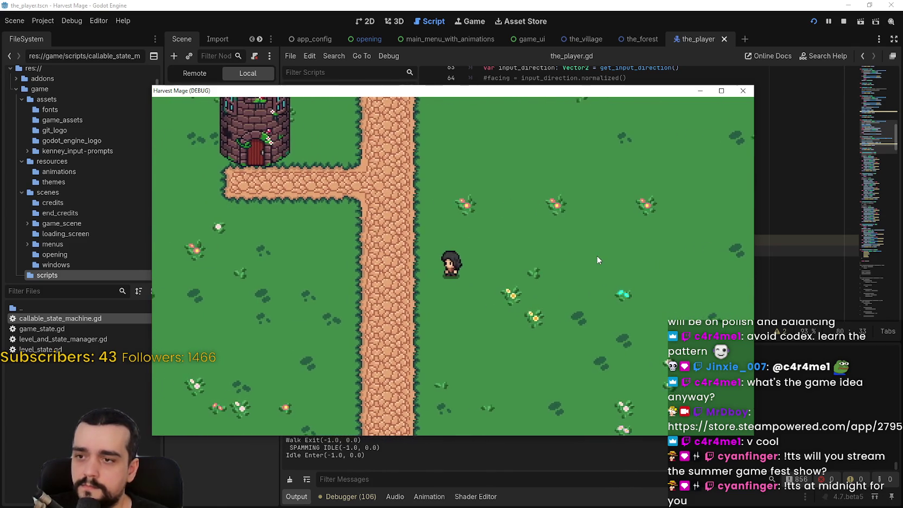
{"action": "key", "text": "d"}
{"action": "key", "text": "d"}
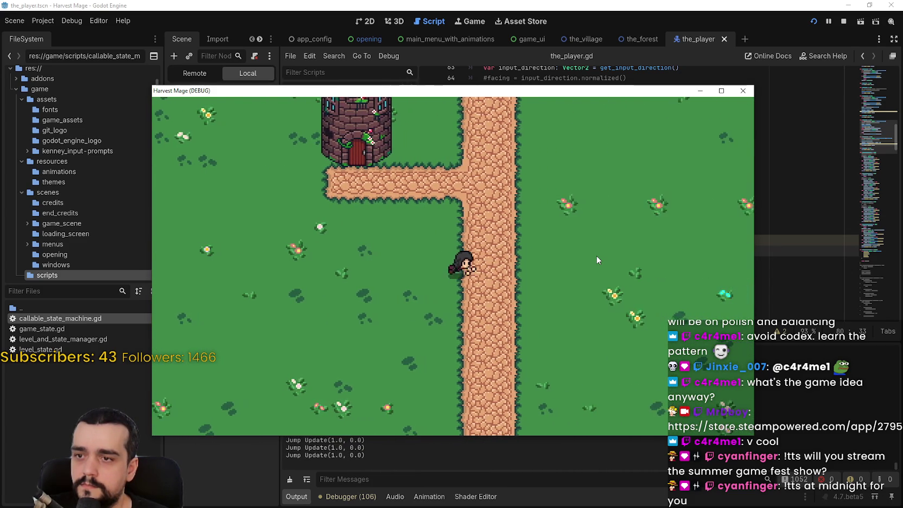
Walk the player around the field diagonally, up, down and sideways, jumping right and down.
{"action": "key", "text": "w+d"}
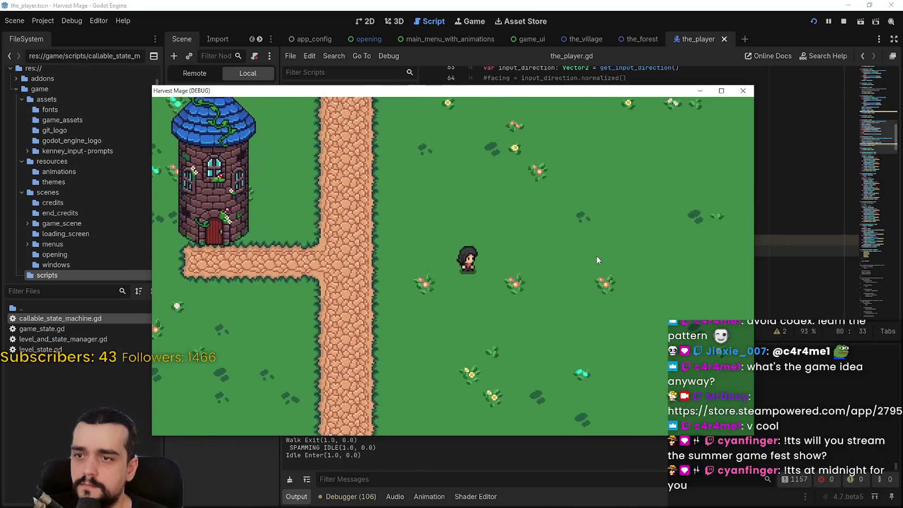
{"action": "key", "text": "w"}
{"action": "key", "text": "a"}
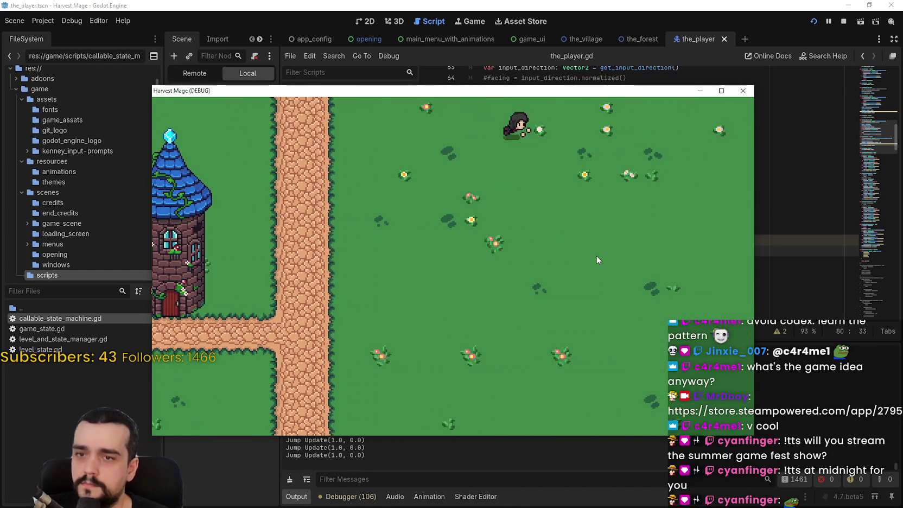
{"action": "key", "text": "s"}
{"action": "key", "text": "s"}
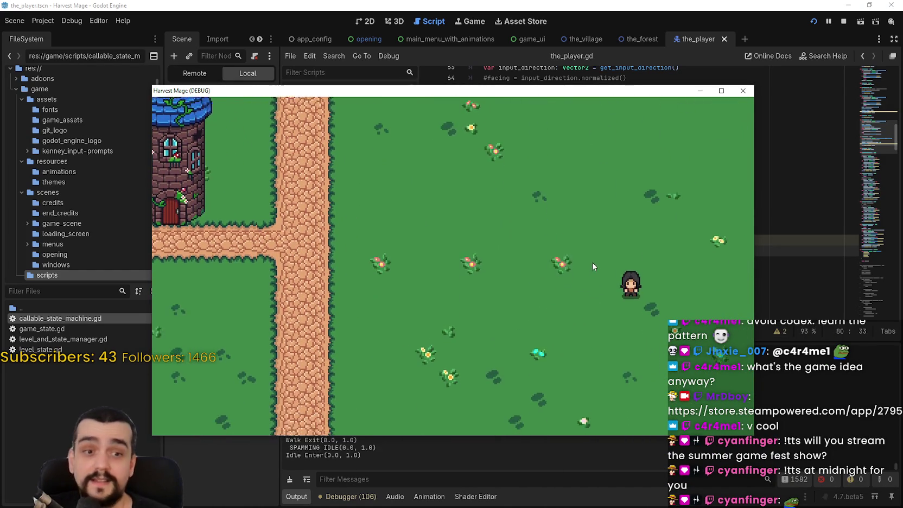
{"action": "key", "text": "a"}
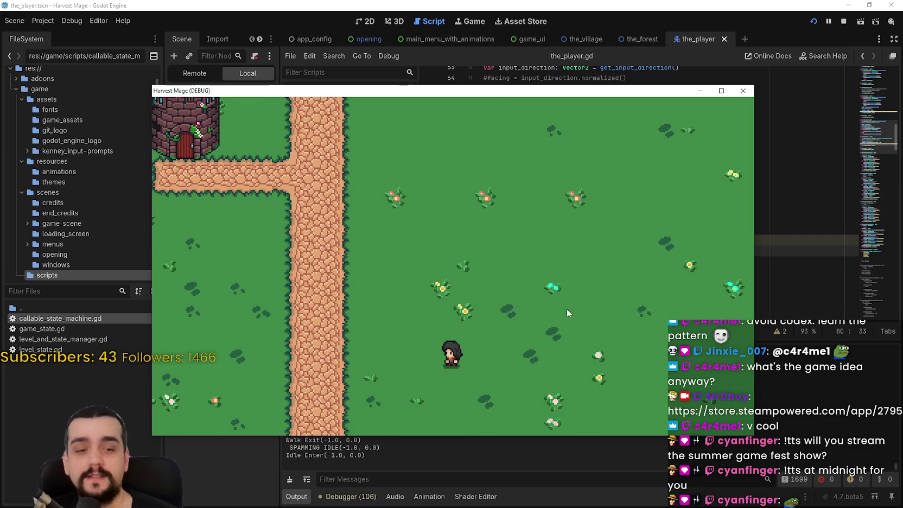
{"action": "key", "text": "d"}
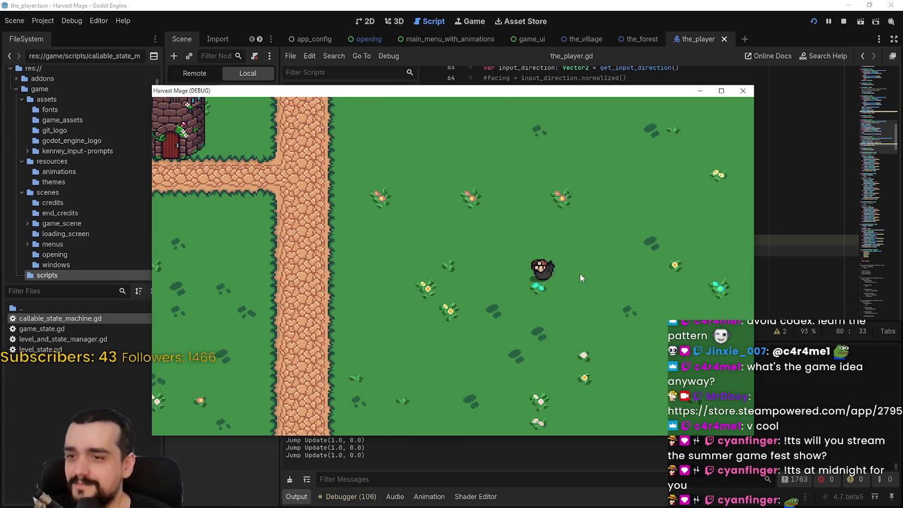
{"action": "key", "text": "w"}
{"action": "key", "text": "a"}
{"action": "key", "text": "w"}
{"action": "key", "text": "d"}
{"action": "key", "text": "space"}
{"action": "key", "text": "s"}
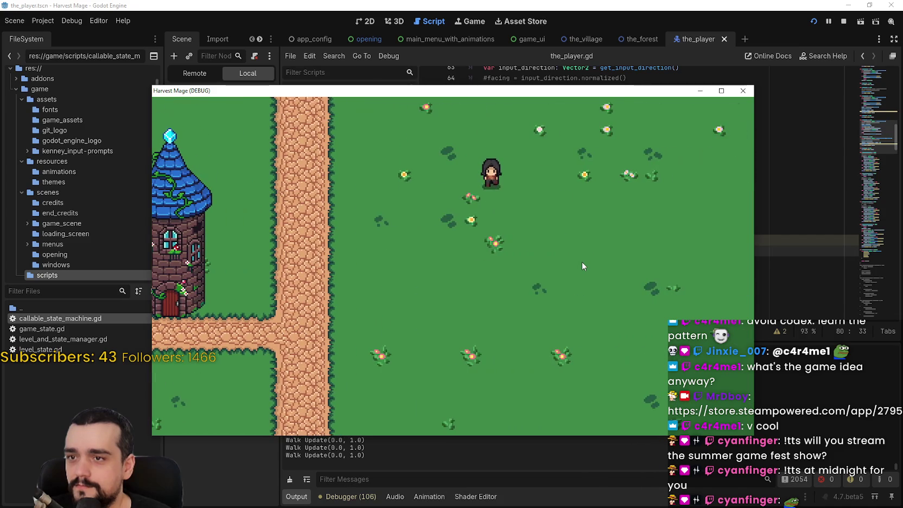
{"action": "key", "text": "d"}
{"action": "key", "text": "a"}
{"action": "key", "text": "w"}
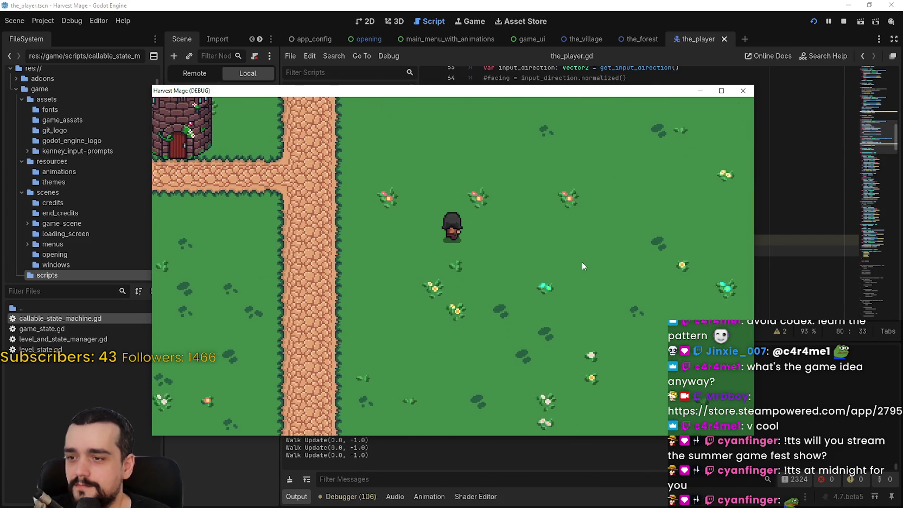
Do several more left and right jumps, then move the game window aside to show the script editor.
{"action": "key", "text": "d"}
{"action": "key", "text": "space"}
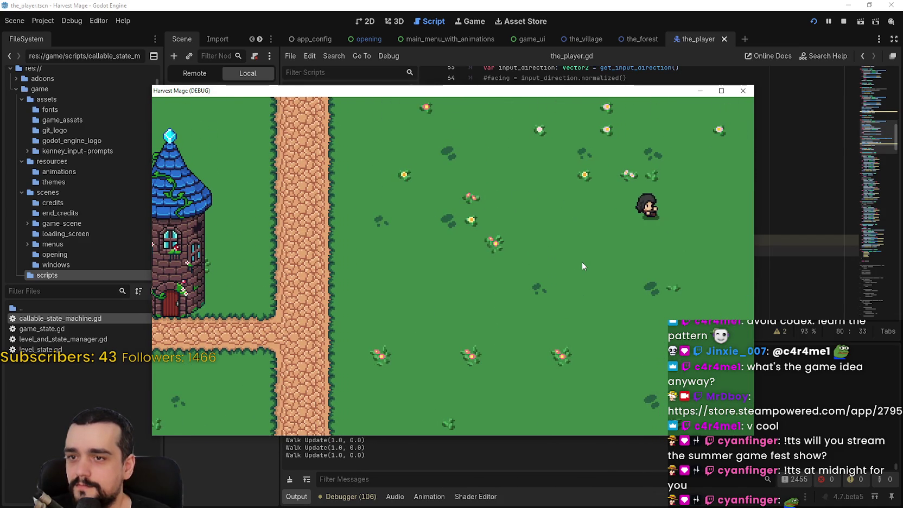
{"action": "key", "text": "a"}
{"action": "key", "text": "a"}
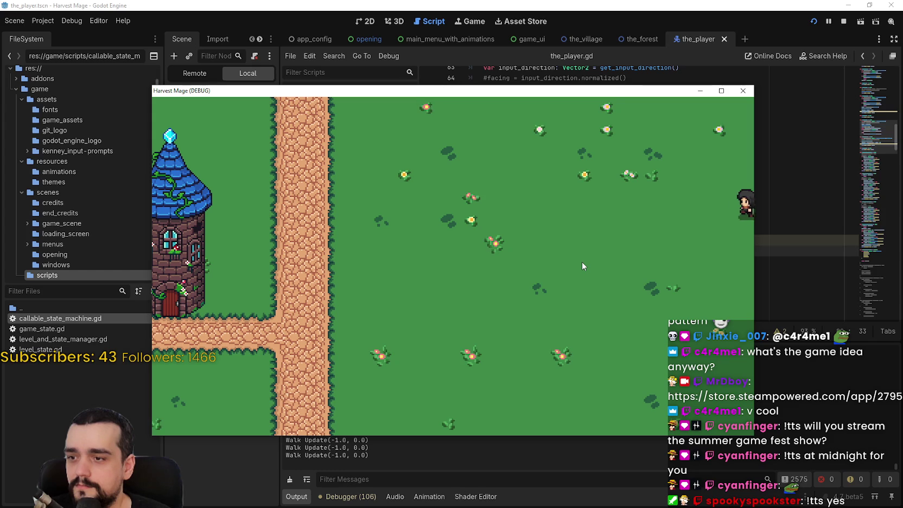
{"action": "key", "text": "d"}
{"action": "key", "text": "space"}
{"action": "key", "text": "d"}
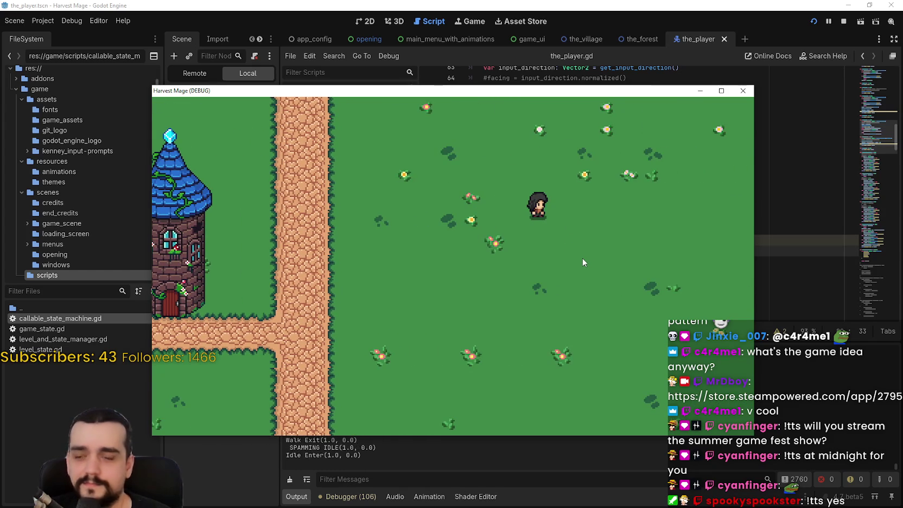
{"action": "key", "text": "space"}
{"action": "key", "text": "a"}
{"action": "key", "text": "d"}
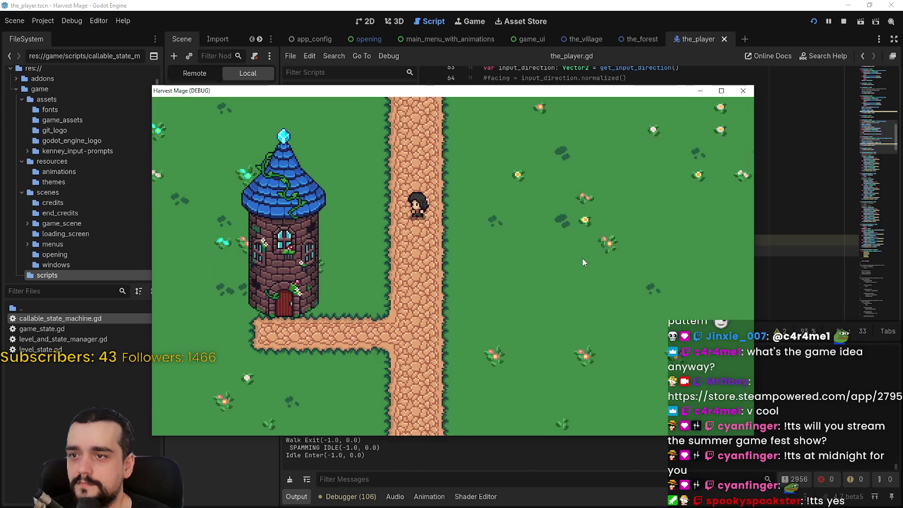
{"action": "key", "text": "space"}
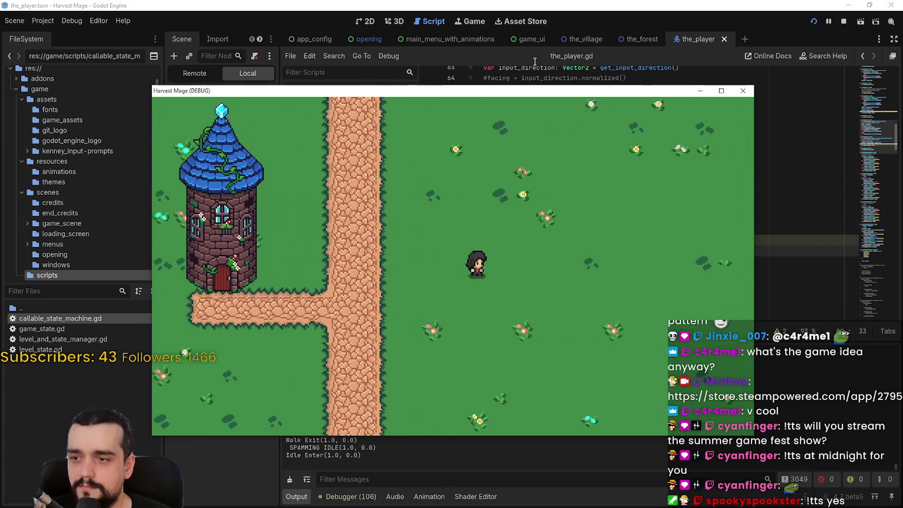
{"action": "left_click_drag", "start_coordinate": [575, 91], "coordinate": [621, 52]}
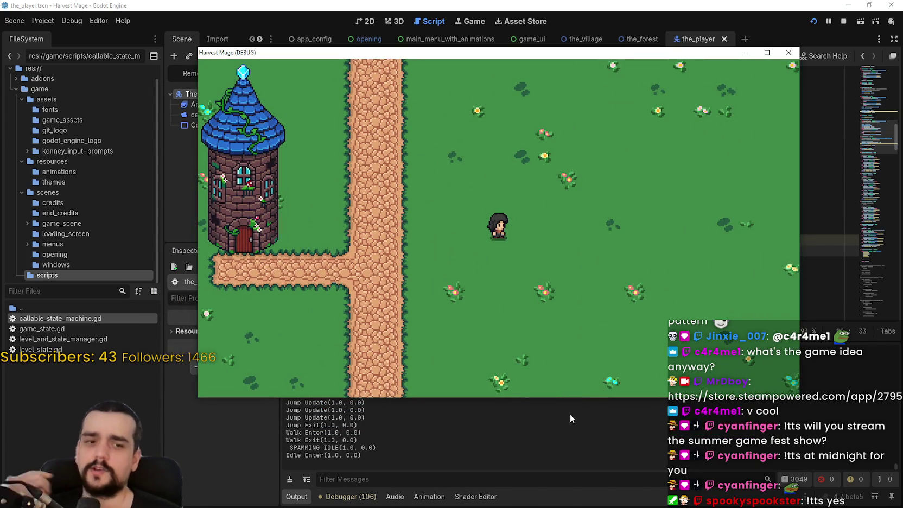
{"action": "left_click", "coordinate": [553, 444]}
Inspect the Jump Update print line and the move_and_slide call in jump_update.
{"action": "left_click", "coordinate": [580, 239]}
{"action": "left_click", "coordinate": [655, 274]}
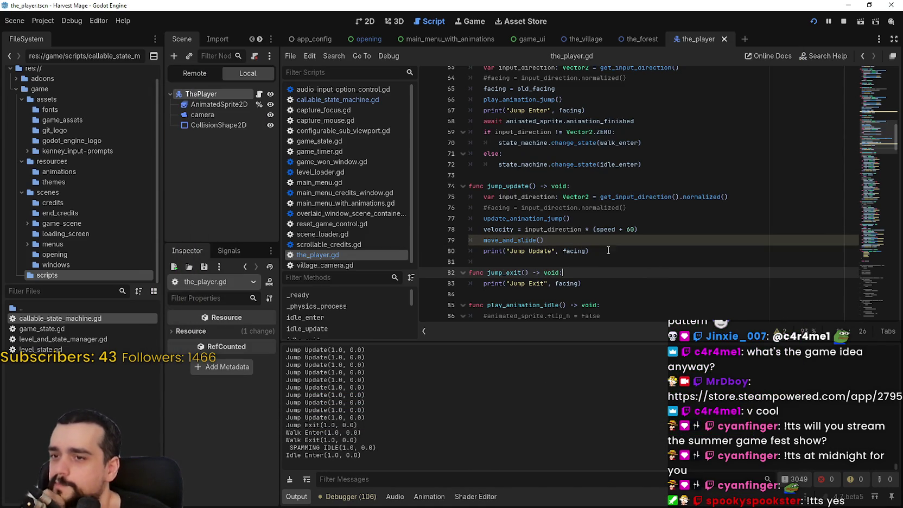
{"action": "left_click", "coordinate": [606, 249]}
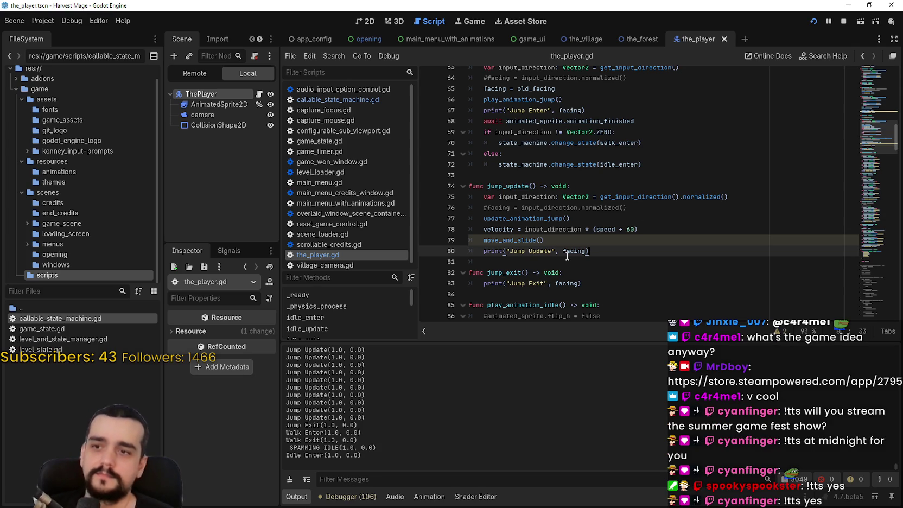
{"action": "mouse_move", "coordinate": [567, 248]}
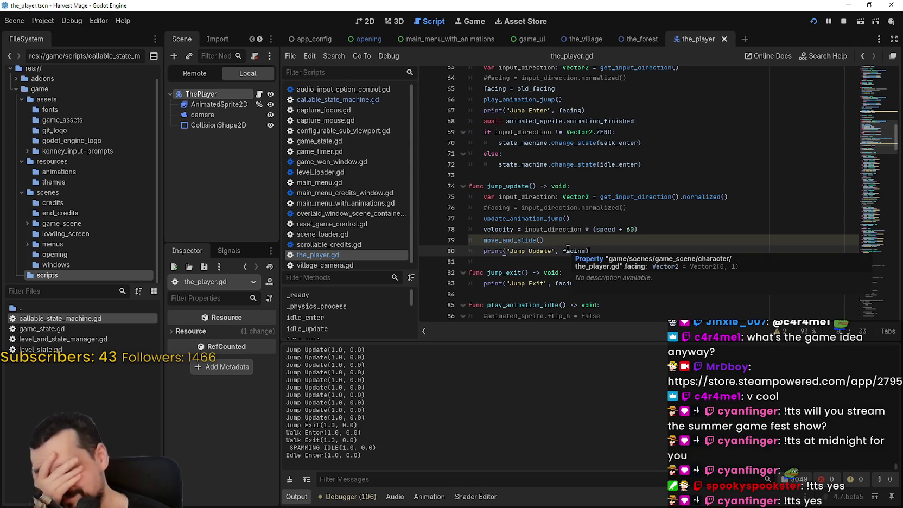
{"action": "scroll", "coordinate": [567, 248], "scroll_direction": "up", "scroll_amount": 1}
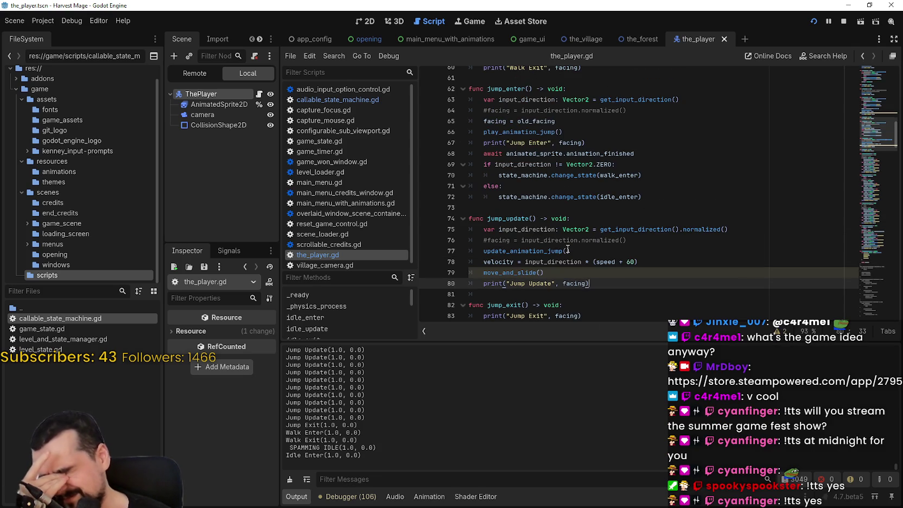
{"action": "scroll", "coordinate": [567, 249], "scroll_direction": "down", "scroll_amount": 3}
{"action": "left_click", "coordinate": [572, 222]}
{"action": "left_click", "coordinate": [573, 239]}
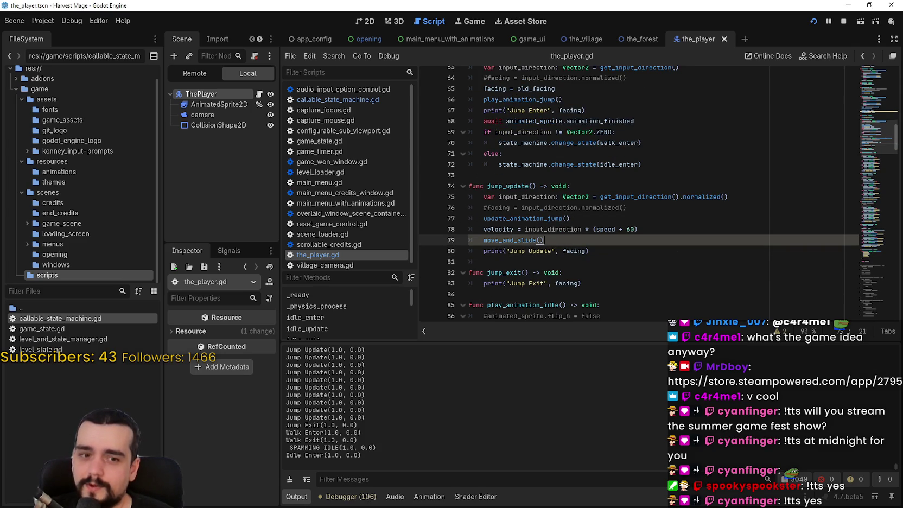
Check the update_animation_jump line, the jump_update header and jump_exit, then minimize the Godot editor.
{"action": "left_click", "coordinate": [566, 218]}
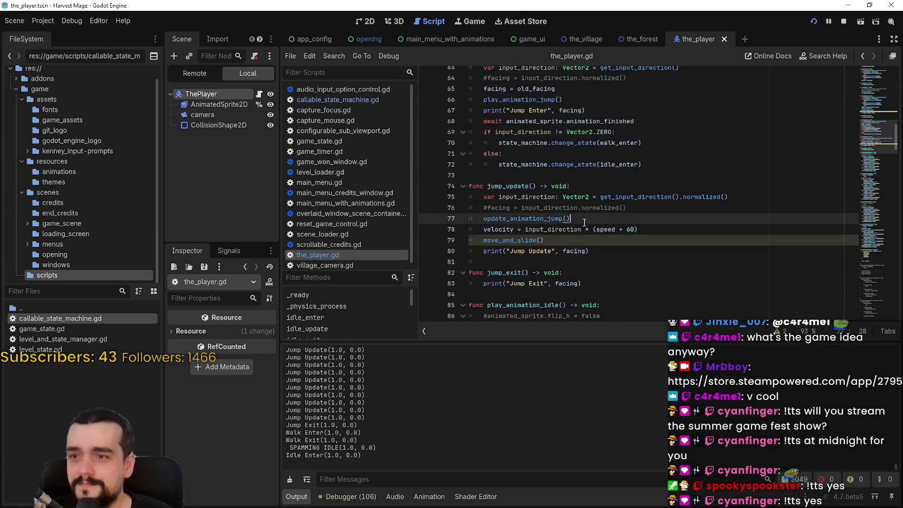
{"action": "scroll", "coordinate": [582, 217], "scroll_direction": "up", "scroll_amount": 2}
{"action": "key", "text": "Up"}
{"action": "key", "text": "Up"}
{"action": "left_click", "coordinate": [581, 225]}
{"action": "left_click", "coordinate": [581, 251]}
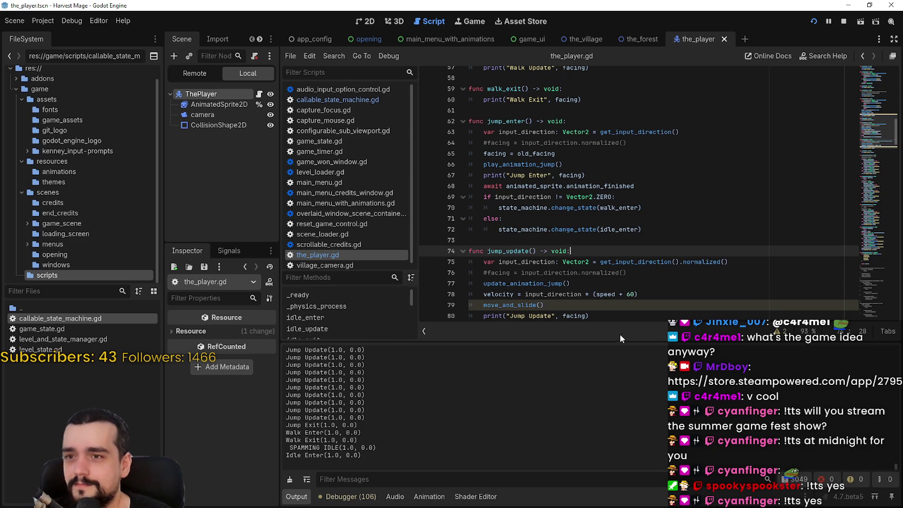
{"action": "scroll", "coordinate": [623, 271], "scroll_direction": "down", "scroll_amount": 3}
{"action": "left_click", "coordinate": [566, 239]}
{"action": "left_click", "coordinate": [848, 5]}
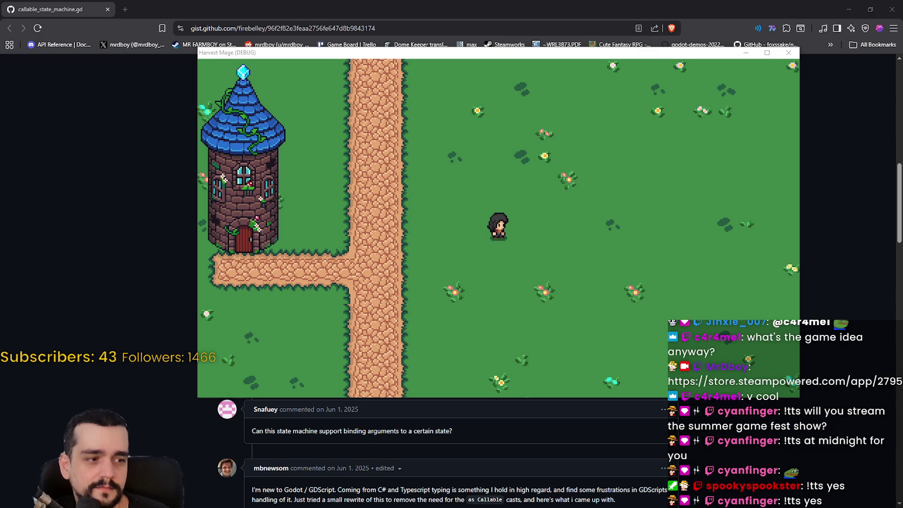
Switch to Steam and launch Path of Exile 2 from the library.
{"action": "key", "text": "alt+Tab"}
{"action": "left_click", "coordinate": [90, 22]}
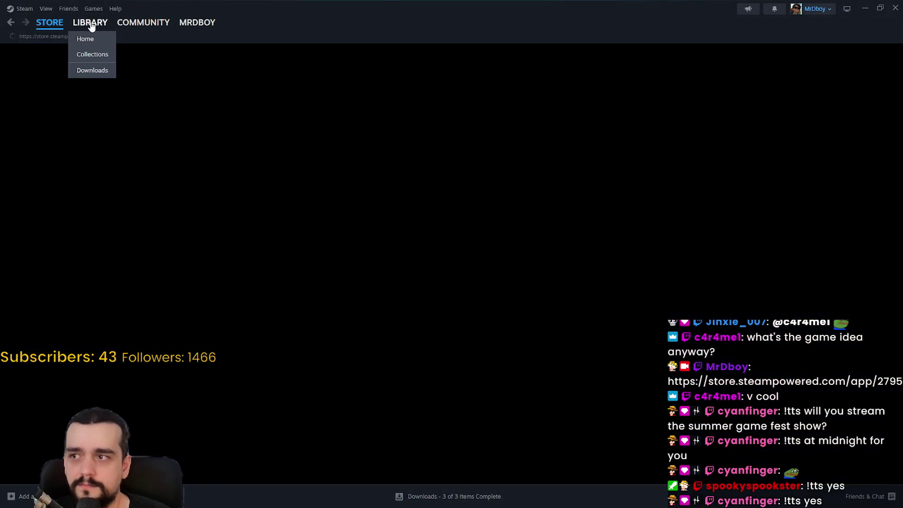
{"action": "left_click", "coordinate": [130, 128]}
{"action": "left_click", "coordinate": [278, 209]}
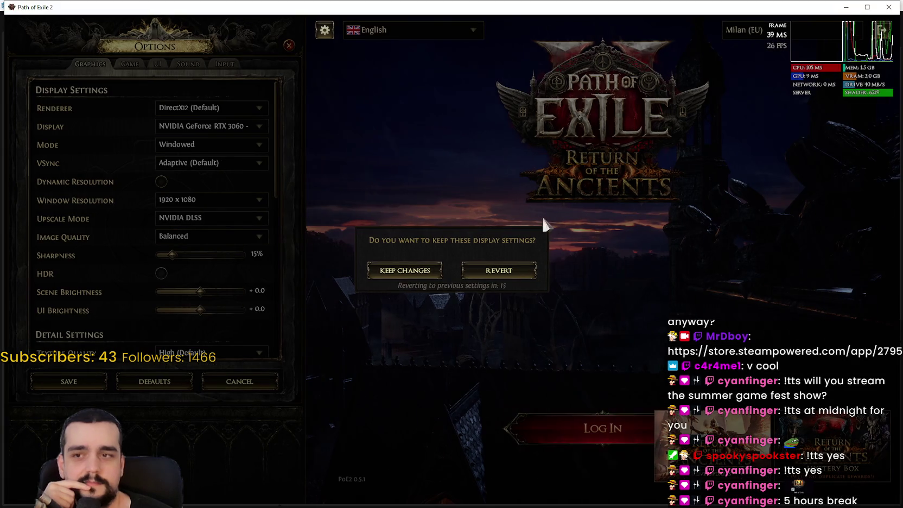
Set the game's display mode to Windowed Fullscreen and keep the new settings.
{"action": "left_click", "coordinate": [394, 268]}
{"action": "left_click", "coordinate": [201, 144]}
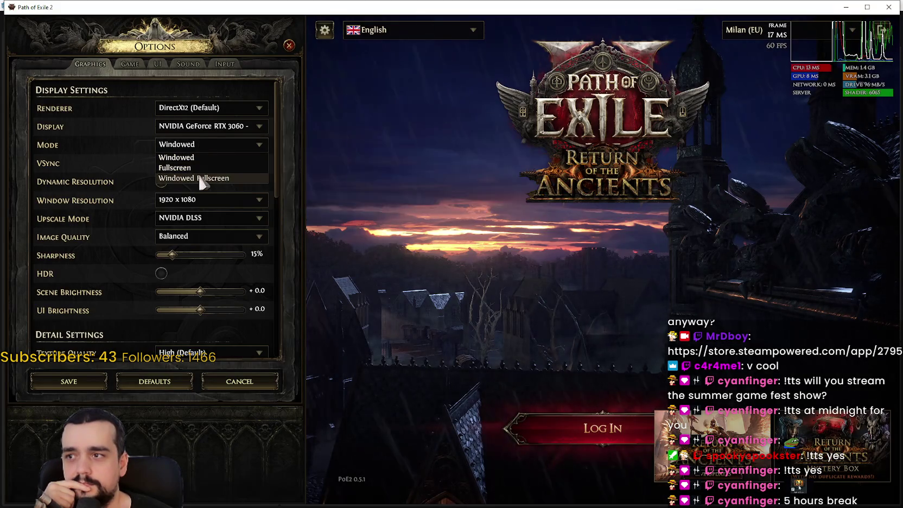
{"action": "left_click", "coordinate": [201, 177]}
{"action": "left_click", "coordinate": [403, 268]}
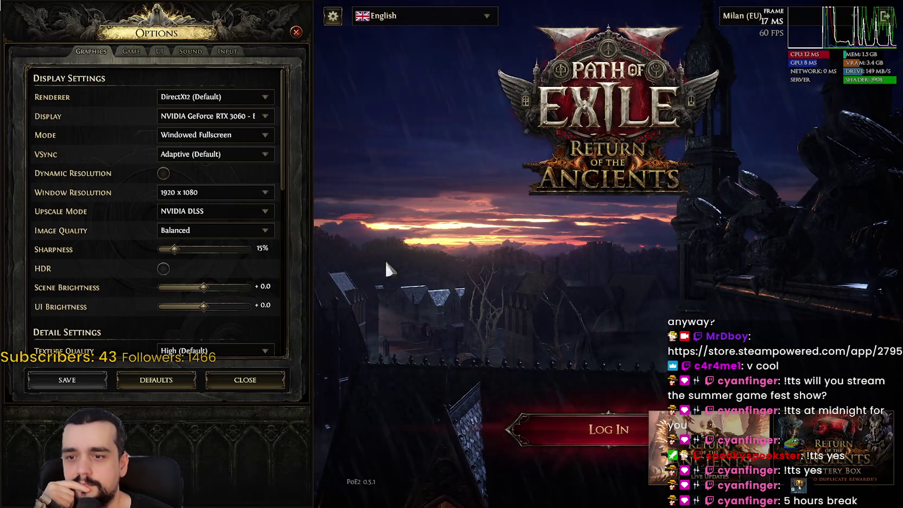
{"action": "left_click", "coordinate": [295, 32]}
Log in, enter the game with the chosen character and run through the area.
{"action": "left_click", "coordinate": [504, 418]}
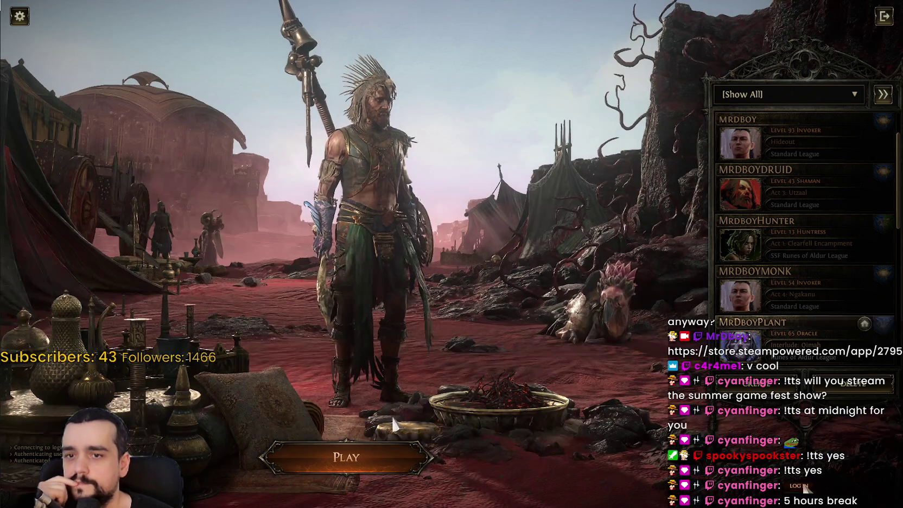
{"action": "left_click", "coordinate": [361, 445]}
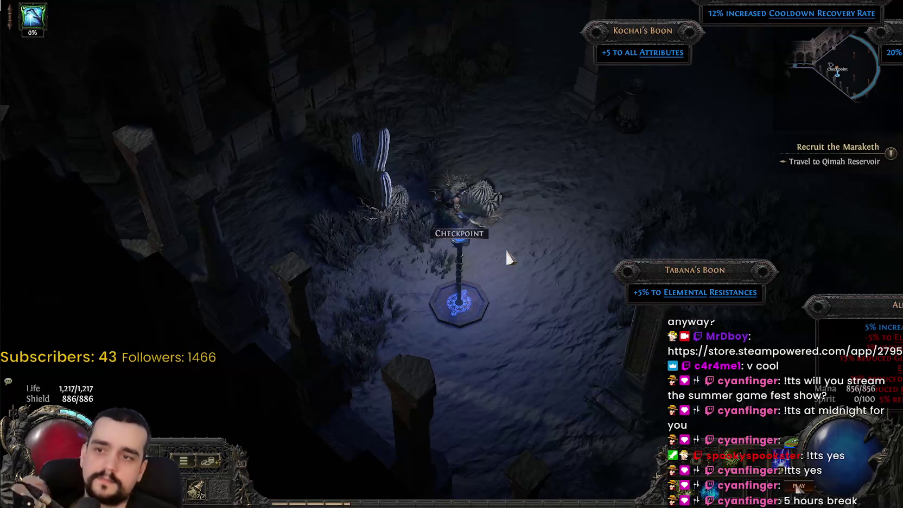
{"action": "mouse_move", "coordinate": [556, 196]}
{"action": "left_mouse_down"}
{"action": "mouse_move", "coordinate": [564, 196]}
{"action": "mouse_move", "coordinate": [519, 185]}
{"action": "left_mouse_up"}
{"action": "mouse_move", "coordinate": [459, 238]}
{"action": "left_mouse_down"}
{"action": "mouse_move", "coordinate": [439, 236]}
{"action": "mouse_move", "coordinate": [480, 173]}
{"action": "mouse_move", "coordinate": [705, 266]}
{"action": "left_mouse_up"}
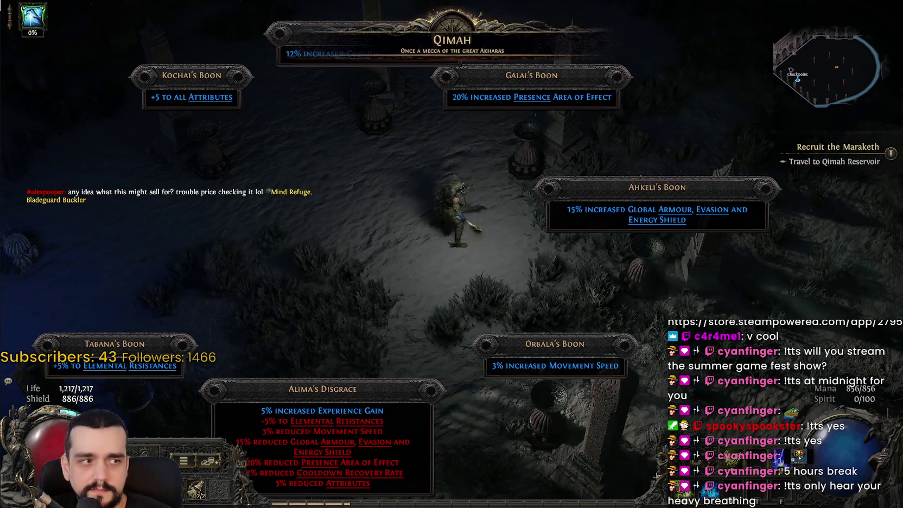
{"action": "key", "text": "e"}
Lower the master volume to about half in the sound options and resume playing.
{"action": "key", "text": "Escape"}
{"action": "left_click", "coordinate": [444, 160]}
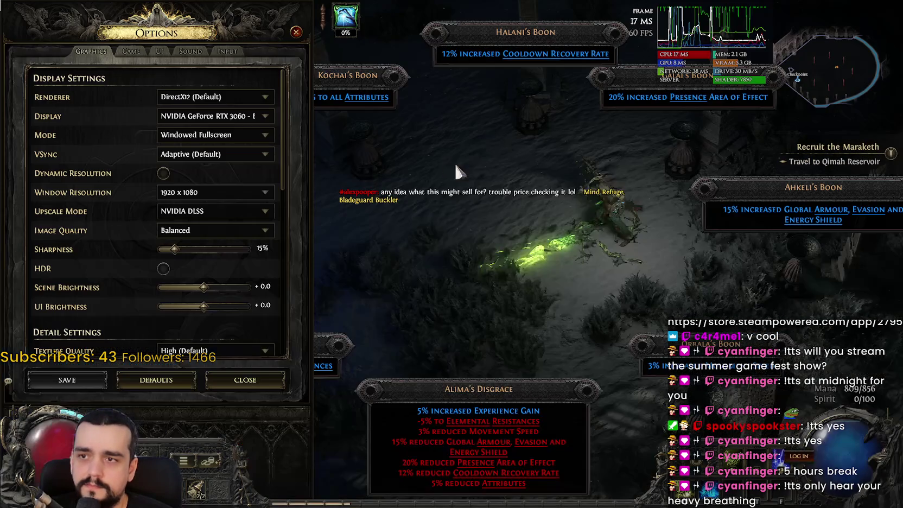
{"action": "left_click", "coordinate": [190, 51]}
{"action": "left_click_drag", "start_coordinate": [186, 180], "coordinate": [247, 181]}
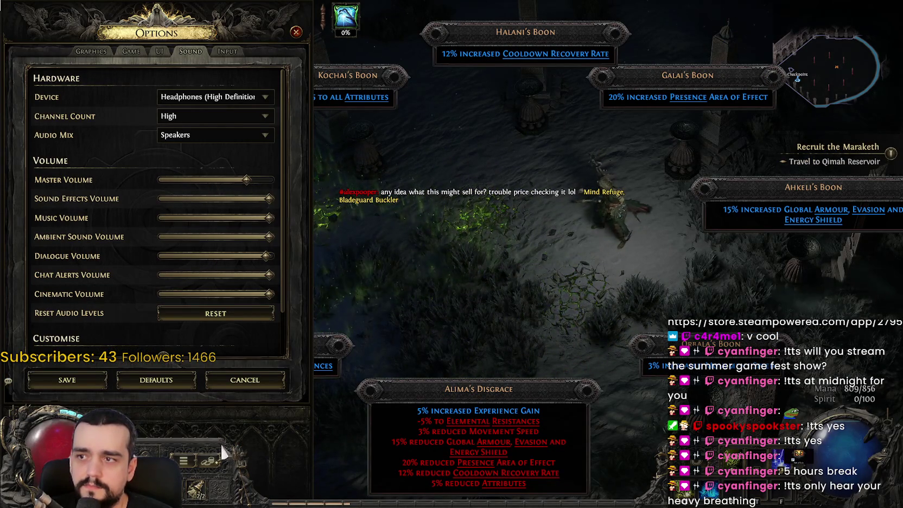
{"action": "left_click", "coordinate": [247, 380]}
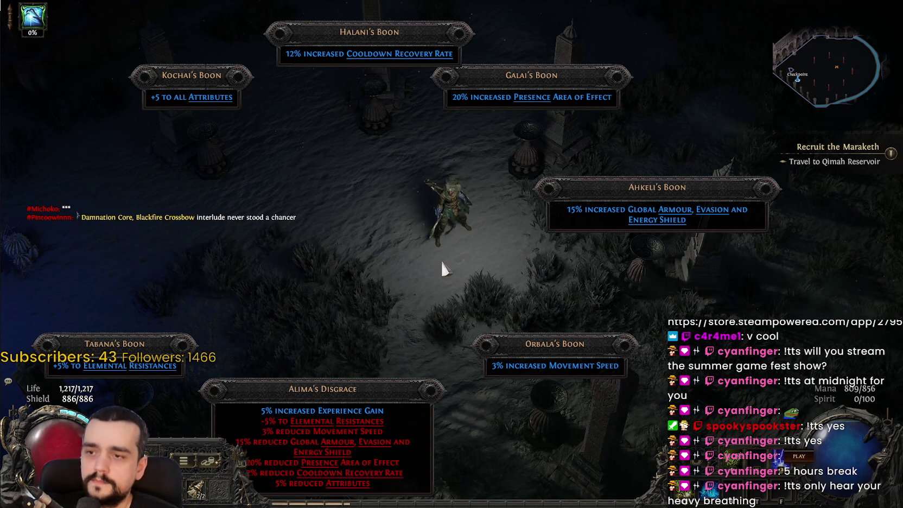
Walk the character west across the boon courtyard past Kochai's shrine.
{"action": "key", "text": "q"}
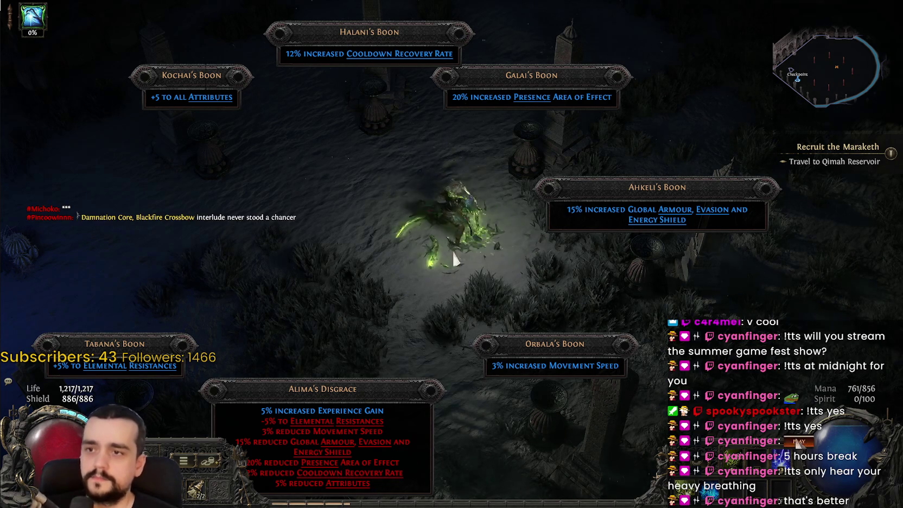
{"action": "left_click", "coordinate": [534, 195]}
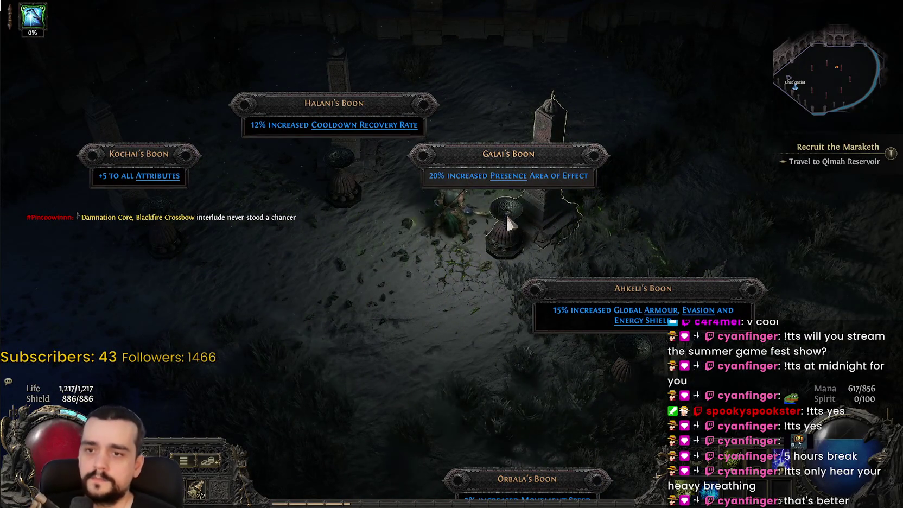
{"action": "left_click", "coordinate": [511, 203]}
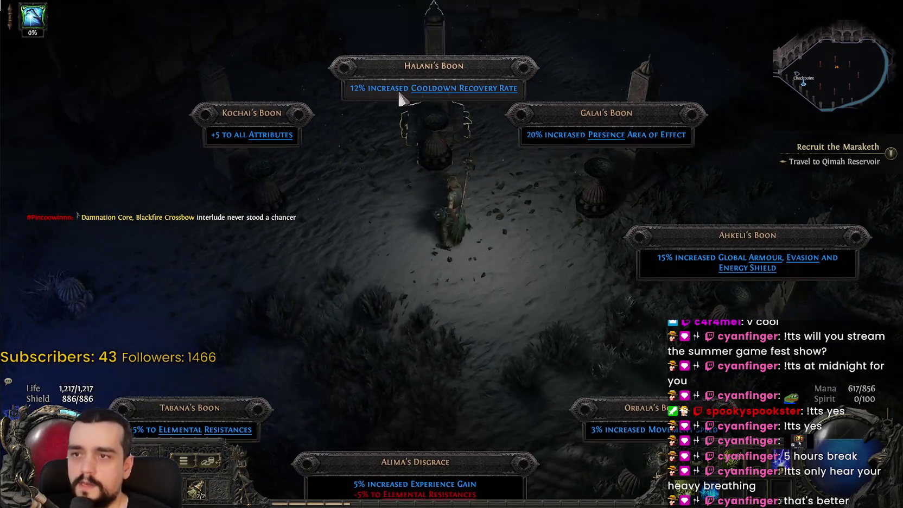
{"action": "left_click", "coordinate": [395, 92]}
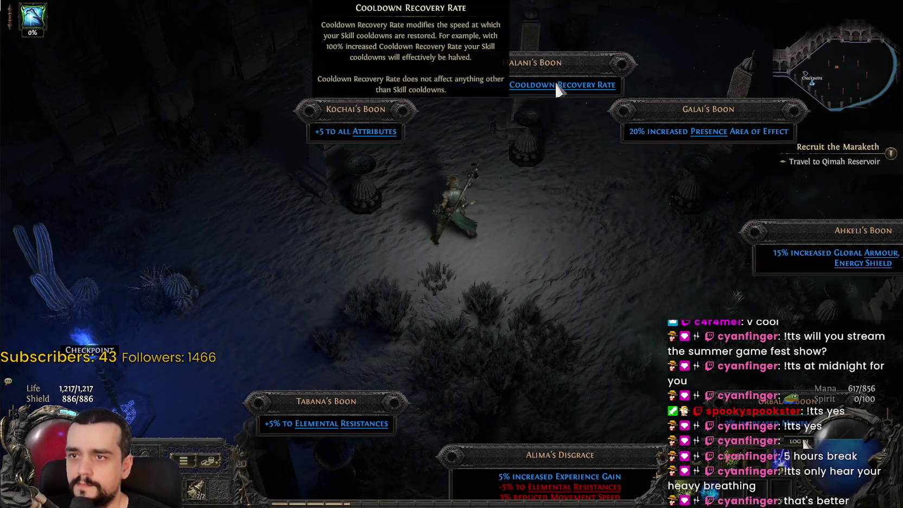
{"action": "left_click", "coordinate": [325, 369]}
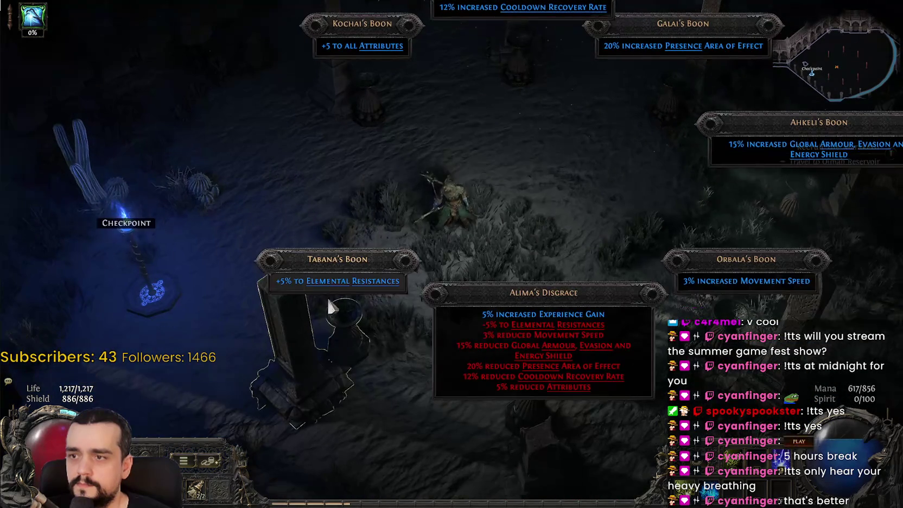
{"action": "mouse_move", "coordinate": [324, 287]}
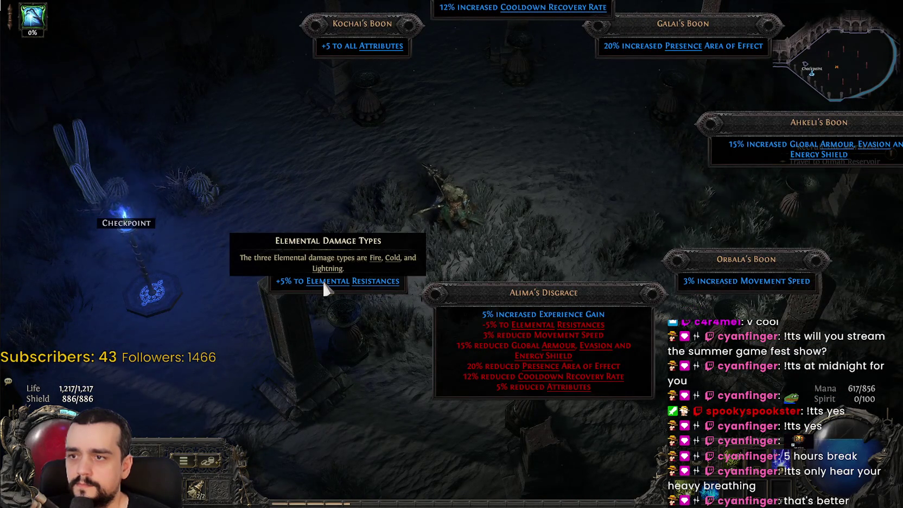
{"action": "left_click", "coordinate": [636, 307]}
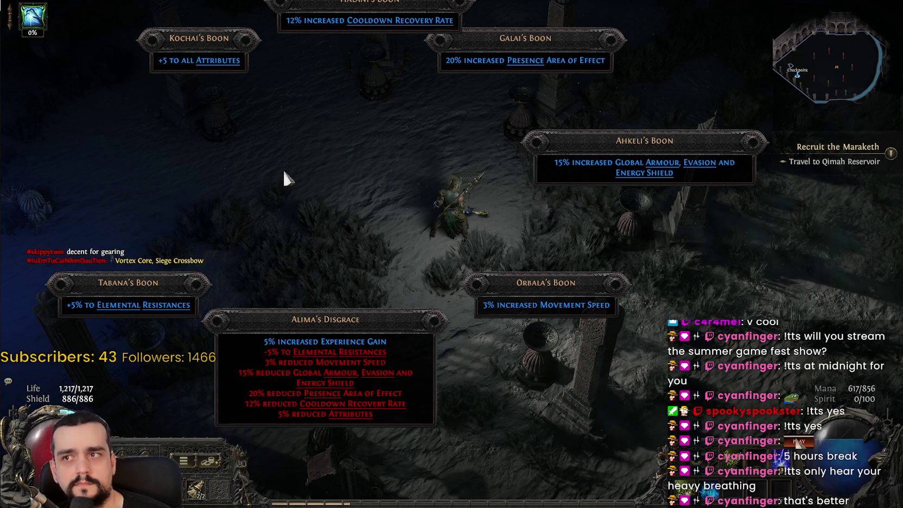
{"action": "left_click", "coordinate": [299, 124]}
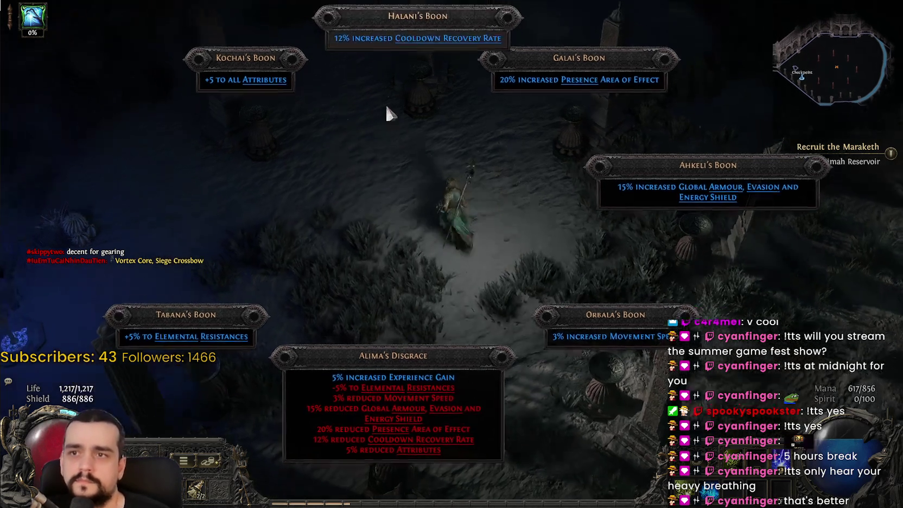
{"action": "left_click", "coordinate": [386, 105]}
{"action": "mouse_move", "coordinate": [423, 117]}
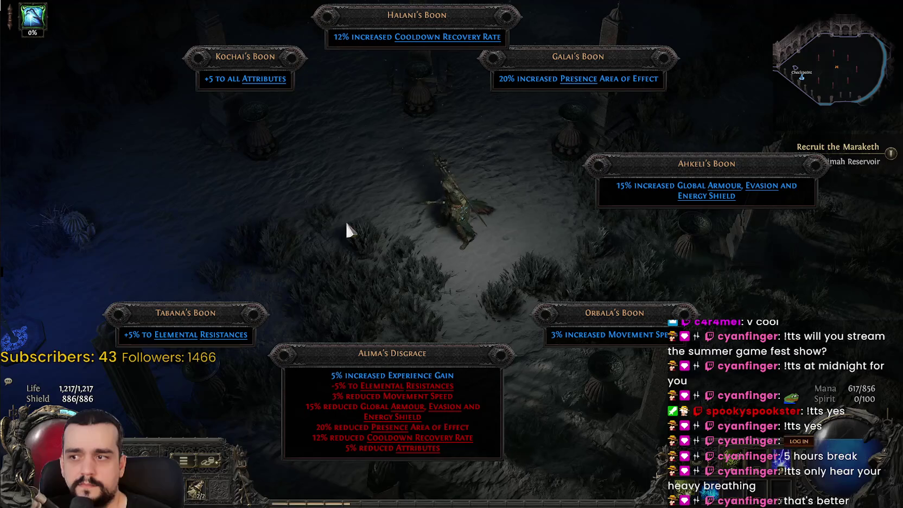
{"action": "left_click", "coordinate": [345, 220]}
{"action": "mouse_move", "coordinate": [304, 338]}
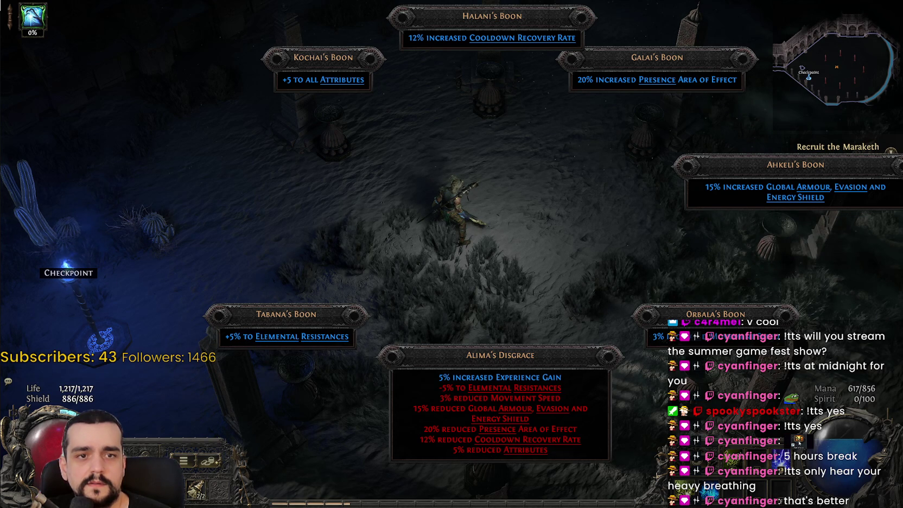
Briefly check the inventory and world map, then close them.
{"action": "key", "text": "i"}
{"action": "key", "text": "u"}
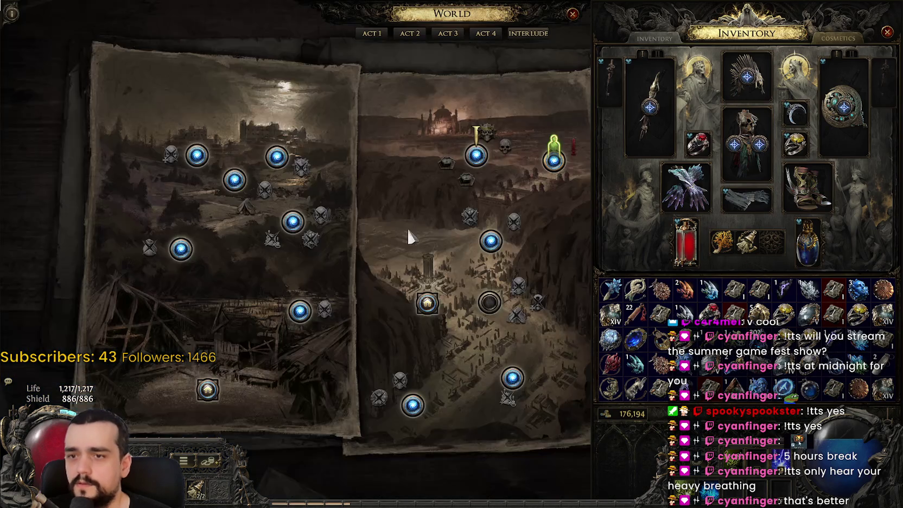
{"action": "key", "text": "u"}
{"action": "key", "text": "i"}
Walk to Tabana's shrine, dismiss the Elemental Damage Types tip and activate the boon.
{"action": "mouse_move", "coordinate": [398, 248]}
{"action": "left_mouse_down"}
{"action": "mouse_move", "coordinate": [362, 230]}
{"action": "mouse_move", "coordinate": [432, 266]}
{"action": "left_mouse_up"}
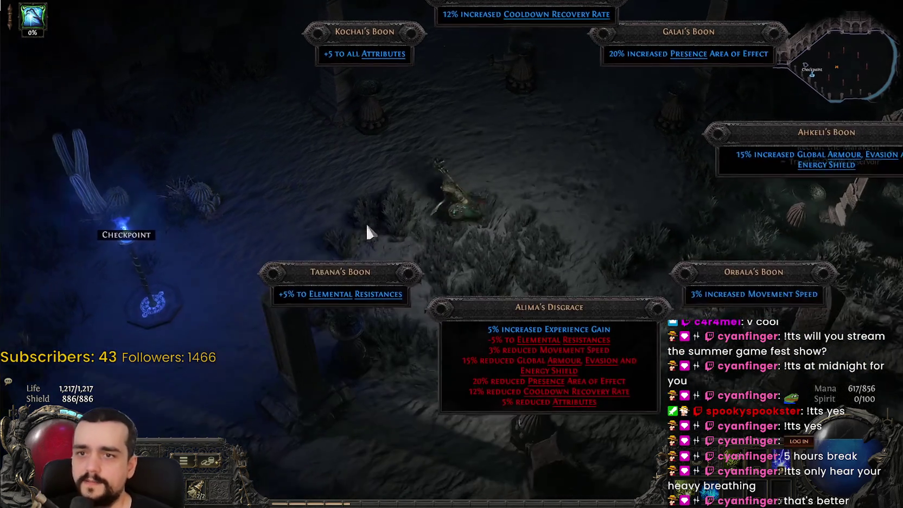
{"action": "mouse_move", "coordinate": [407, 250]}
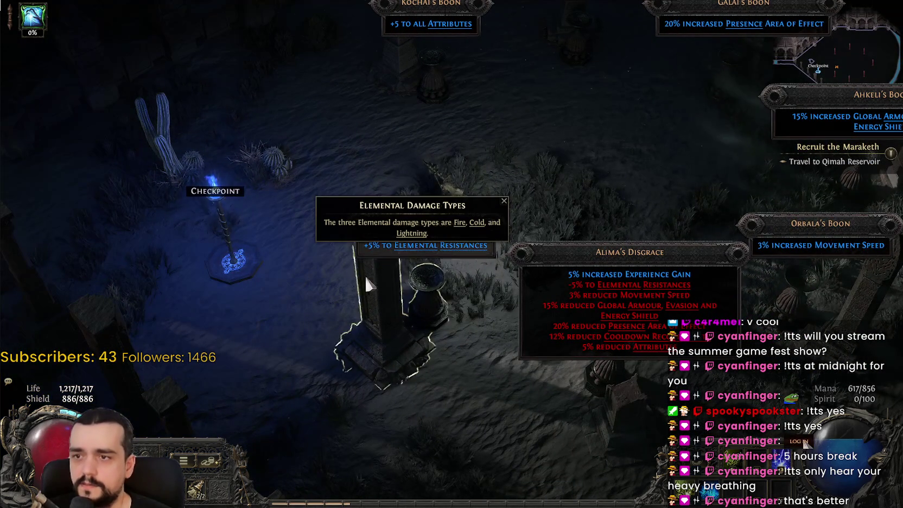
{"action": "left_click", "coordinate": [417, 310]}
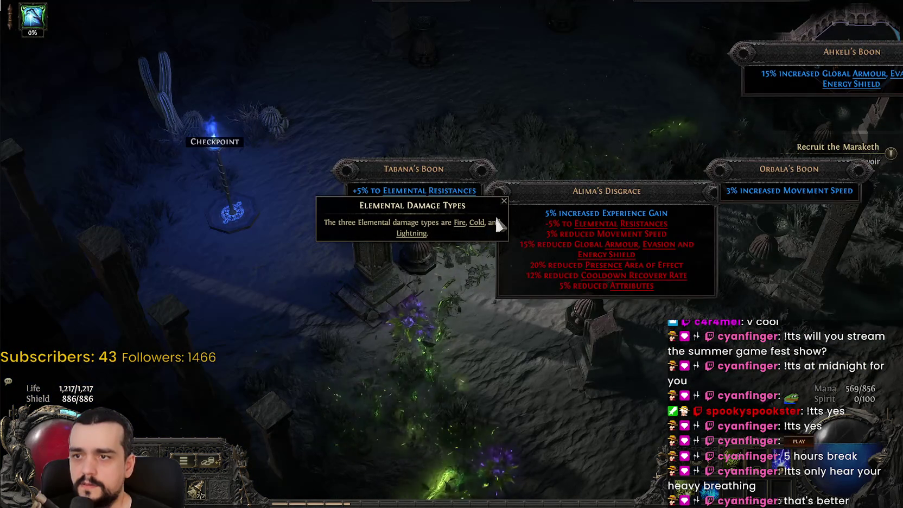
{"action": "left_click", "coordinate": [504, 202]}
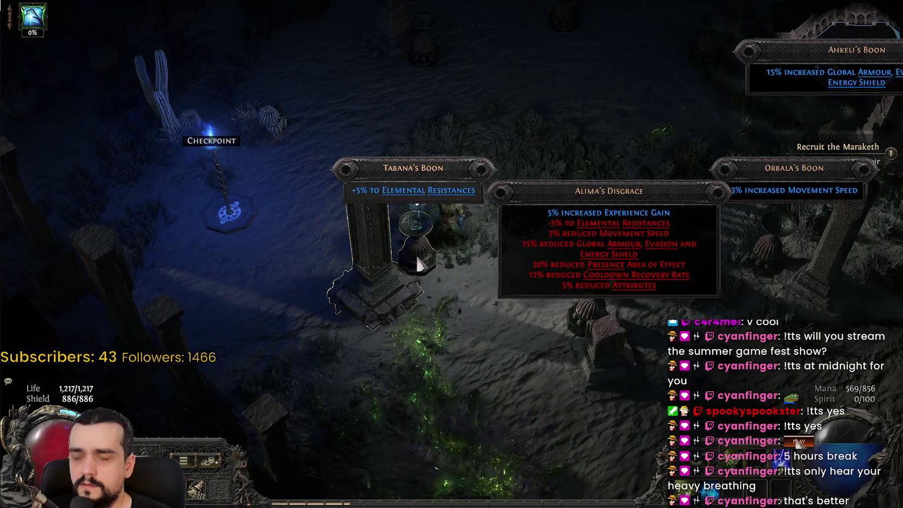
{"action": "left_click", "coordinate": [412, 257]}
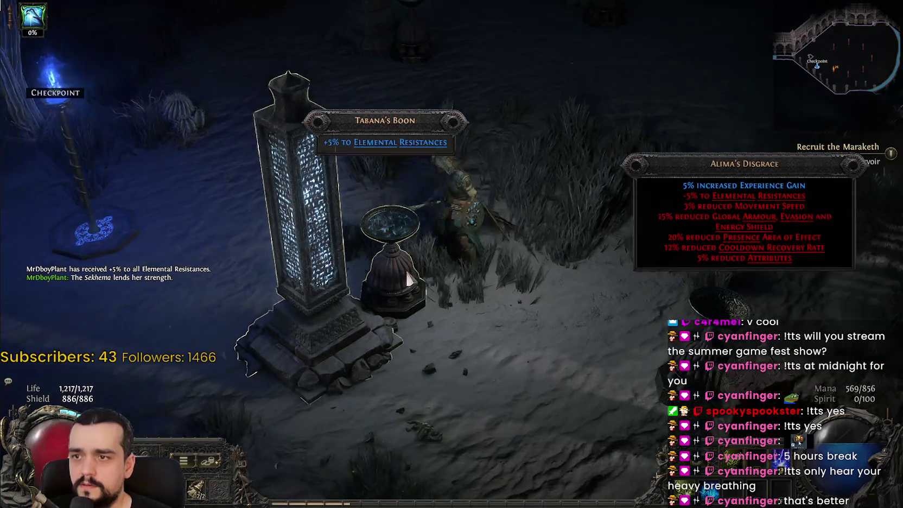
{"action": "left_click", "coordinate": [443, 194]}
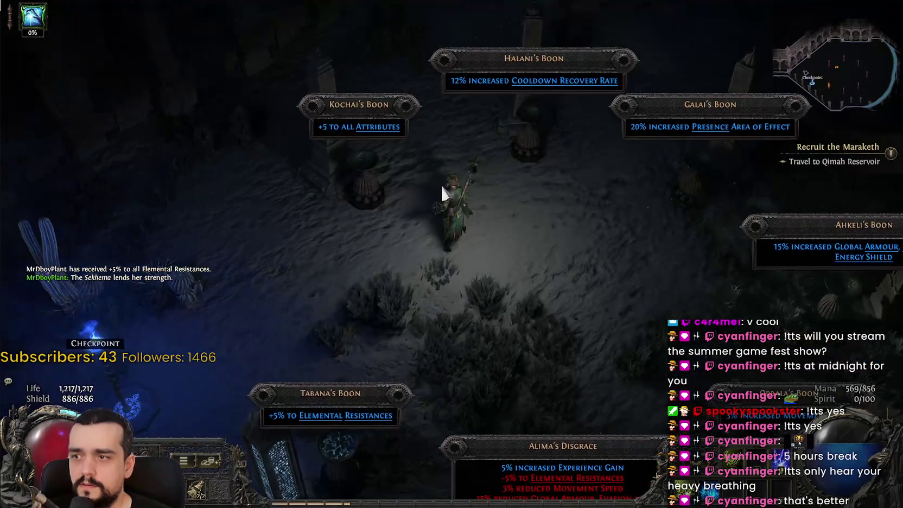
Check the new resistances on the character sheet, glance at the world map, and head for the Checkpoint.
{"action": "key", "text": "c"}
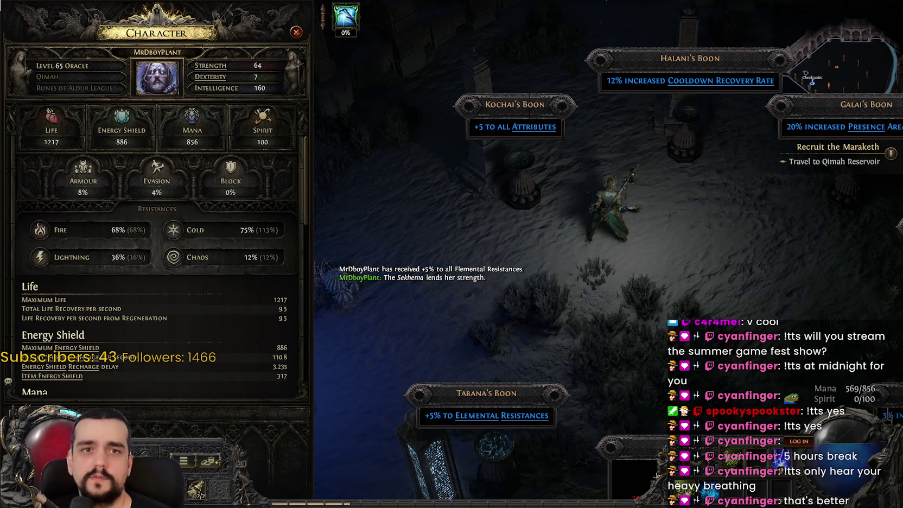
{"action": "key", "text": "c"}
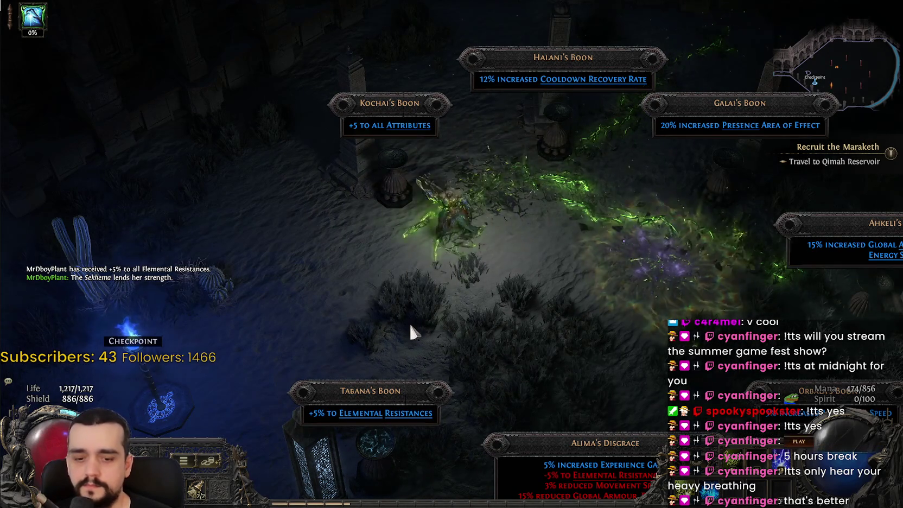
{"action": "key", "text": "u"}
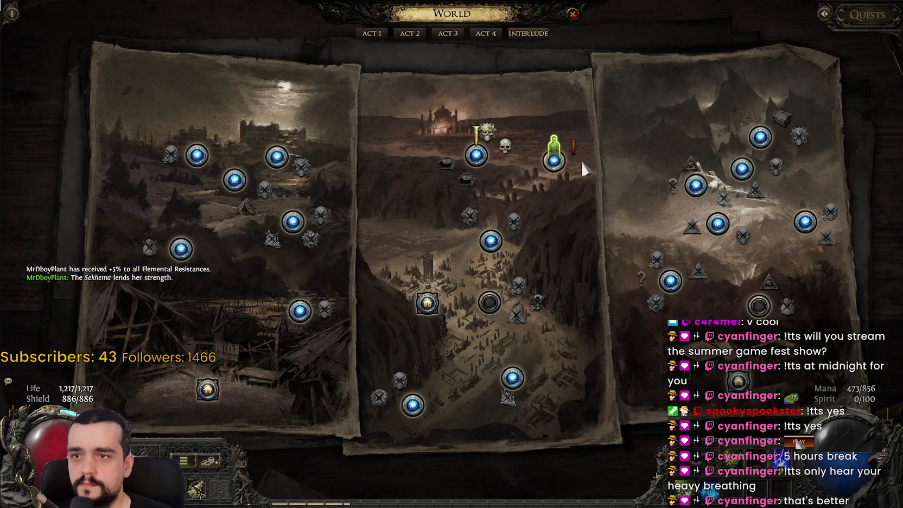
{"action": "key", "text": "u"}
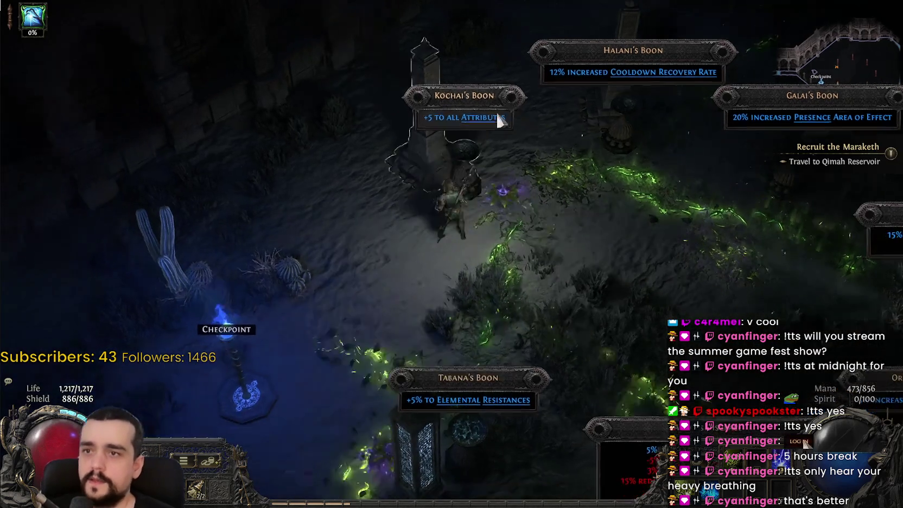
{"action": "left_click", "coordinate": [233, 347]}
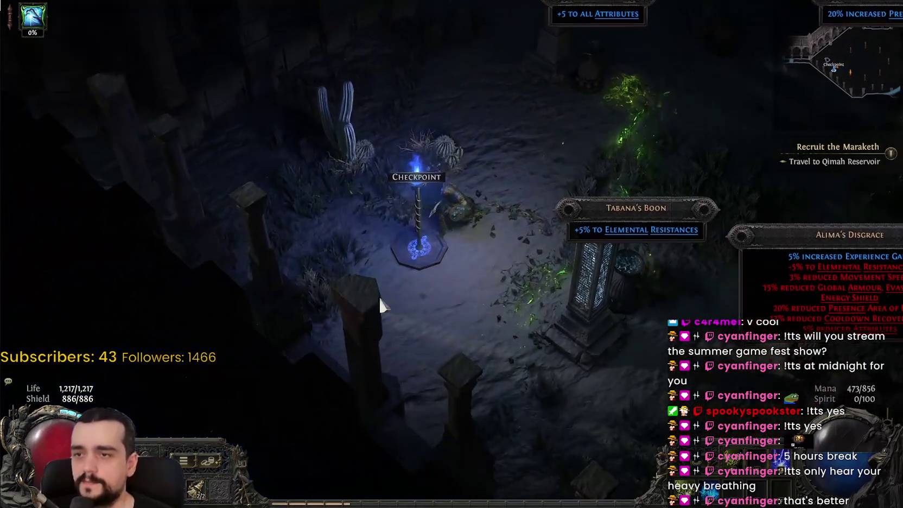
Walk past the Checkpoint and fight the Gilded Cobra with skills until it dies.
{"action": "mouse_move", "coordinate": [379, 295]}
{"action": "left_mouse_down"}
{"action": "mouse_move", "coordinate": [302, 189]}
{"action": "mouse_move", "coordinate": [228, 148]}
{"action": "mouse_move", "coordinate": [158, 190]}
{"action": "mouse_move", "coordinate": [145, 187]}
{"action": "mouse_move", "coordinate": [203, 256]}
{"action": "mouse_move", "coordinate": [204, 150]}
{"action": "mouse_move", "coordinate": [308, 186]}
{"action": "left_mouse_up"}
{"action": "key", "text": "e"}
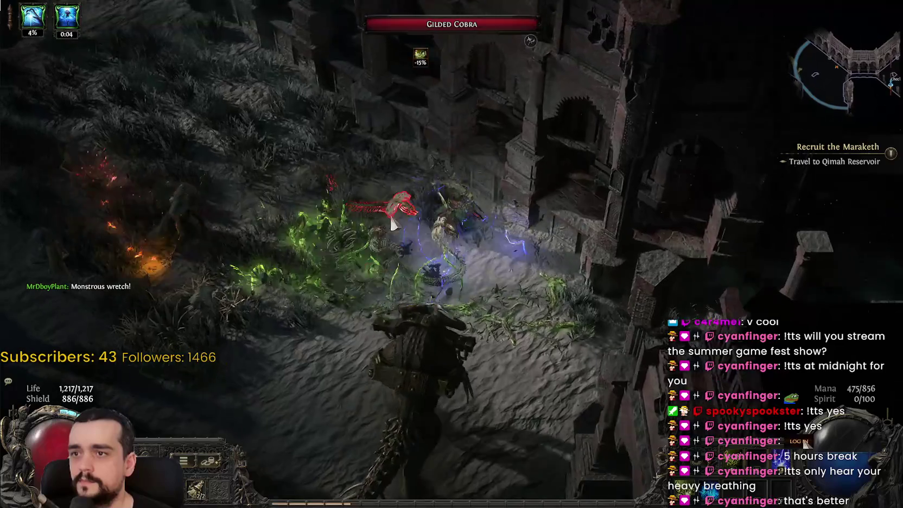
{"action": "left_click", "coordinate": [540, 362]}
{"action": "mouse_move", "coordinate": [539, 362]}
{"action": "left_mouse_down"}
{"action": "mouse_move", "coordinate": [464, 403]}
{"action": "mouse_move", "coordinate": [316, 298]}
{"action": "mouse_move", "coordinate": [542, 335]}
{"action": "mouse_move", "coordinate": [380, 260]}
{"action": "mouse_move", "coordinate": [322, 256]}
{"action": "mouse_move", "coordinate": [194, 145]}
{"action": "mouse_move", "coordinate": [297, 348]}
{"action": "mouse_move", "coordinate": [439, 373]}
{"action": "mouse_move", "coordinate": [371, 200]}
{"action": "mouse_move", "coordinate": [346, 328]}
{"action": "mouse_move", "coordinate": [364, 194]}
{"action": "mouse_move", "coordinate": [158, 221]}
{"action": "mouse_move", "coordinate": [598, 201]}
{"action": "mouse_move", "coordinate": [594, 110]}
{"action": "mouse_move", "coordinate": [635, 81]}
{"action": "mouse_move", "coordinate": [566, 60]}
{"action": "mouse_move", "coordinate": [645, 70]}
{"action": "mouse_move", "coordinate": [605, 62]}
{"action": "mouse_move", "coordinate": [628, 75]}
{"action": "mouse_move", "coordinate": [263, 444]}
{"action": "mouse_move", "coordinate": [258, 427]}
{"action": "left_mouse_up"}
Travel to the Qimah Reservoir waypoint from the world map and walk into the reservoir.
{"action": "key", "text": "Tab"}
{"action": "key", "text": "u"}
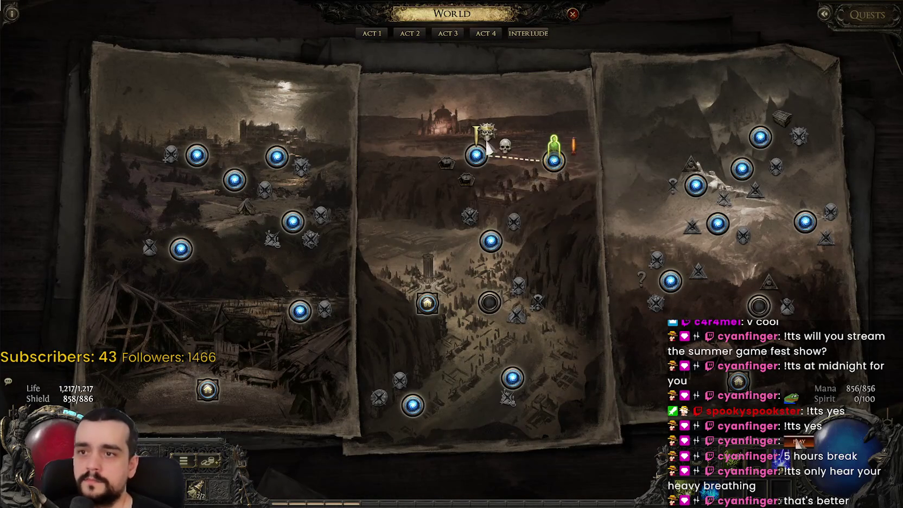
{"action": "left_click", "coordinate": [477, 156]}
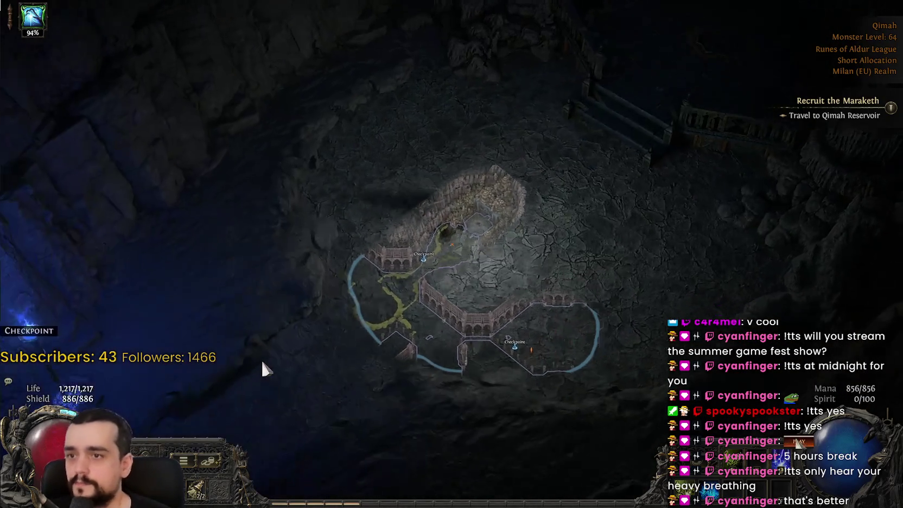
{"action": "mouse_move", "coordinate": [262, 363]}
{"action": "left_mouse_down"}
{"action": "mouse_move", "coordinate": [351, 368]}
{"action": "mouse_move", "coordinate": [257, 341]}
{"action": "mouse_move", "coordinate": [121, 121]}
{"action": "mouse_move", "coordinate": [81, 147]}
{"action": "mouse_move", "coordinate": [96, 100]}
{"action": "mouse_move", "coordinate": [57, 129]}
{"action": "mouse_move", "coordinate": [316, 111]}
{"action": "mouse_move", "coordinate": [383, 204]}
{"action": "mouse_move", "coordinate": [393, 243]}
{"action": "mouse_move", "coordinate": [550, 202]}
{"action": "mouse_move", "coordinate": [505, 171]}
{"action": "mouse_move", "coordinate": [484, 194]}
{"action": "mouse_move", "coordinate": [371, 56]}
{"action": "mouse_move", "coordinate": [335, 67]}
{"action": "mouse_move", "coordinate": [508, 157]}
{"action": "mouse_move", "coordinate": [427, 122]}
{"action": "mouse_move", "coordinate": [461, 162]}
{"action": "mouse_move", "coordinate": [477, 209]}
{"action": "mouse_move", "coordinate": [242, 271]}
{"action": "mouse_move", "coordinate": [282, 239]}
{"action": "mouse_move", "coordinate": [262, 367]}
{"action": "mouse_move", "coordinate": [316, 389]}
{"action": "mouse_move", "coordinate": [413, 389]}
{"action": "mouse_move", "coordinate": [532, 274]}
{"action": "mouse_move", "coordinate": [558, 206]}
{"action": "mouse_move", "coordinate": [581, 135]}
{"action": "mouse_move", "coordinate": [510, 115]}
{"action": "mouse_move", "coordinate": [694, 115]}
{"action": "mouse_move", "coordinate": [704, 48]}
{"action": "mouse_move", "coordinate": [567, 87]}
{"action": "mouse_move", "coordinate": [523, 111]}
{"action": "left_mouse_up"}
{"action": "key", "text": "Tab"}
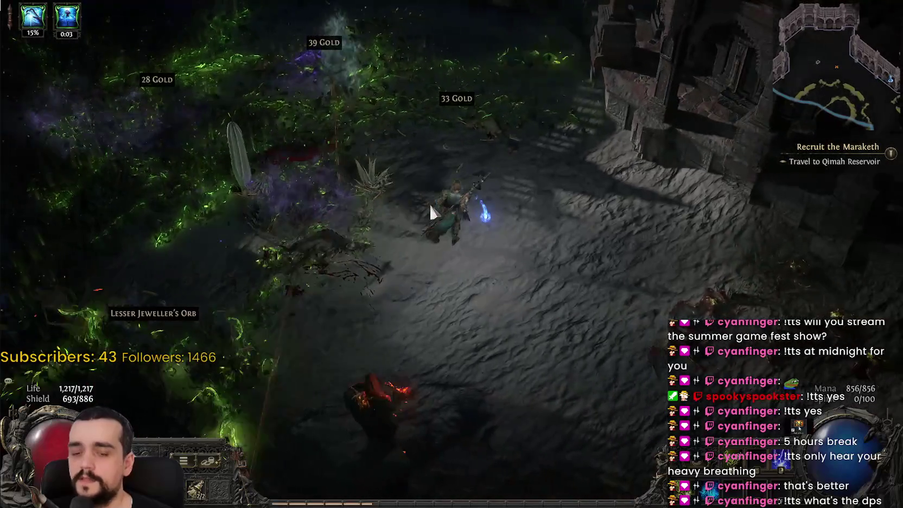
Review the skill gems panel and inventory while fighting north past the Risen Arbalest.
{"action": "key", "text": "g"}
{"action": "mouse_move", "coordinate": [422, 174]}
{"action": "left_mouse_down"}
{"action": "mouse_move", "coordinate": [509, 62]}
{"action": "mouse_move", "coordinate": [573, 72]}
{"action": "mouse_move", "coordinate": [504, 190]}
{"action": "mouse_move", "coordinate": [530, 187]}
{"action": "mouse_move", "coordinate": [562, 203]}
{"action": "mouse_move", "coordinate": [487, 185]}
{"action": "mouse_move", "coordinate": [504, 243]}
{"action": "mouse_move", "coordinate": [417, 252]}
{"action": "mouse_move", "coordinate": [376, 283]}
{"action": "mouse_move", "coordinate": [439, 242]}
{"action": "mouse_move", "coordinate": [489, 181]}
{"action": "mouse_move", "coordinate": [624, 163]}
{"action": "mouse_move", "coordinate": [614, 147]}
{"action": "mouse_move", "coordinate": [548, 115]}
{"action": "mouse_move", "coordinate": [335, 207]}
{"action": "mouse_move", "coordinate": [567, 144]}
{"action": "mouse_move", "coordinate": [627, 138]}
{"action": "mouse_move", "coordinate": [671, 141]}
{"action": "mouse_move", "coordinate": [684, 198]}
{"action": "mouse_move", "coordinate": [670, 227]}
{"action": "mouse_move", "coordinate": [651, 195]}
{"action": "mouse_move", "coordinate": [569, 179]}
{"action": "mouse_move", "coordinate": [535, 149]}
{"action": "mouse_move", "coordinate": [171, 240]}
{"action": "mouse_move", "coordinate": [402, 298]}
{"action": "mouse_move", "coordinate": [395, 211]}
{"action": "left_mouse_up"}
{"action": "key", "text": "g"}
{"action": "key", "text": "i"}
{"action": "key", "text": "i"}
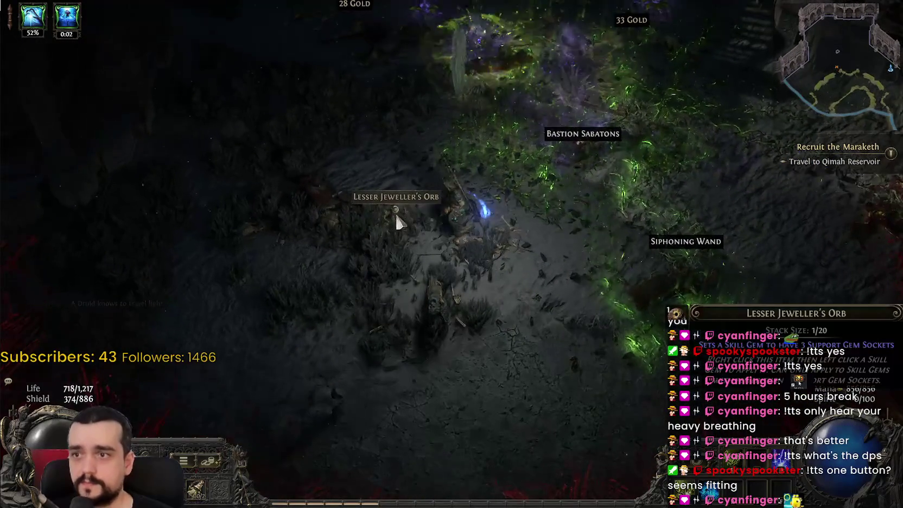
{"action": "key", "text": "i"}
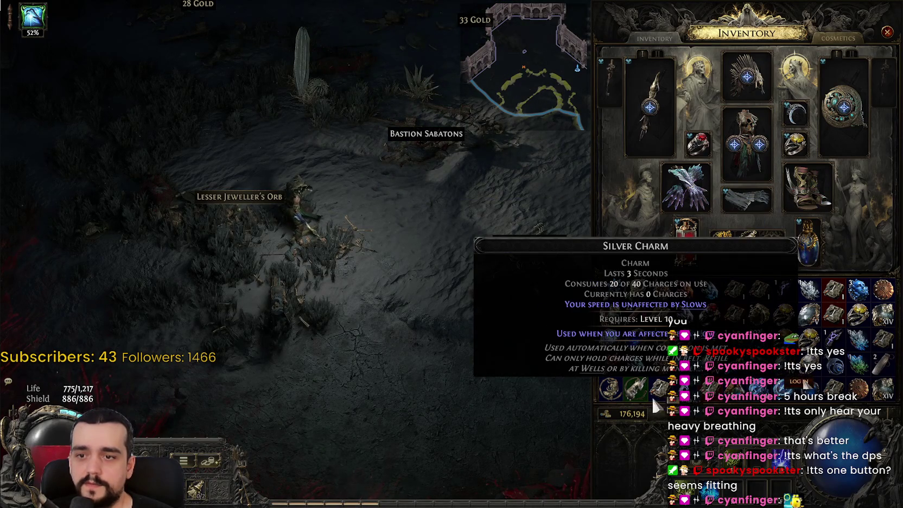
{"action": "key", "text": "i"}
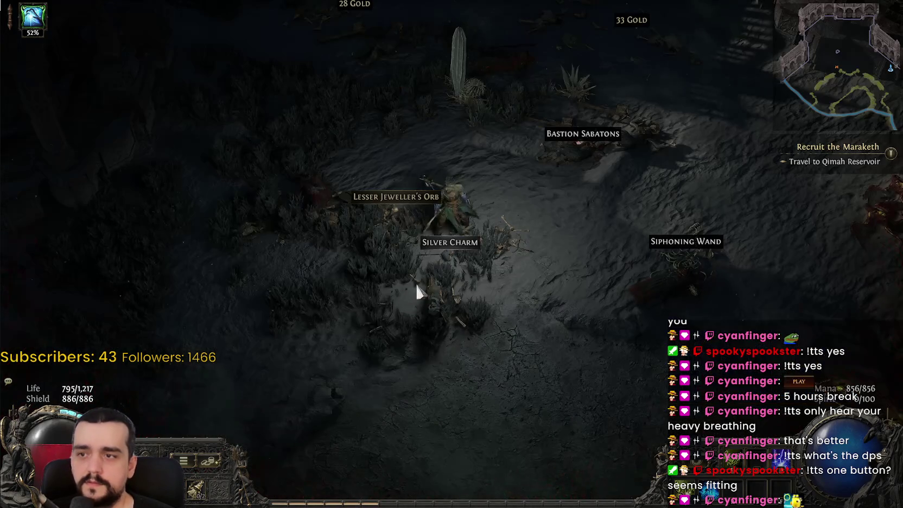
Check the large overlay map and walk up-left through Qimah Reservoir.
{"action": "key", "text": "Tab"}
{"action": "key", "text": "Tab"}
{"action": "key", "text": "Tab"}
{"action": "mouse_move", "coordinate": [216, 387]}
{"action": "left_mouse_down"}
{"action": "mouse_move", "coordinate": [266, 300]}
{"action": "mouse_move", "coordinate": [293, 314]}
{"action": "mouse_move", "coordinate": [338, 278]}
{"action": "mouse_move", "coordinate": [467, 224]}
{"action": "mouse_move", "coordinate": [561, 302]}
{"action": "mouse_move", "coordinate": [529, 144]}
{"action": "mouse_move", "coordinate": [565, 226]}
{"action": "mouse_move", "coordinate": [481, 253]}
{"action": "mouse_move", "coordinate": [517, 137]}
{"action": "mouse_move", "coordinate": [457, 116]}
{"action": "mouse_move", "coordinate": [418, 322]}
{"action": "mouse_move", "coordinate": [626, 205]}
{"action": "mouse_move", "coordinate": [661, 276]}
{"action": "mouse_move", "coordinate": [609, 248]}
{"action": "mouse_move", "coordinate": [534, 151]}
{"action": "mouse_move", "coordinate": [379, 219]}
{"action": "mouse_move", "coordinate": [548, 173]}
{"action": "mouse_move", "coordinate": [581, 222]}
{"action": "mouse_move", "coordinate": [717, 289]}
{"action": "mouse_move", "coordinate": [494, 411]}
{"action": "mouse_move", "coordinate": [413, 326]}
{"action": "mouse_move", "coordinate": [397, 326]}
{"action": "mouse_move", "coordinate": [412, 83]}
{"action": "left_mouse_up"}
{"action": "key", "text": "Tab"}
{"action": "left_click", "coordinate": [350, 81]}
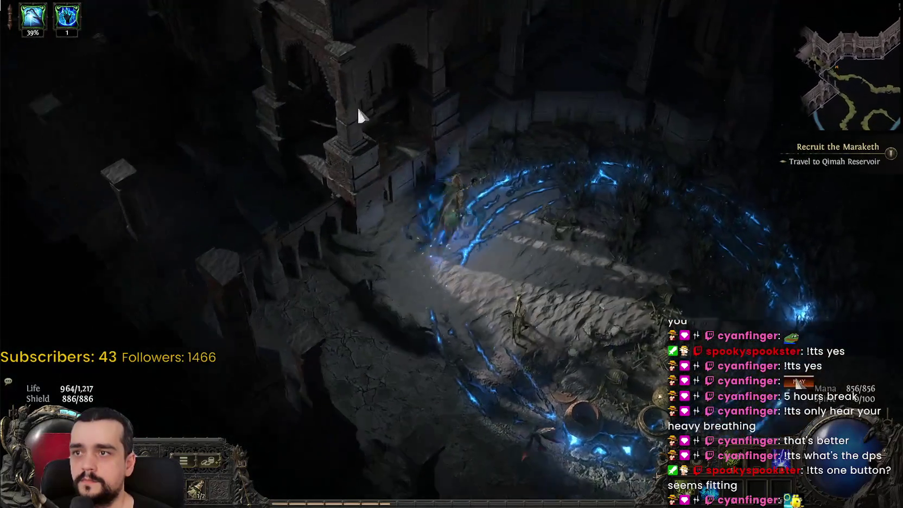
Fight the Ribrattle of Shattering, Risen Maraketh, Spinesnatcher and Sun Clan Scavenger.
{"action": "left_click", "coordinate": [357, 105]}
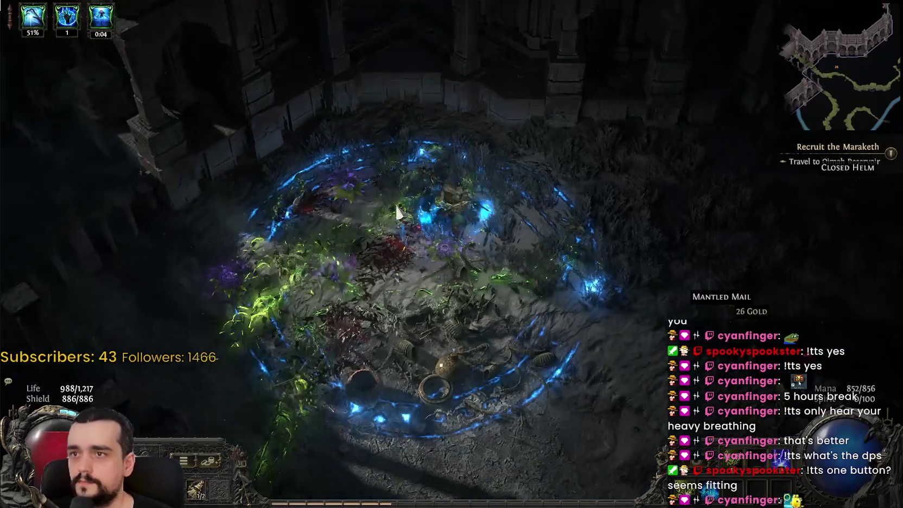
{"action": "left_click", "coordinate": [453, 375]}
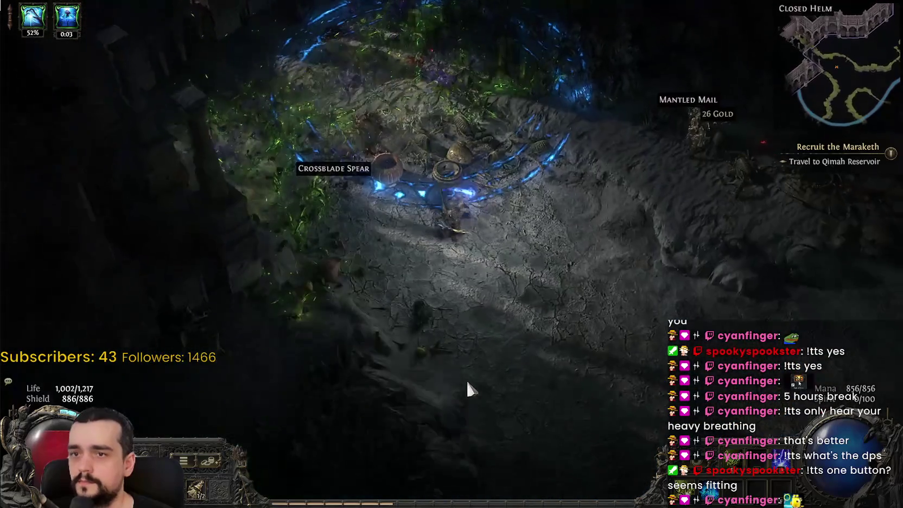
{"action": "left_click", "coordinate": [246, 353]}
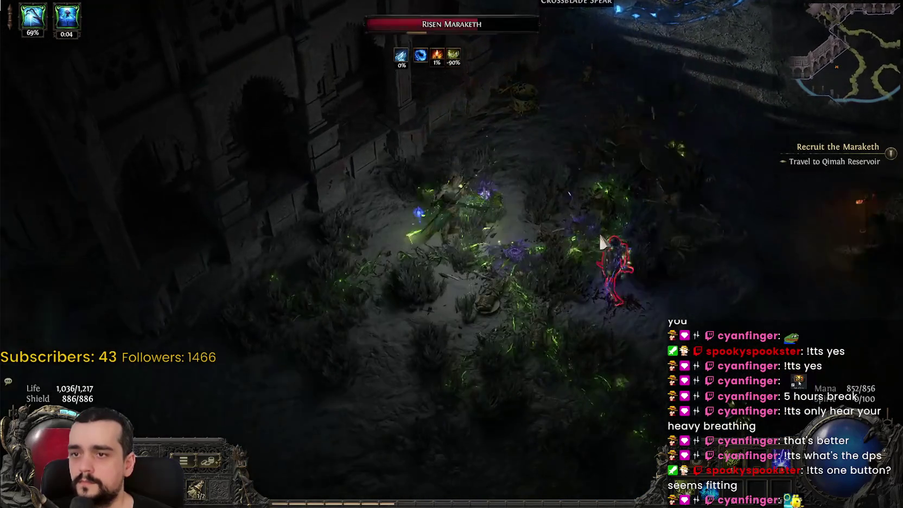
{"action": "left_click", "coordinate": [653, 190]}
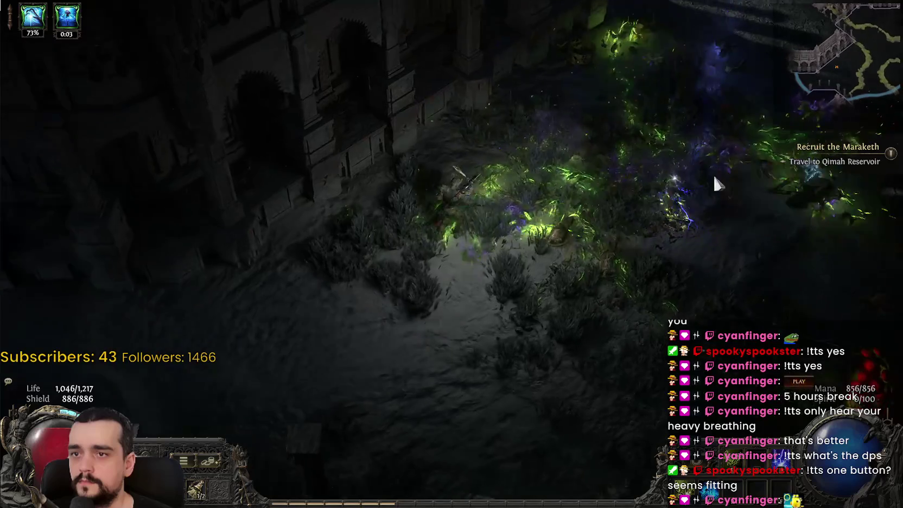
{"action": "left_click", "coordinate": [433, 332]}
{"action": "left_click", "coordinate": [320, 260]}
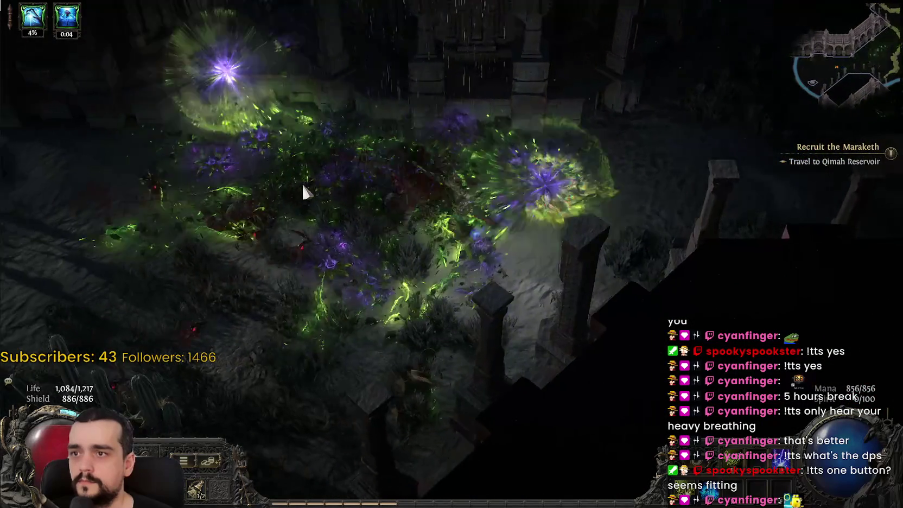
Clear the skeleton ruins, killing the Risen Maraketh and the Darkshrieker.
{"action": "left_click", "coordinate": [256, 181]}
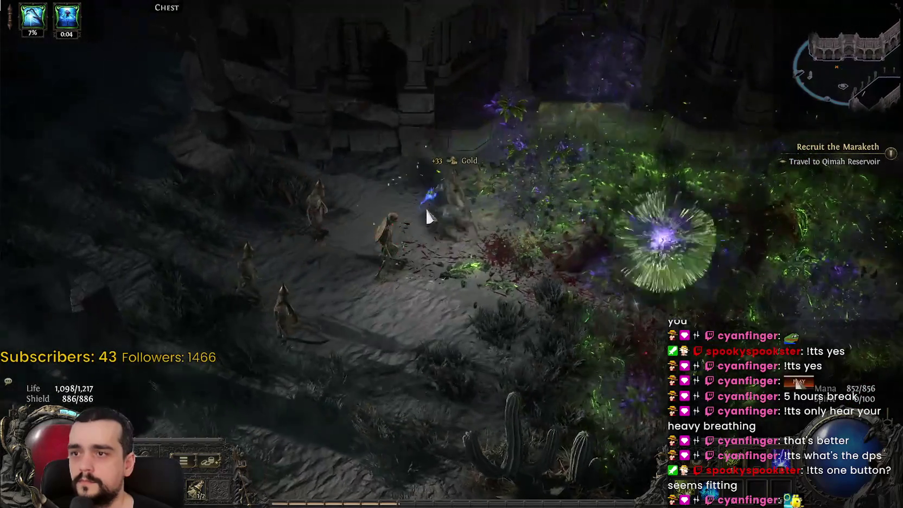
{"action": "left_click", "coordinate": [426, 216]}
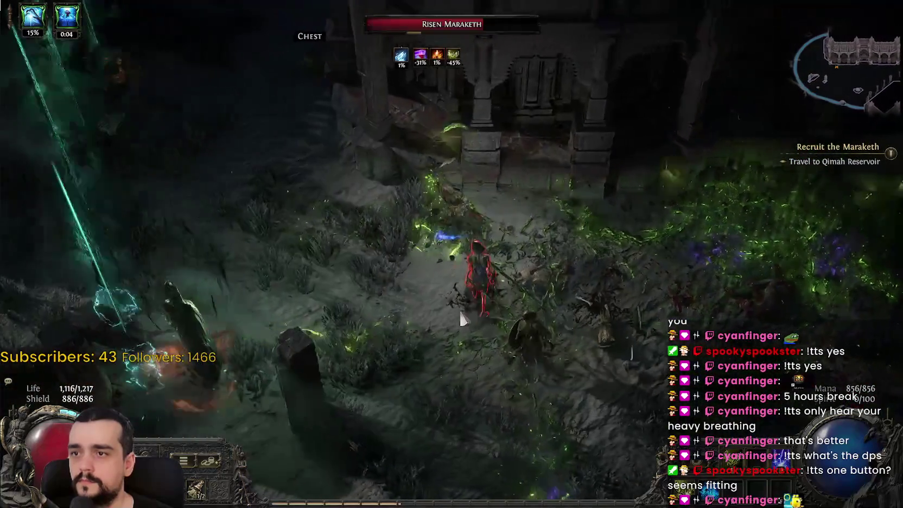
{"action": "left_click", "coordinate": [306, 317]}
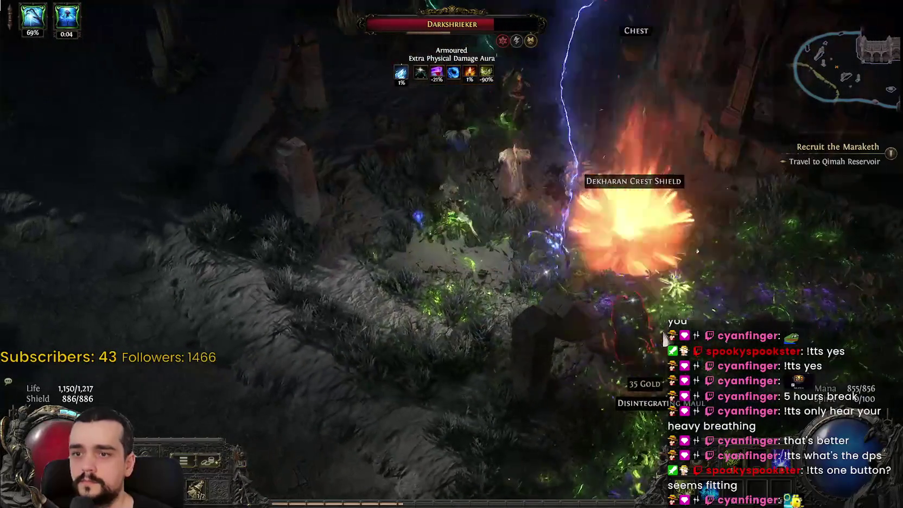
{"action": "left_click", "coordinate": [688, 303]}
{"action": "left_click", "coordinate": [687, 304]}
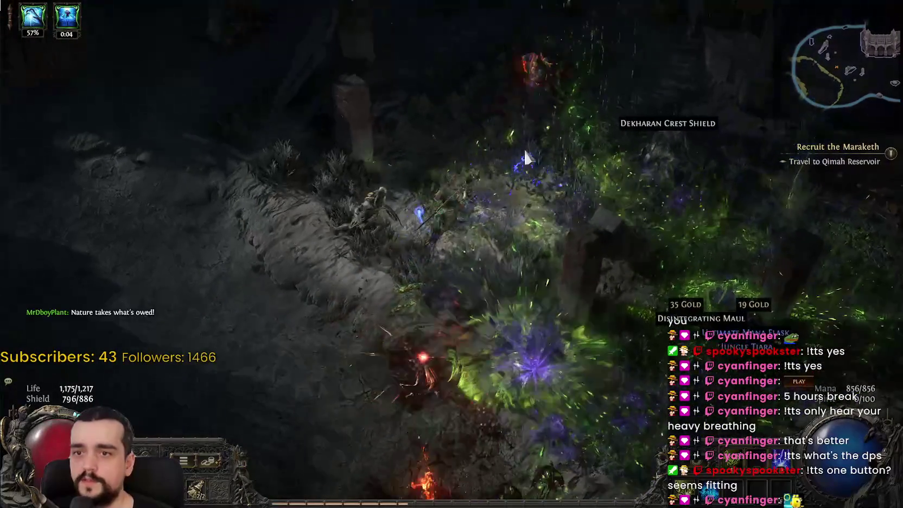
Head north and fight the Risen Maraketh, scavengers, Bloodthief Wasp and Gilded Cobra.
{"action": "left_click", "coordinate": [521, 100]}
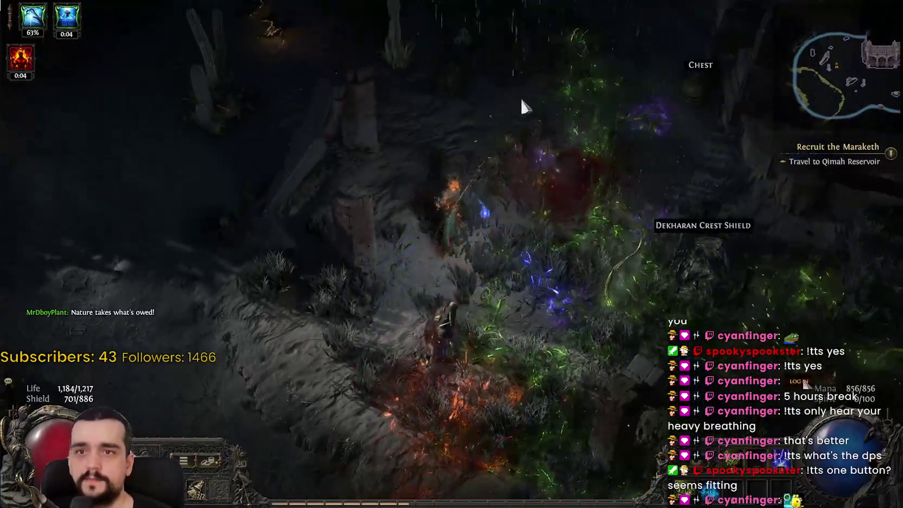
{"action": "left_click", "coordinate": [520, 96]}
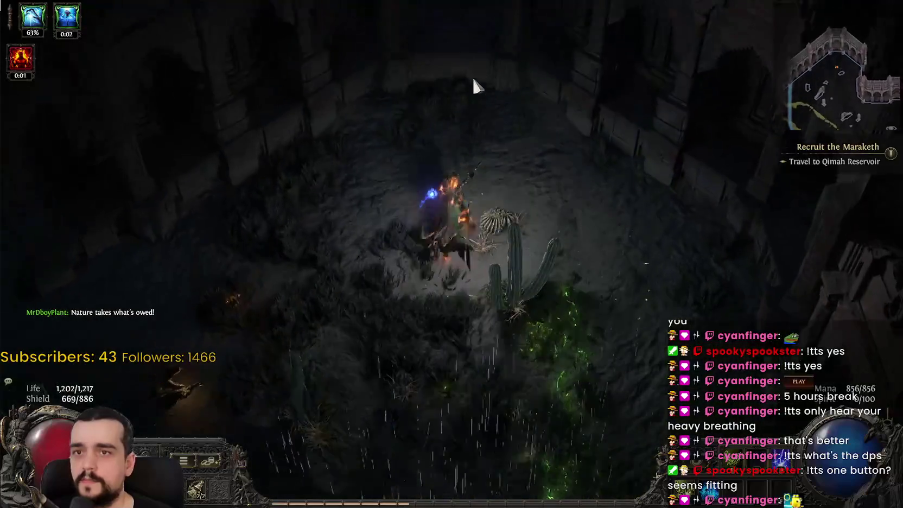
{"action": "left_click", "coordinate": [300, 394]}
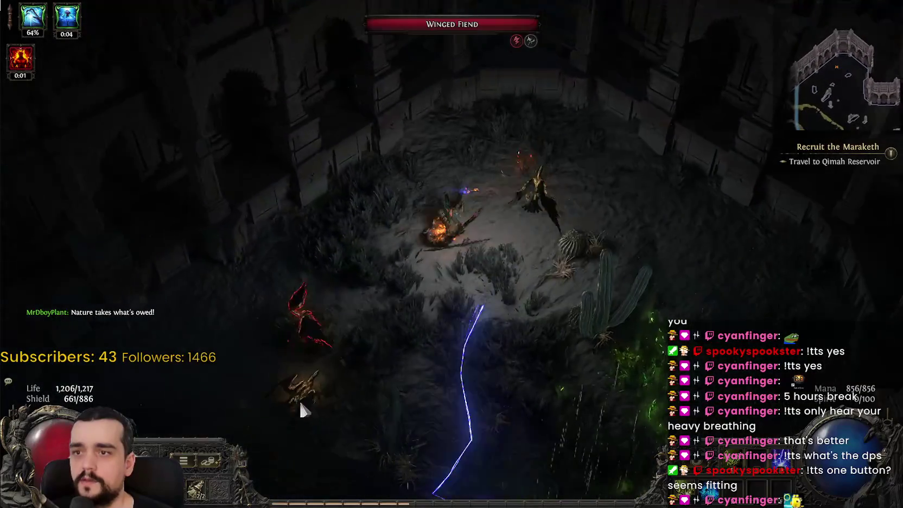
{"action": "left_click", "coordinate": [256, 383]}
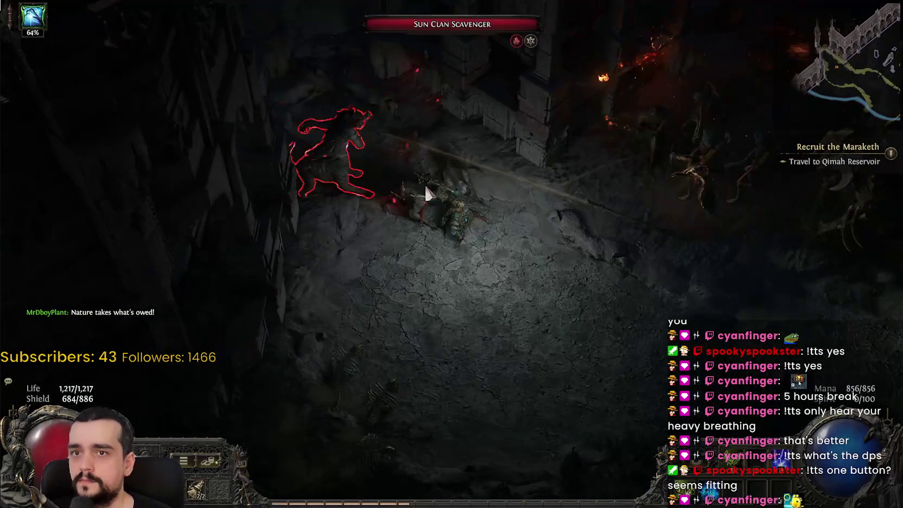
{"action": "left_click", "coordinate": [495, 146]}
{"action": "left_click", "coordinate": [496, 146]}
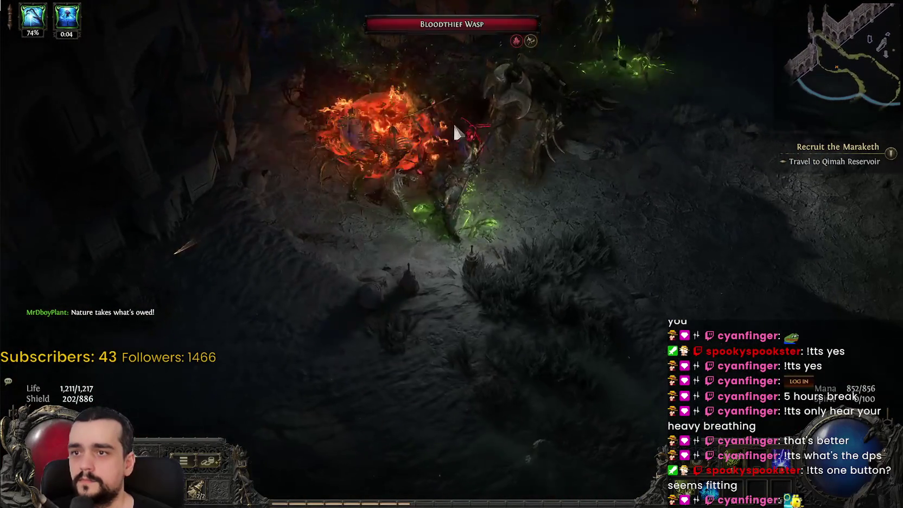
{"action": "left_click", "coordinate": [536, 143]}
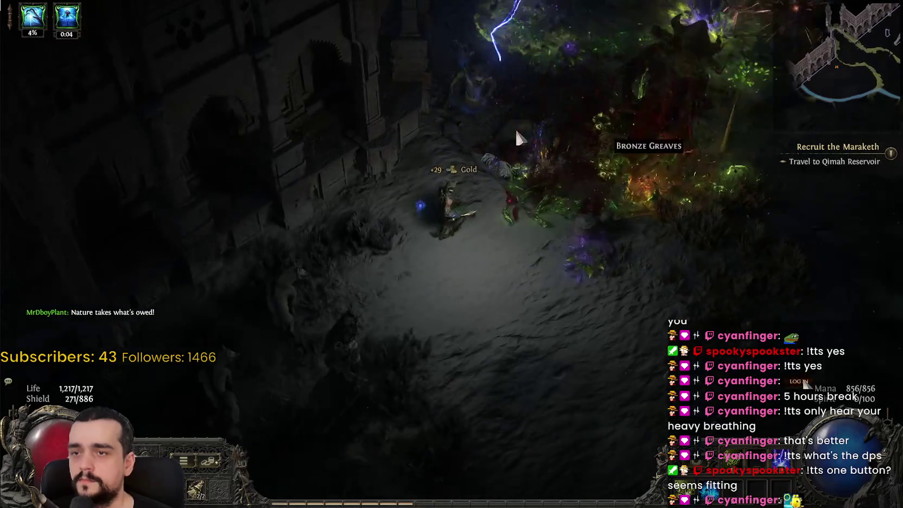
{"action": "left_click", "coordinate": [564, 173]}
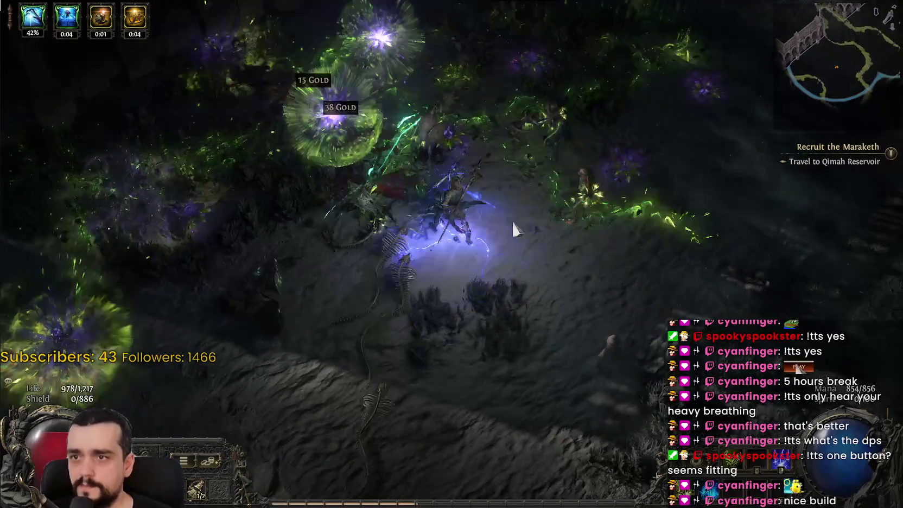
Battle the Gilded Cobra and Sun Clan Scavengers while crossing into the next area.
{"action": "left_click", "coordinate": [538, 236]}
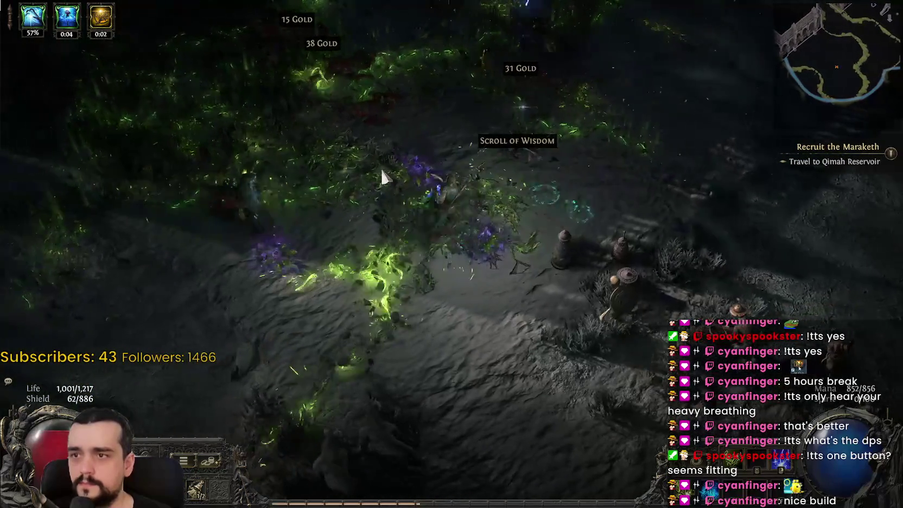
{"action": "left_click", "coordinate": [302, 173]}
{"action": "left_click", "coordinate": [302, 231]}
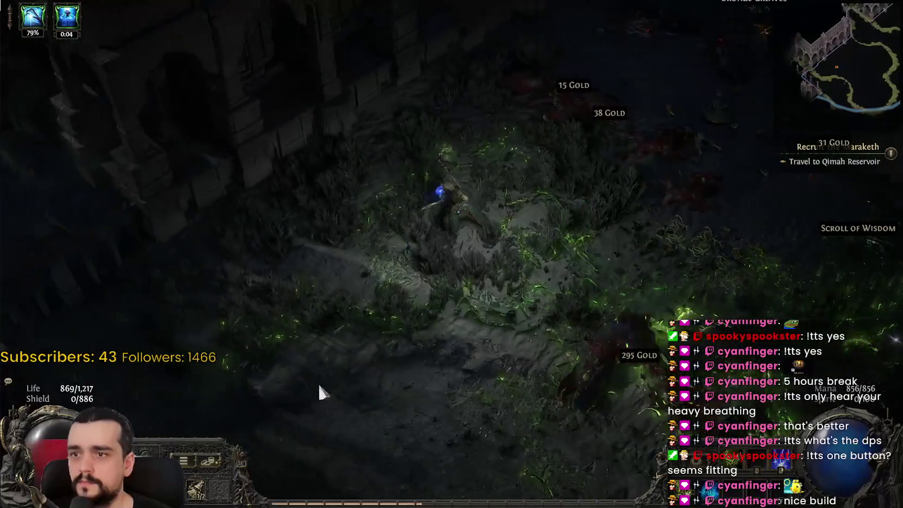
{"action": "left_click", "coordinate": [319, 386]}
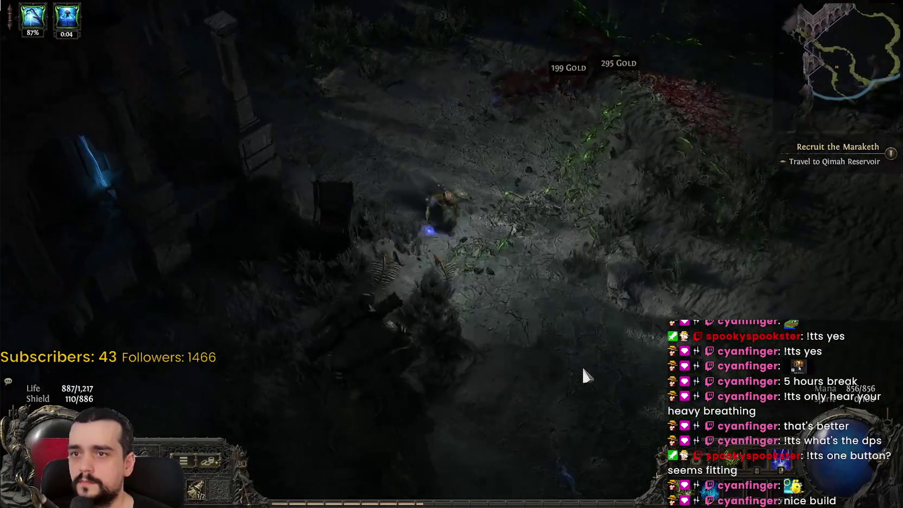
{"action": "left_click", "coordinate": [583, 369]}
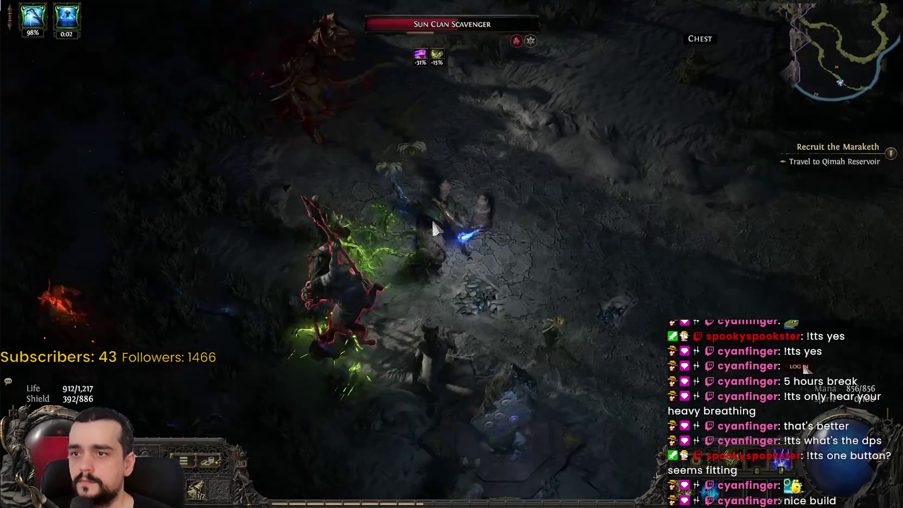
{"action": "left_click", "coordinate": [329, 165]}
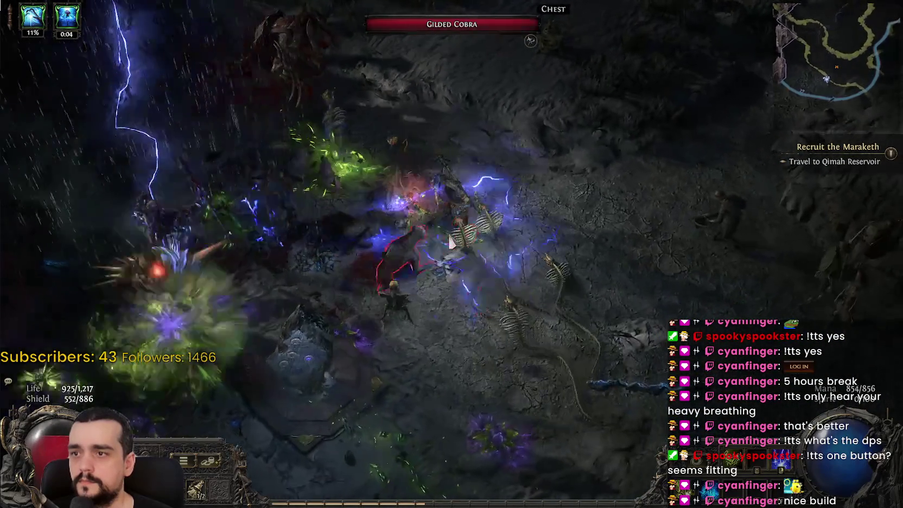
{"action": "left_click", "coordinate": [449, 241]}
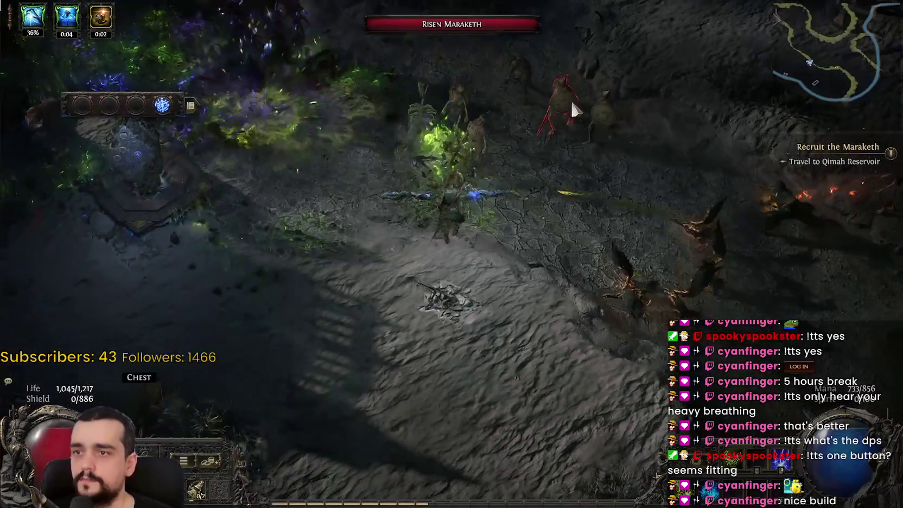
Finish the Risen Maraketh, blast enemies near the loot, and approach the rune shrine.
{"action": "left_click", "coordinate": [608, 136]}
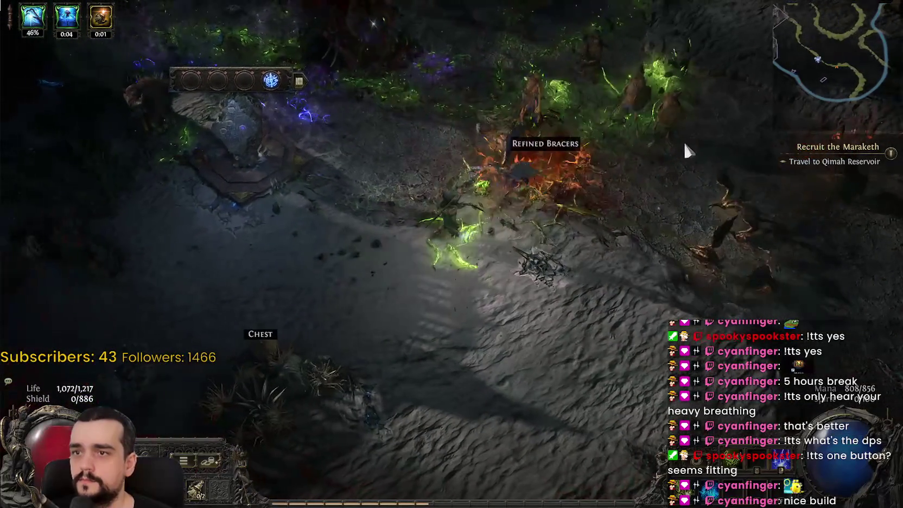
{"action": "left_click", "coordinate": [460, 68]}
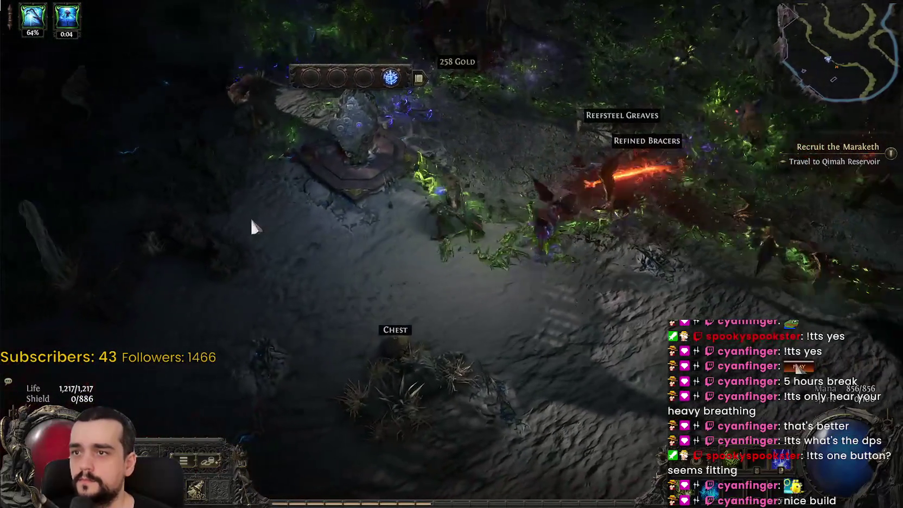
{"action": "left_click", "coordinate": [251, 216]}
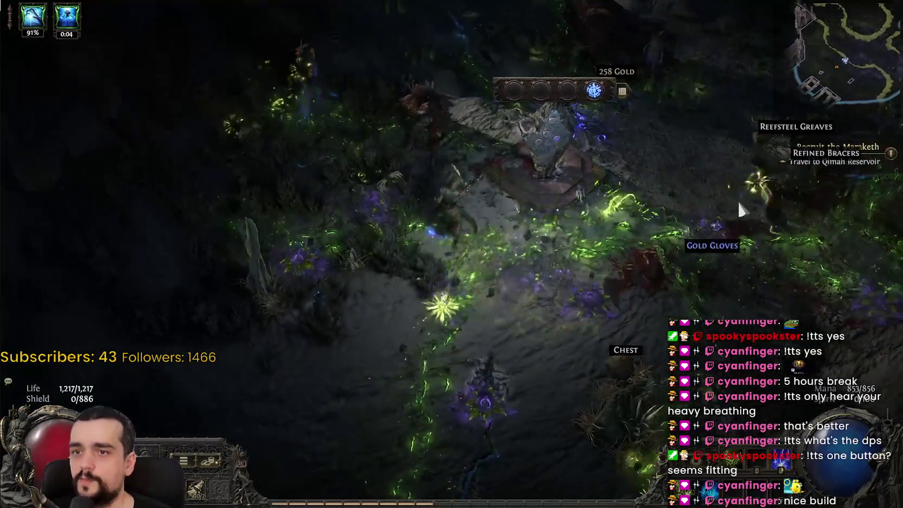
{"action": "left_click", "coordinate": [738, 203]}
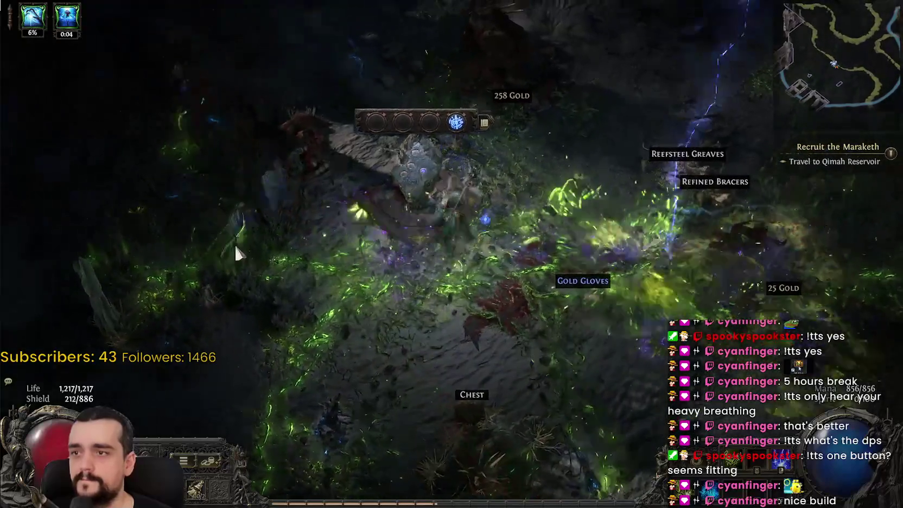
{"action": "left_click", "coordinate": [282, 127]}
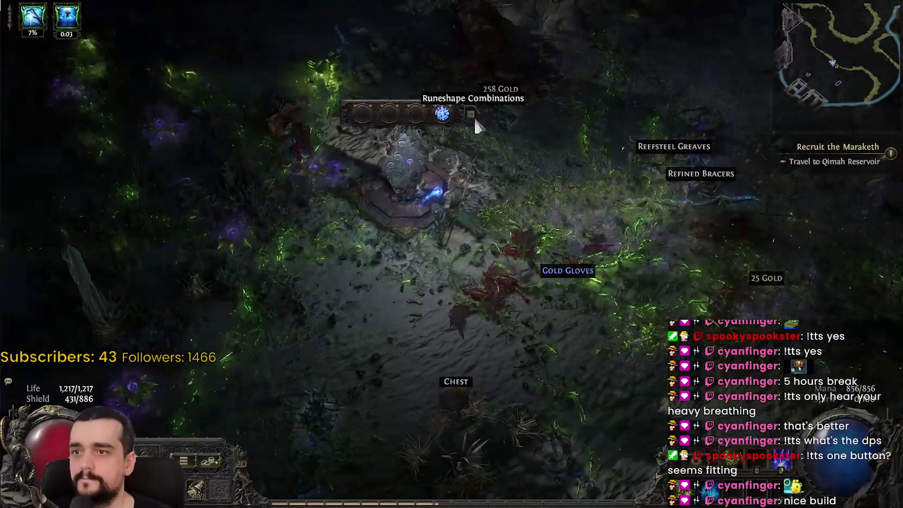
Glance at the Runeshape Combinations panel, then head down-right across the area.
{"action": "left_click", "coordinate": [470, 114]}
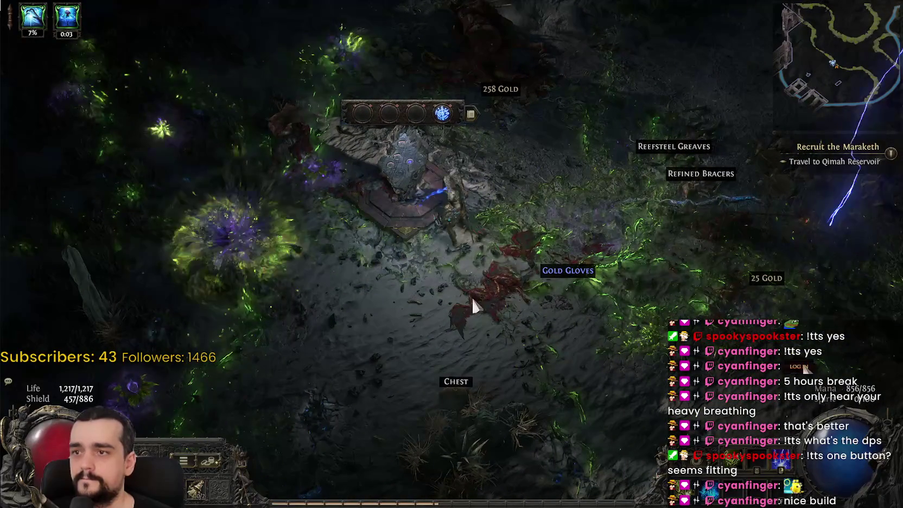
{"action": "key", "text": "Escape"}
{"action": "left_click", "coordinate": [454, 328]}
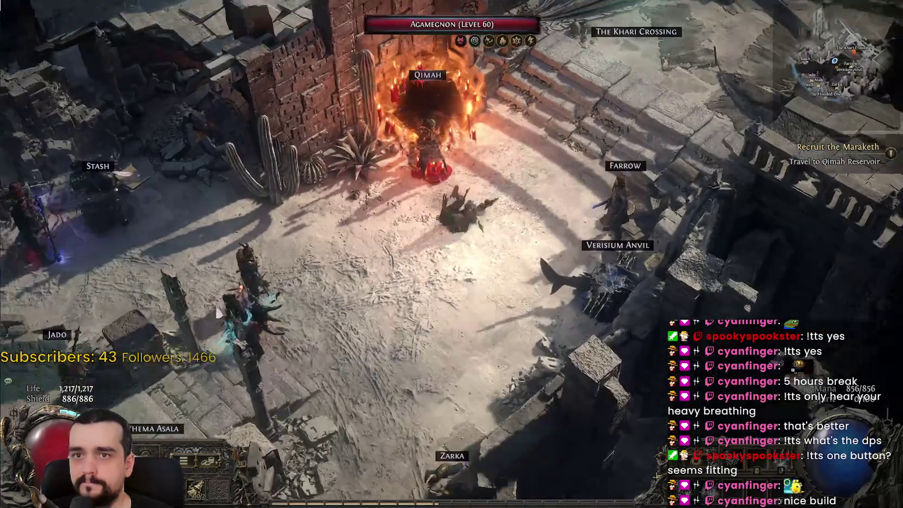
Open the stash and deposit the currency orbs and an essence into tab 11.
{"action": "left_click", "coordinate": [97, 165]}
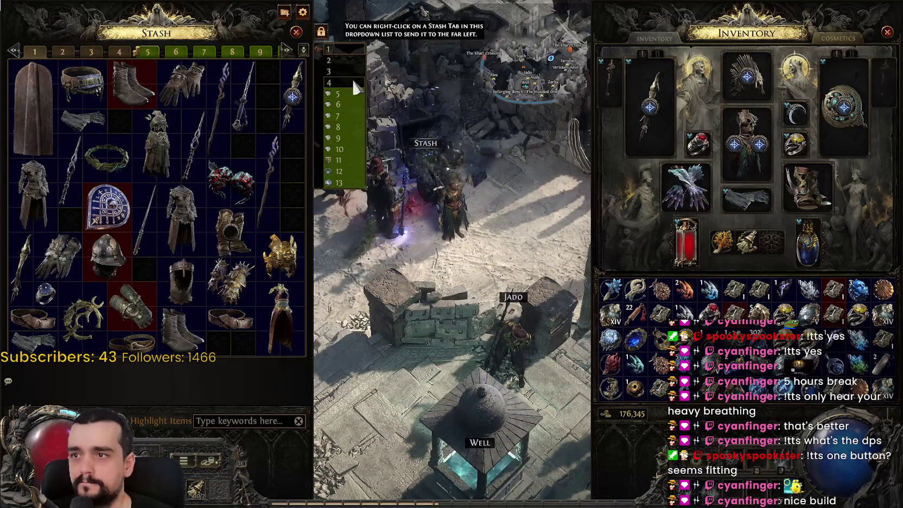
{"action": "left_click", "coordinate": [339, 149]}
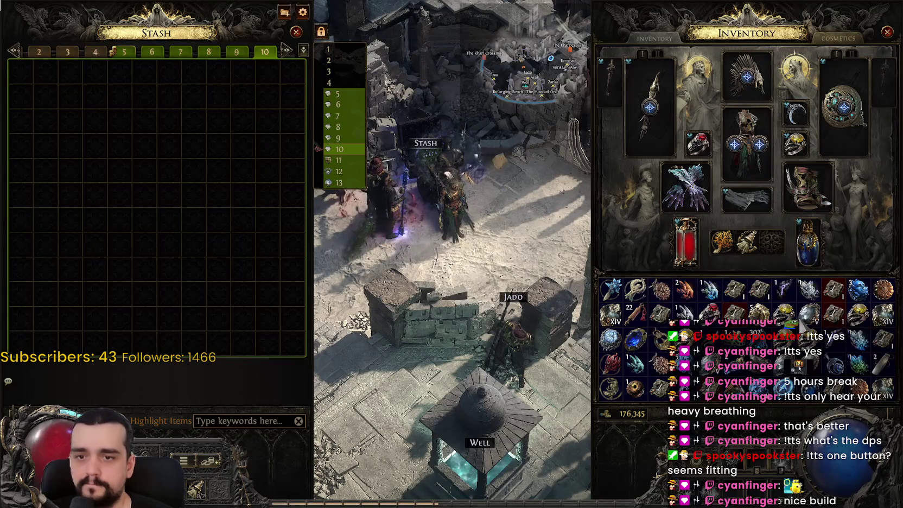
{"action": "left_click", "coordinate": [335, 162]}
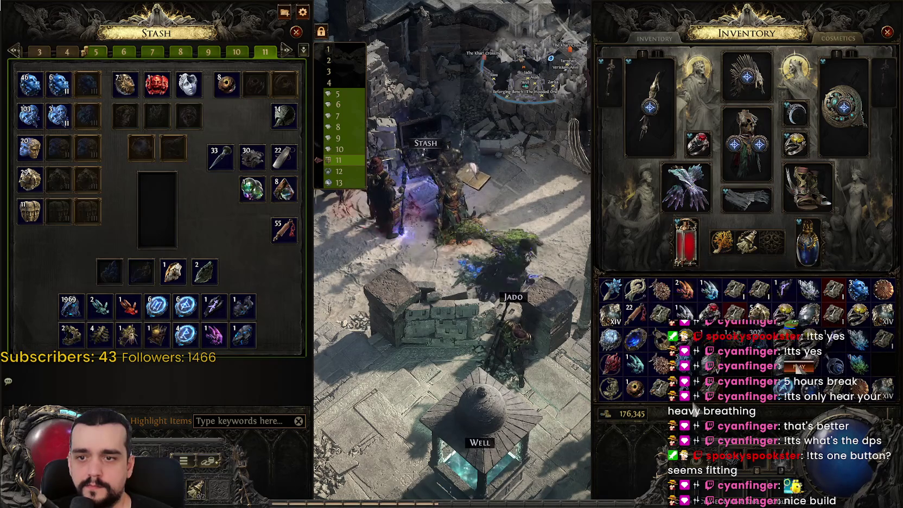
{"action": "left_click", "coordinate": [635, 387], "text": "ctrl"}
{"action": "left_click", "coordinate": [659, 363], "text": "ctrl"}
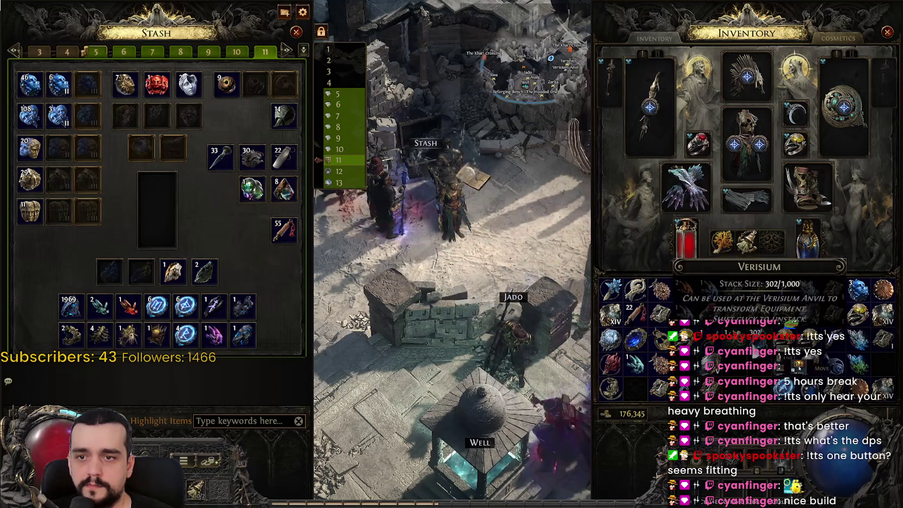
{"action": "left_click", "coordinate": [756, 312], "text": "ctrl"}
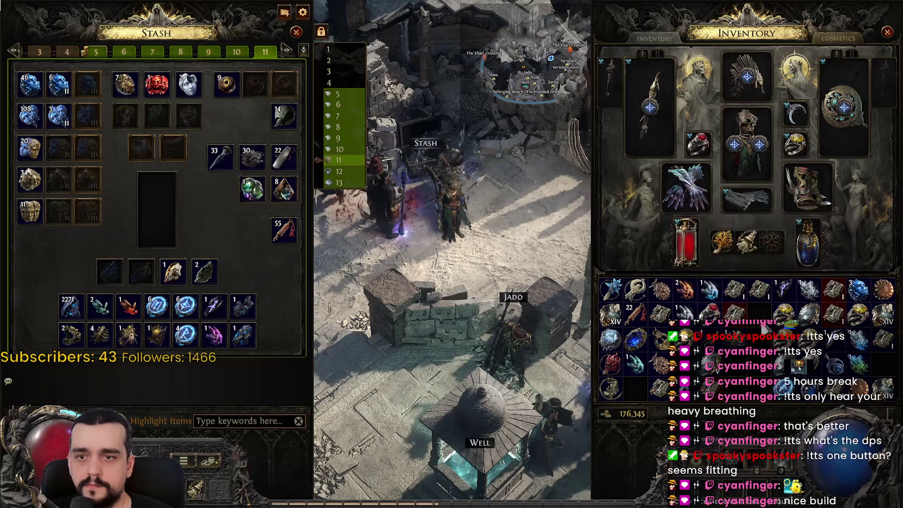
Deposit the five carried waystones into stash tab 10, then bring up tab 6.
{"action": "left_click", "coordinate": [343, 106]}
{"action": "left_click", "coordinate": [345, 140]}
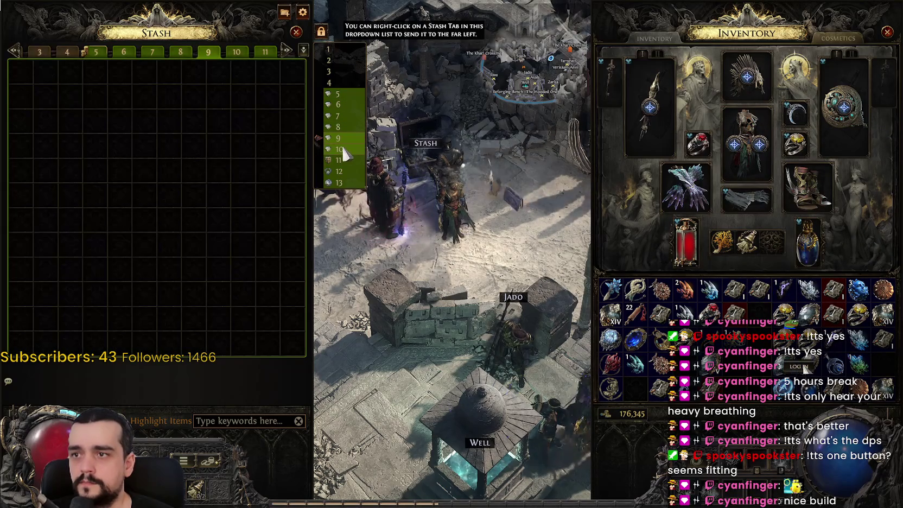
{"action": "left_click", "coordinate": [834, 290], "text": "ctrl"}
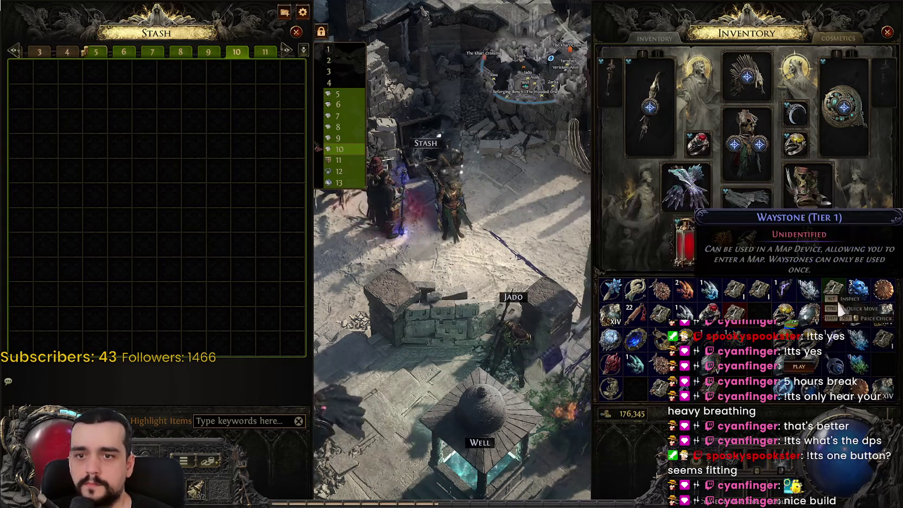
{"action": "left_click", "coordinate": [833, 312], "text": "ctrl"}
{"action": "left_click", "coordinate": [733, 313], "text": "ctrl"}
{"action": "left_click", "coordinate": [733, 290], "text": "ctrl"}
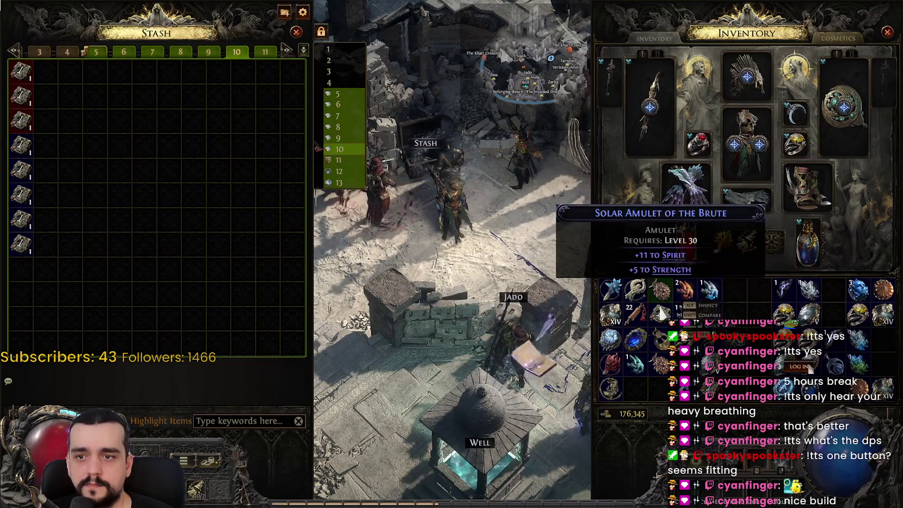
{"action": "left_click", "coordinate": [661, 310], "text": "ctrl"}
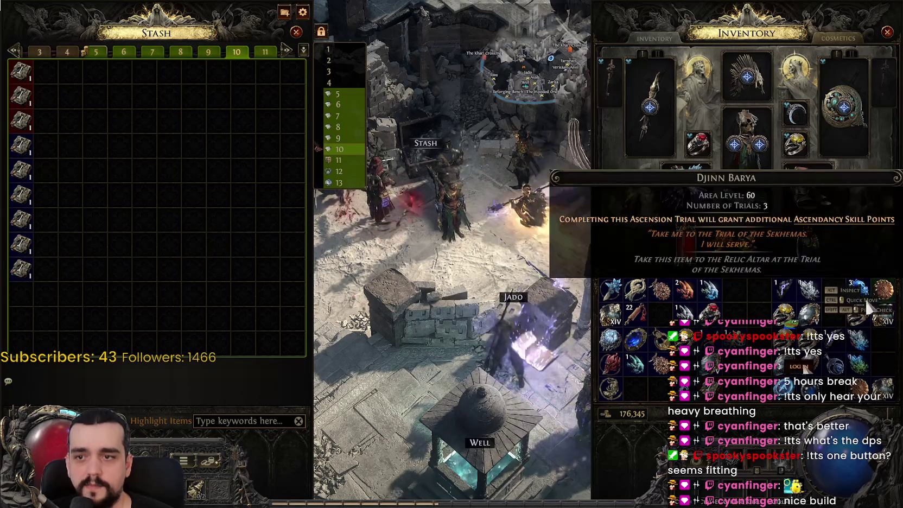
{"action": "left_click", "coordinate": [343, 105]}
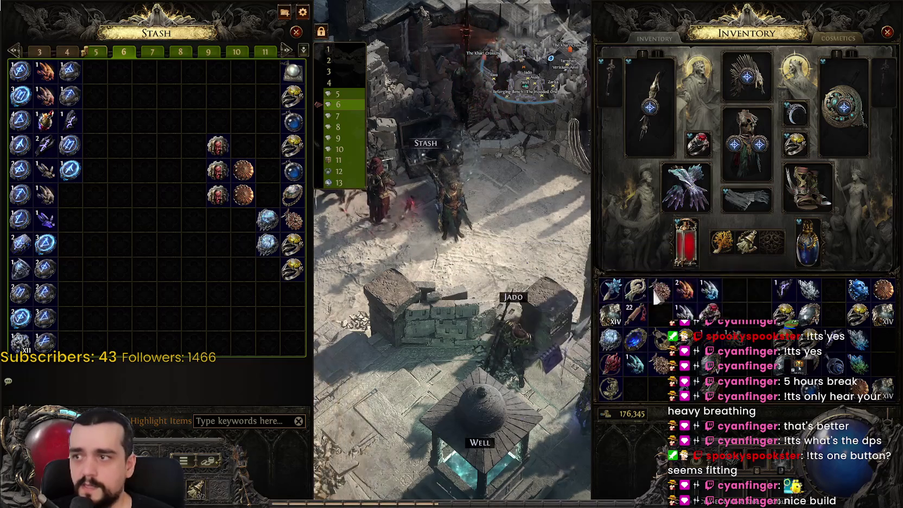
Move ten inventory items, including the crystal items, into stash tab 6.
{"action": "left_click", "coordinate": [634, 363], "text": "ctrl"}
{"action": "left_click", "coordinate": [659, 339], "text": "ctrl"}
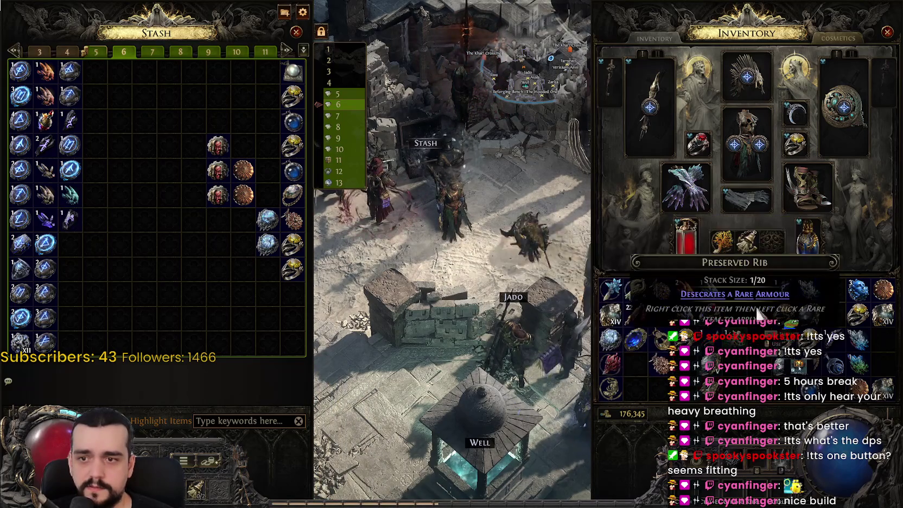
{"action": "left_click", "coordinate": [684, 289], "text": "ctrl"}
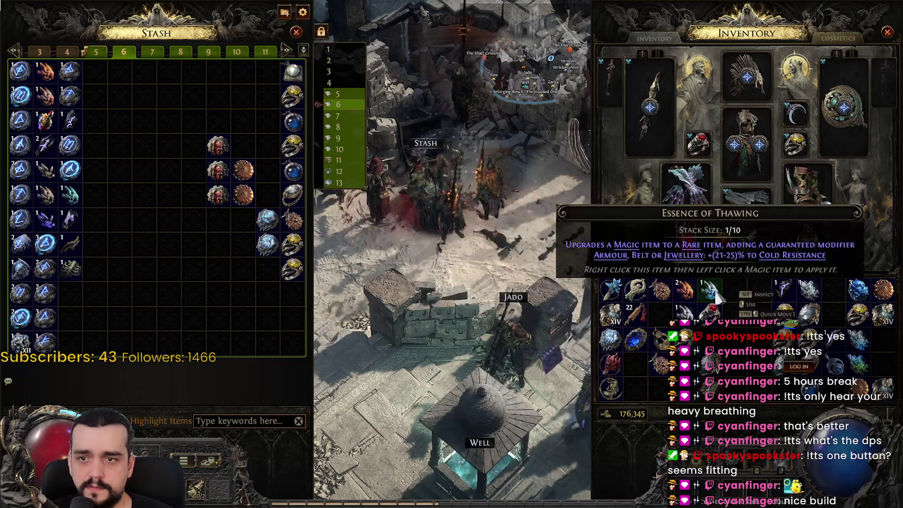
{"action": "left_click", "coordinate": [708, 289], "text": "ctrl"}
{"action": "left_click", "coordinate": [684, 313], "text": "ctrl"}
{"action": "left_click", "coordinate": [784, 289], "text": "ctrl"}
{"action": "left_click", "coordinate": [833, 338], "text": "ctrl"}
{"action": "left_click", "coordinate": [857, 337], "text": "ctrl"}
{"action": "left_click", "coordinate": [857, 362], "text": "ctrl"}
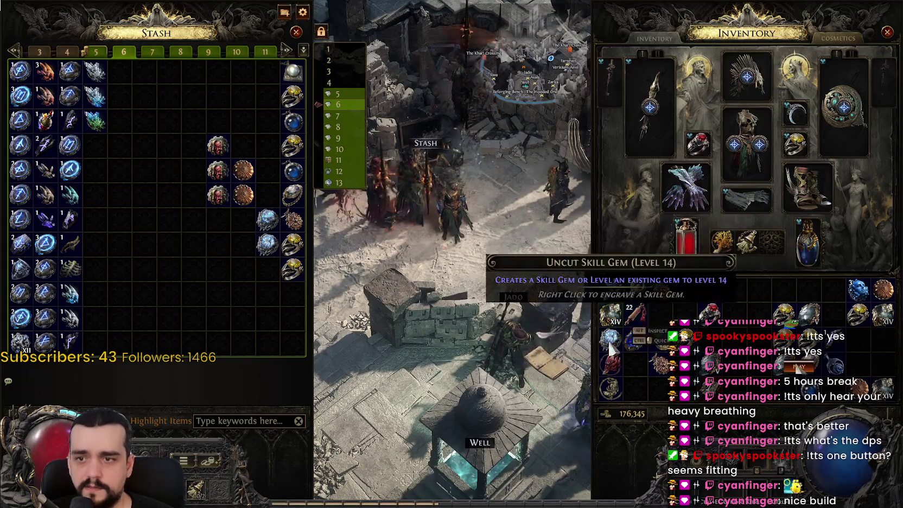
{"action": "left_click", "coordinate": [860, 335], "text": "ctrl"}
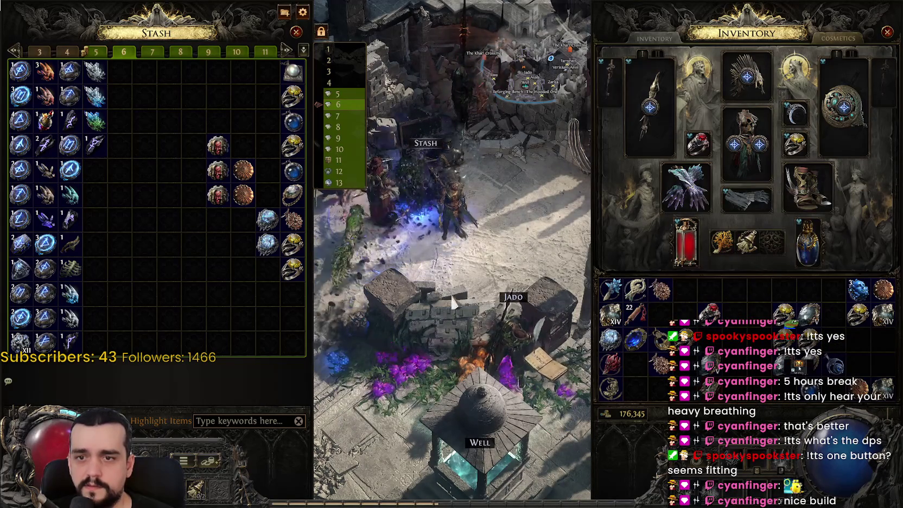
Look through tabs 13 and 10, then store a Topaz Ring in tab 6.
{"action": "left_click", "coordinate": [341, 183]}
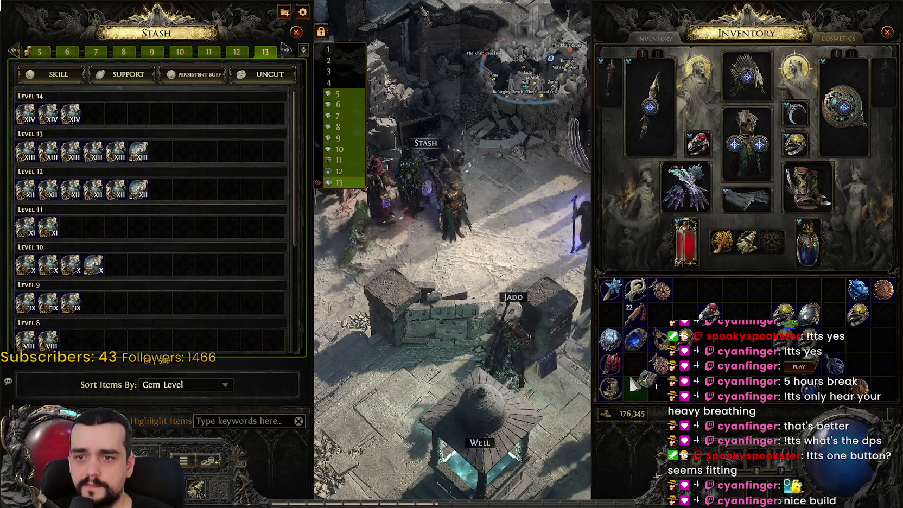
{"action": "left_click", "coordinate": [352, 150]}
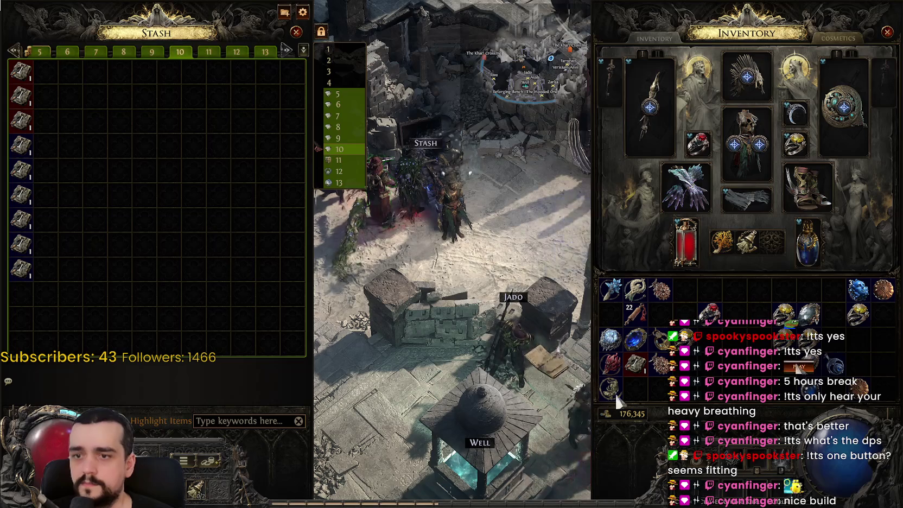
{"action": "left_click", "coordinate": [784, 314]}
{"action": "left_click", "coordinate": [685, 289]}
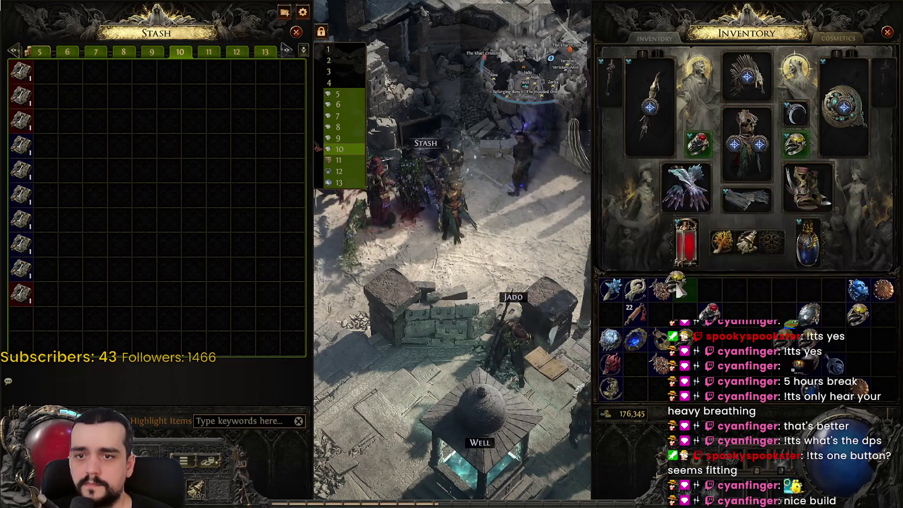
{"action": "left_click", "coordinate": [336, 107]}
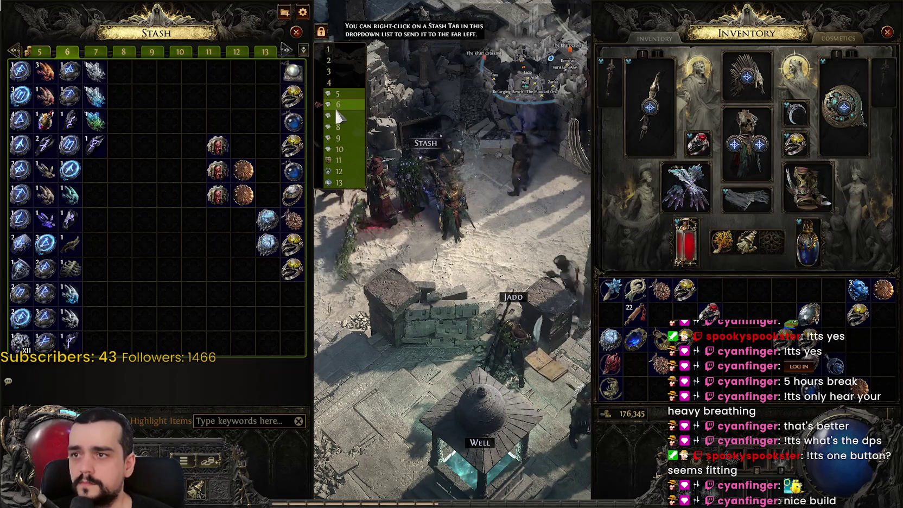
{"action": "left_click", "coordinate": [684, 289], "text": "ctrl"}
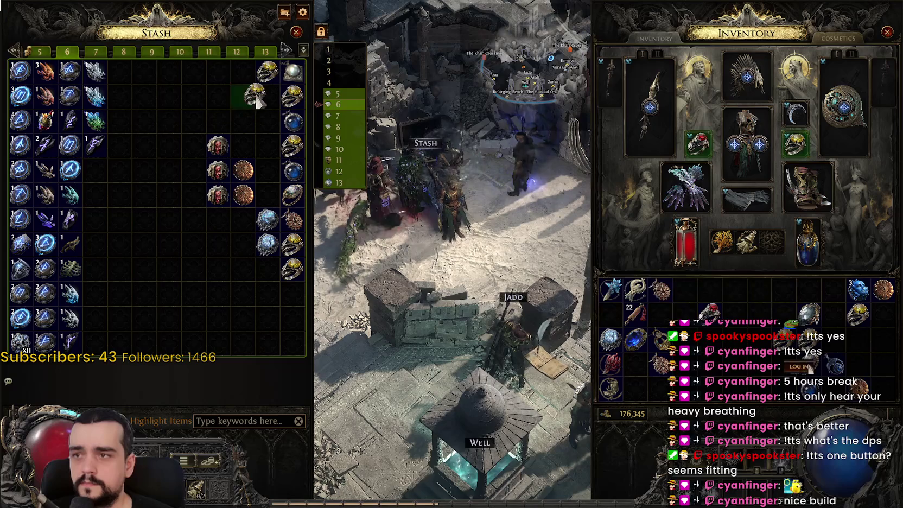
Store the remaining Topaz Rings, Prismatic Ring, amulets, coin item and sapphire jewel in tab 6.
{"action": "left_click", "coordinate": [796, 362], "text": "ctrl"}
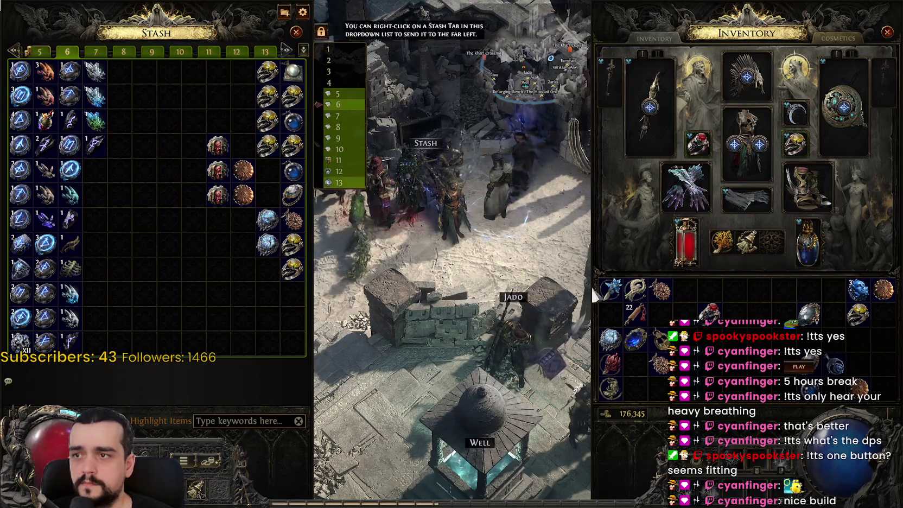
{"action": "left_click", "coordinate": [782, 362]}
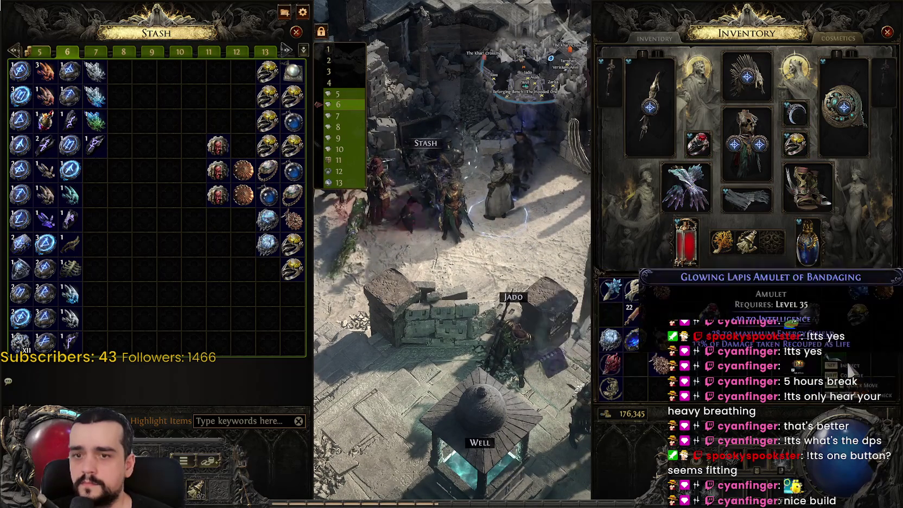
{"action": "left_click", "coordinate": [848, 367]}
{"action": "left_click", "coordinate": [256, 274]}
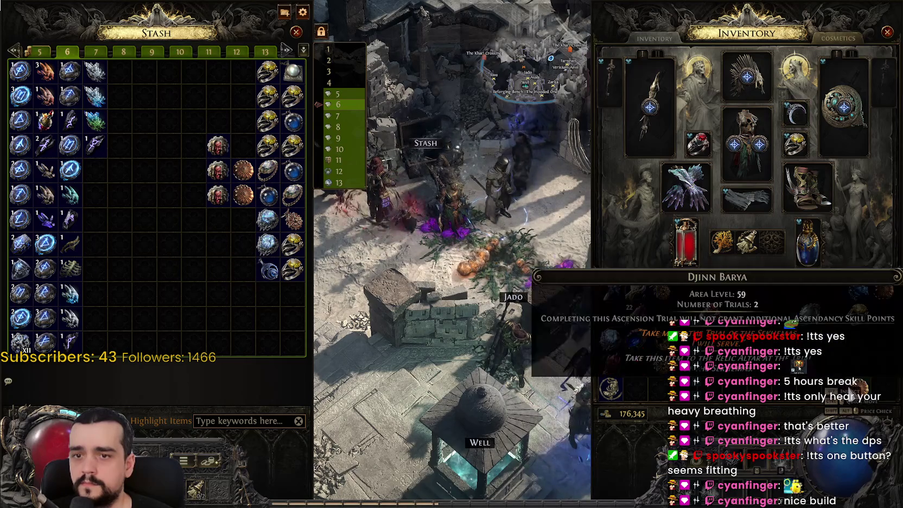
{"action": "left_click", "coordinate": [460, 238]}
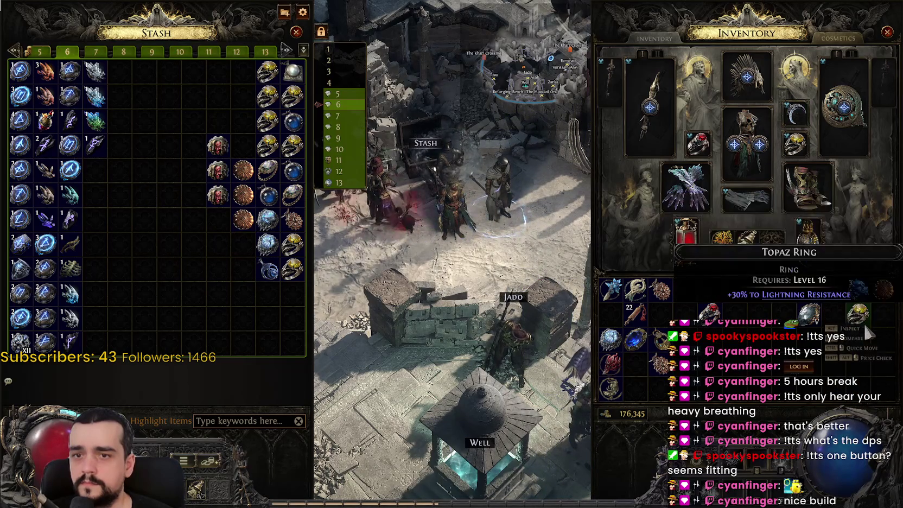
{"action": "left_click", "coordinate": [808, 318]}
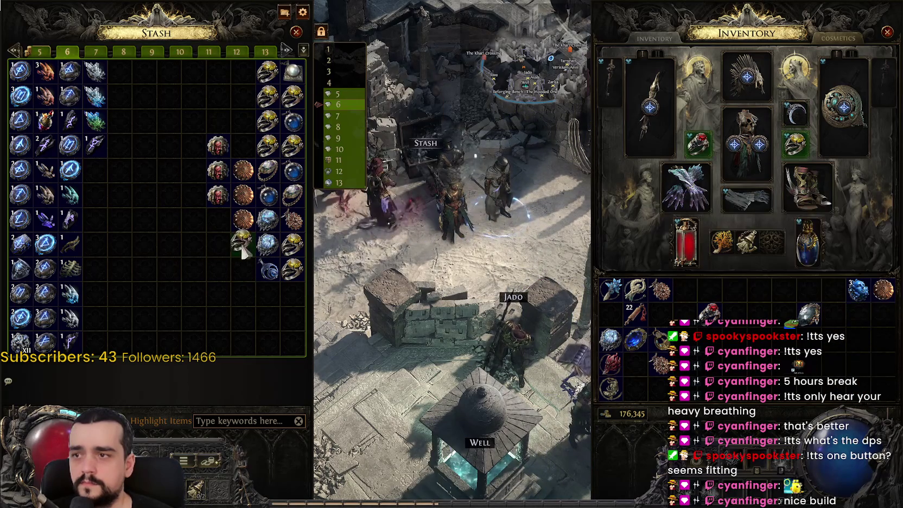
{"action": "left_click", "coordinate": [274, 313]}
{"action": "left_click", "coordinate": [661, 339], "text": "ctrl"}
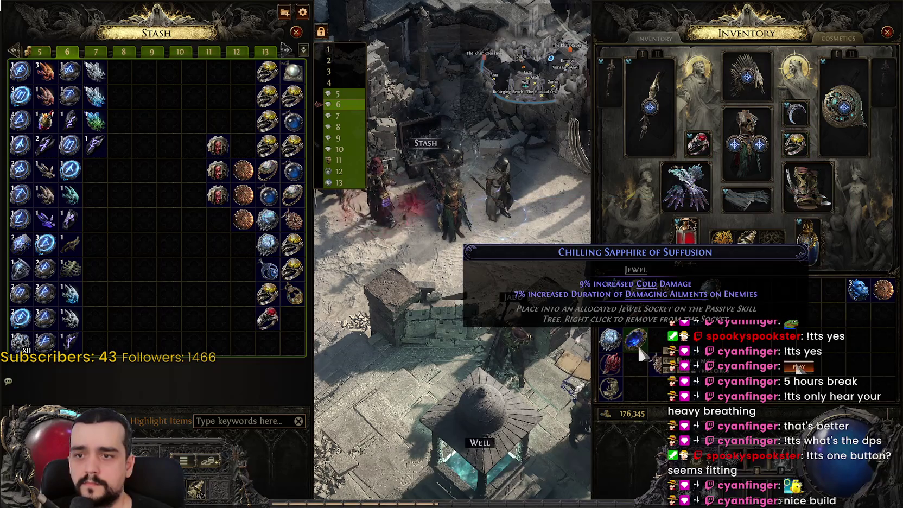
{"action": "left_click", "coordinate": [639, 352]}
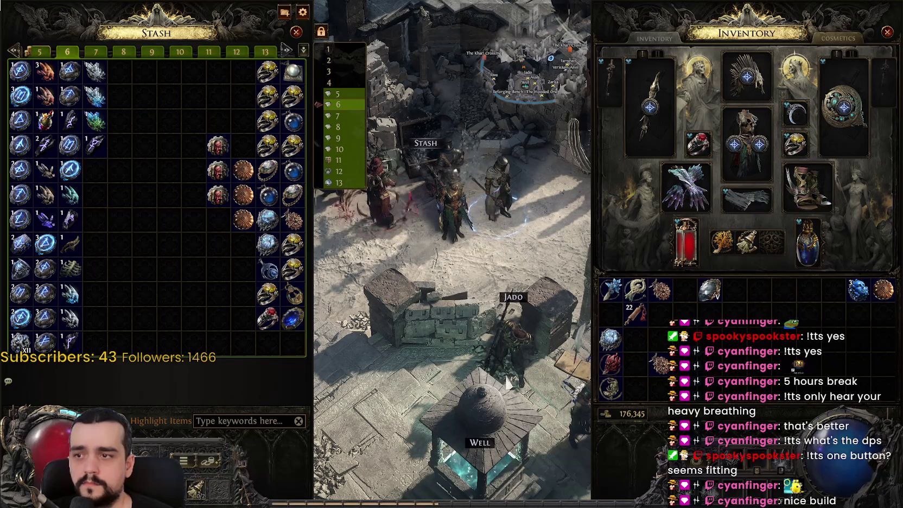
{"action": "mouse_move", "coordinate": [612, 347]}
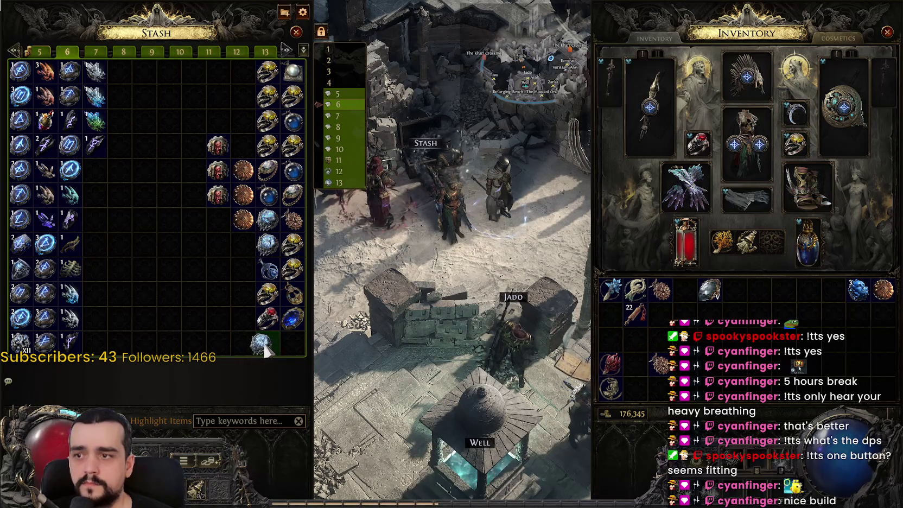
{"action": "left_click", "coordinate": [263, 352]}
Check stash tabs 13 and 11, close the stash, and head toward the waypoint.
{"action": "mouse_move", "coordinate": [602, 377]}
{"action": "mouse_move", "coordinate": [665, 307]}
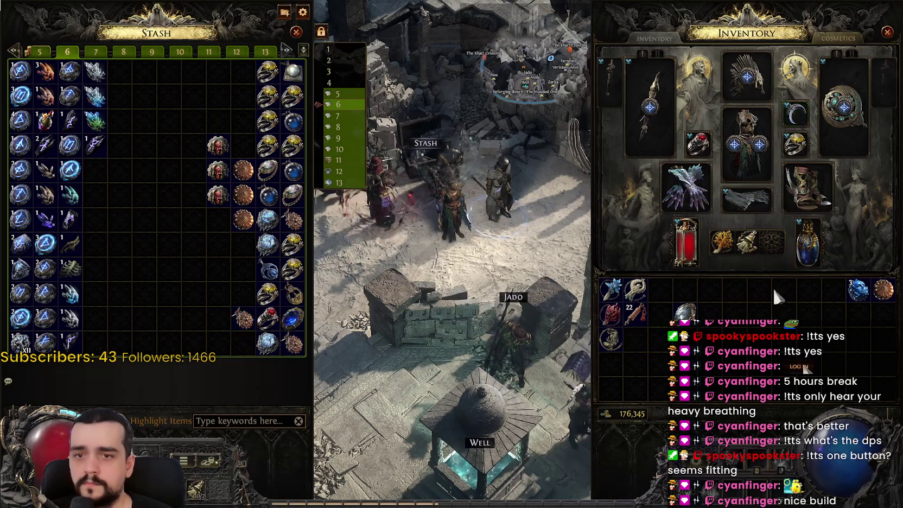
{"action": "left_click", "coordinate": [338, 183]}
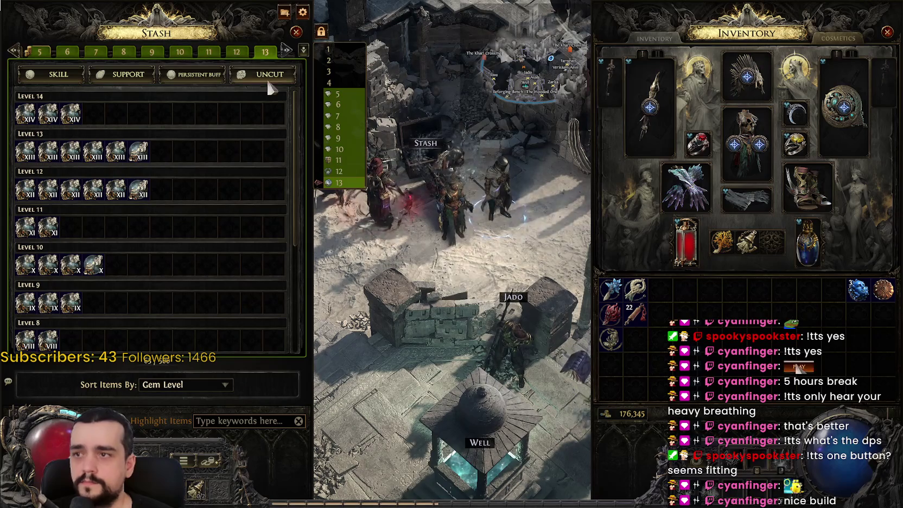
{"action": "left_click", "coordinate": [338, 160]}
{"action": "mouse_move", "coordinate": [885, 298]}
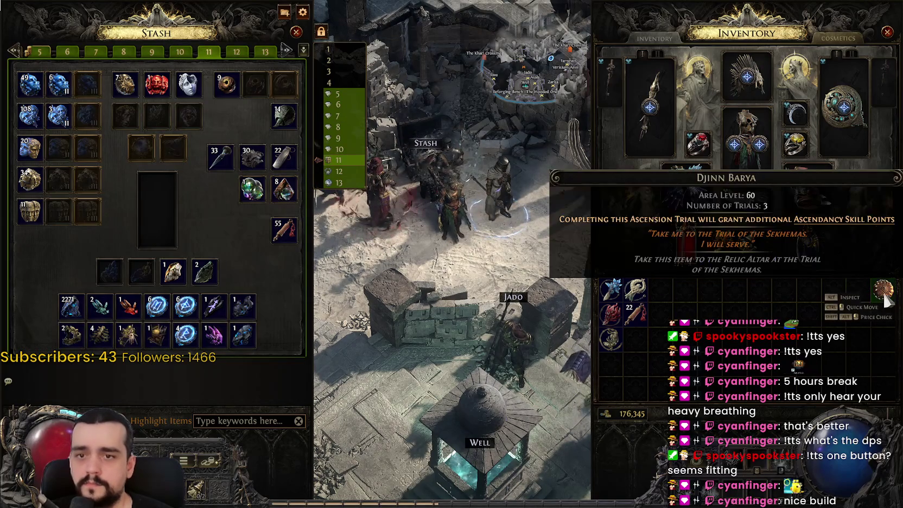
{"action": "mouse_move", "coordinate": [824, 250]}
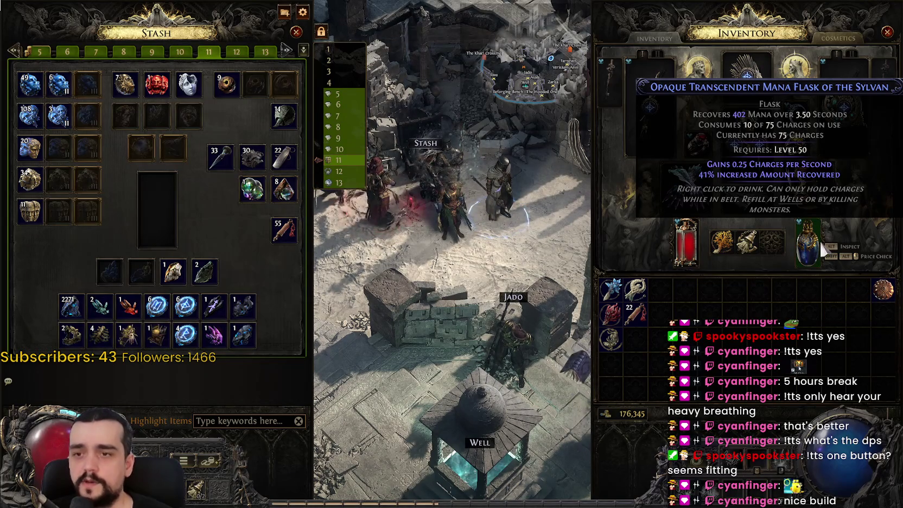
{"action": "key", "text": "Escape"}
{"action": "mouse_move", "coordinate": [404, 228]}
{"action": "left_mouse_down"}
{"action": "mouse_move", "coordinate": [434, 255]}
{"action": "mouse_move", "coordinate": [641, 345]}
{"action": "left_mouse_up"}
Teleport from the town waypoint to Qimah Reservoir and engage the Tombshrieker essence monster.
{"action": "left_click", "coordinate": [640, 347]}
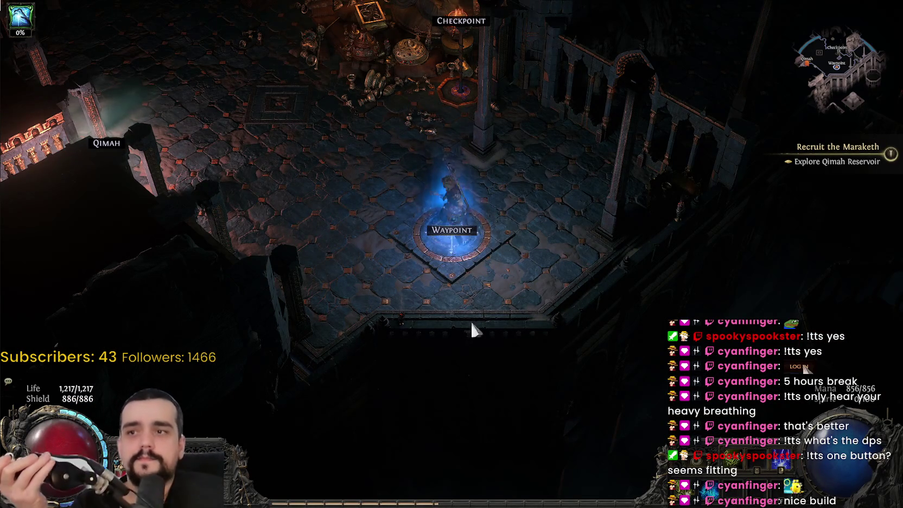
{"action": "mouse_move", "coordinate": [444, 129]}
{"action": "left_mouse_down"}
{"action": "mouse_move", "coordinate": [445, 136]}
{"action": "mouse_move", "coordinate": [341, 208]}
{"action": "mouse_move", "coordinate": [353, 281]}
{"action": "mouse_move", "coordinate": [374, 217]}
{"action": "mouse_move", "coordinate": [449, 85]}
{"action": "mouse_move", "coordinate": [382, 84]}
{"action": "mouse_move", "coordinate": [327, 116]}
{"action": "mouse_move", "coordinate": [408, 109]}
{"action": "mouse_move", "coordinate": [528, 133]}
{"action": "mouse_move", "coordinate": [619, 190]}
{"action": "mouse_move", "coordinate": [580, 152]}
{"action": "mouse_move", "coordinate": [508, 159]}
{"action": "mouse_move", "coordinate": [569, 326]}
{"action": "mouse_move", "coordinate": [636, 229]}
{"action": "mouse_move", "coordinate": [621, 241]}
{"action": "mouse_move", "coordinate": [602, 182]}
{"action": "mouse_move", "coordinate": [637, 211]}
{"action": "mouse_move", "coordinate": [622, 197]}
{"action": "mouse_move", "coordinate": [540, 326]}
{"action": "mouse_move", "coordinate": [488, 282]}
{"action": "mouse_move", "coordinate": [421, 185]}
{"action": "mouse_move", "coordinate": [496, 193]}
{"action": "mouse_move", "coordinate": [599, 106]}
{"action": "mouse_move", "coordinate": [609, 86]}
{"action": "mouse_move", "coordinate": [618, 97]}
{"action": "mouse_move", "coordinate": [608, 108]}
{"action": "mouse_move", "coordinate": [657, 187]}
{"action": "mouse_move", "coordinate": [582, 198]}
{"action": "mouse_move", "coordinate": [518, 137]}
{"action": "mouse_move", "coordinate": [529, 119]}
{"action": "mouse_move", "coordinate": [559, 143]}
{"action": "mouse_move", "coordinate": [426, 192]}
{"action": "mouse_move", "coordinate": [454, 226]}
{"action": "mouse_move", "coordinate": [472, 231]}
{"action": "left_mouse_up"}
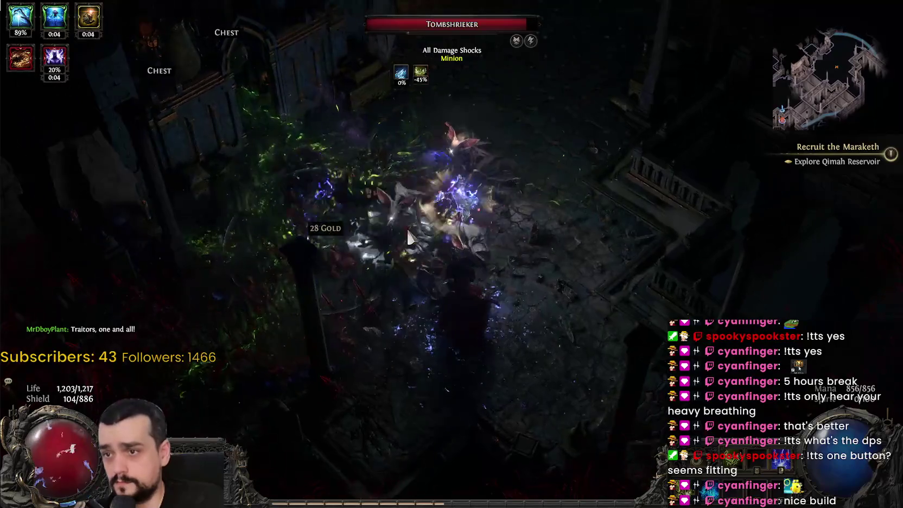
{"action": "mouse_move", "coordinate": [408, 237]}
{"action": "left_mouse_down"}
{"action": "mouse_move", "coordinate": [455, 244]}
{"action": "mouse_move", "coordinate": [335, 221]}
{"action": "left_mouse_up"}
Fight Grayfist and Tombshrieker, then after respawning walk back and engage the Winged Horror.
{"action": "left_click_drag", "start_coordinate": [415, 221], "coordinate": [419, 282]}
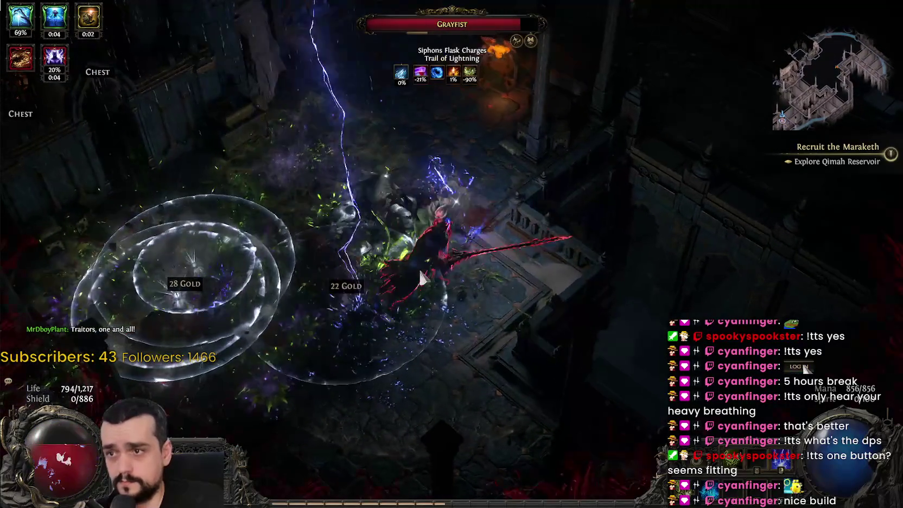
{"action": "mouse_move", "coordinate": [428, 238]}
{"action": "left_mouse_down"}
{"action": "mouse_move", "coordinate": [356, 182]}
{"action": "mouse_move", "coordinate": [434, 196]}
{"action": "mouse_move", "coordinate": [607, 164]}
{"action": "mouse_move", "coordinate": [613, 261]}
{"action": "mouse_move", "coordinate": [573, 264]}
{"action": "mouse_move", "coordinate": [566, 223]}
{"action": "left_mouse_up"}
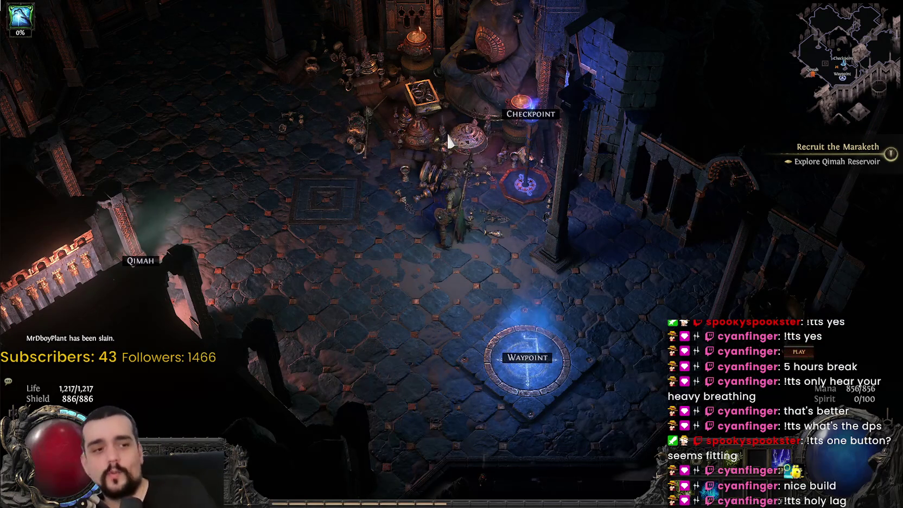
{"action": "mouse_move", "coordinate": [31, 54]}
{"action": "left_mouse_down"}
{"action": "mouse_move", "coordinate": [86, 45]}
{"action": "mouse_move", "coordinate": [397, 124]}
{"action": "mouse_move", "coordinate": [423, 63]}
{"action": "mouse_move", "coordinate": [554, 140]}
{"action": "mouse_move", "coordinate": [624, 161]}
{"action": "mouse_move", "coordinate": [656, 325]}
{"action": "mouse_move", "coordinate": [641, 234]}
{"action": "mouse_move", "coordinate": [657, 277]}
{"action": "mouse_move", "coordinate": [552, 346]}
{"action": "mouse_move", "coordinate": [489, 371]}
{"action": "left_mouse_up"}
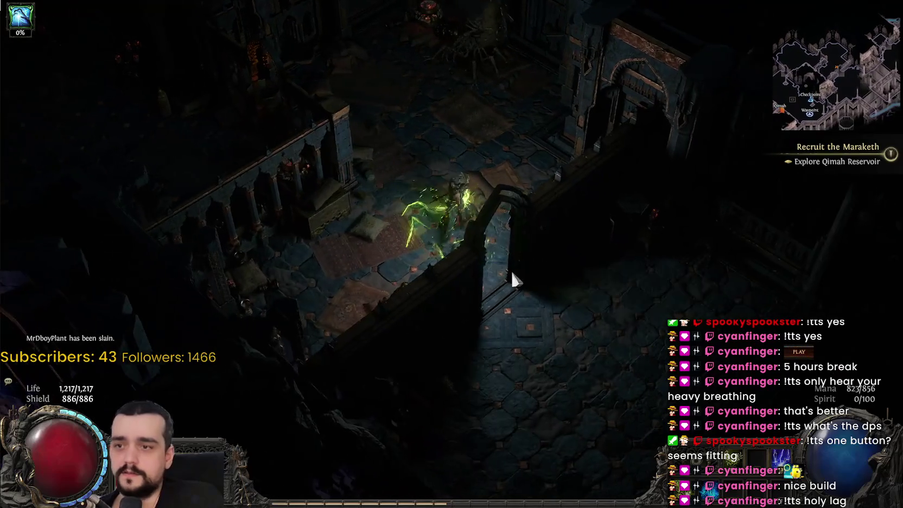
{"action": "mouse_move", "coordinate": [511, 273]}
{"action": "left_mouse_down"}
{"action": "mouse_move", "coordinate": [506, 256]}
{"action": "mouse_move", "coordinate": [519, 246]}
{"action": "mouse_move", "coordinate": [514, 262]}
{"action": "mouse_move", "coordinate": [580, 130]}
{"action": "left_mouse_up"}
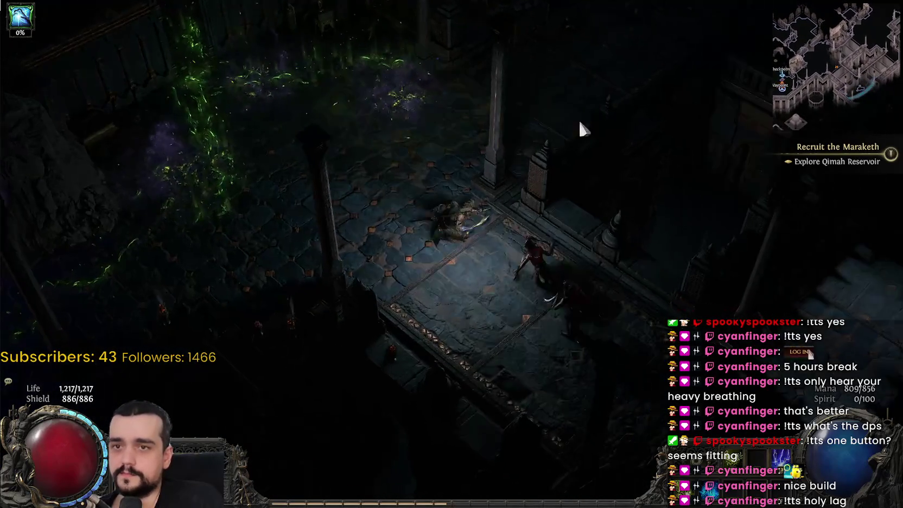
{"action": "mouse_move", "coordinate": [530, 290]}
{"action": "left_mouse_down"}
{"action": "mouse_move", "coordinate": [584, 296]}
{"action": "mouse_move", "coordinate": [642, 358]}
{"action": "mouse_move", "coordinate": [553, 109]}
{"action": "mouse_move", "coordinate": [599, 87]}
{"action": "mouse_move", "coordinate": [620, 278]}
{"action": "mouse_move", "coordinate": [646, 125]}
{"action": "mouse_move", "coordinate": [600, 71]}
{"action": "mouse_move", "coordinate": [647, 147]}
{"action": "mouse_move", "coordinate": [657, 147]}
{"action": "mouse_move", "coordinate": [591, 172]}
{"action": "mouse_move", "coordinate": [539, 160]}
{"action": "mouse_move", "coordinate": [513, 171]}
{"action": "mouse_move", "coordinate": [547, 155]}
{"action": "mouse_move", "coordinate": [521, 124]}
{"action": "mouse_move", "coordinate": [505, 126]}
{"action": "mouse_move", "coordinate": [463, 158]}
{"action": "mouse_move", "coordinate": [474, 187]}
{"action": "mouse_move", "coordinate": [372, 213]}
{"action": "mouse_move", "coordinate": [469, 306]}
{"action": "mouse_move", "coordinate": [529, 204]}
{"action": "mouse_move", "coordinate": [533, 286]}
{"action": "mouse_move", "coordinate": [539, 144]}
{"action": "mouse_move", "coordinate": [391, 191]}
{"action": "mouse_move", "coordinate": [371, 163]}
{"action": "mouse_move", "coordinate": [403, 212]}
{"action": "mouse_move", "coordinate": [537, 126]}
{"action": "mouse_move", "coordinate": [485, 130]}
{"action": "mouse_move", "coordinate": [433, 158]}
{"action": "mouse_move", "coordinate": [269, 196]}
{"action": "mouse_move", "coordinate": [215, 241]}
{"action": "left_mouse_up"}
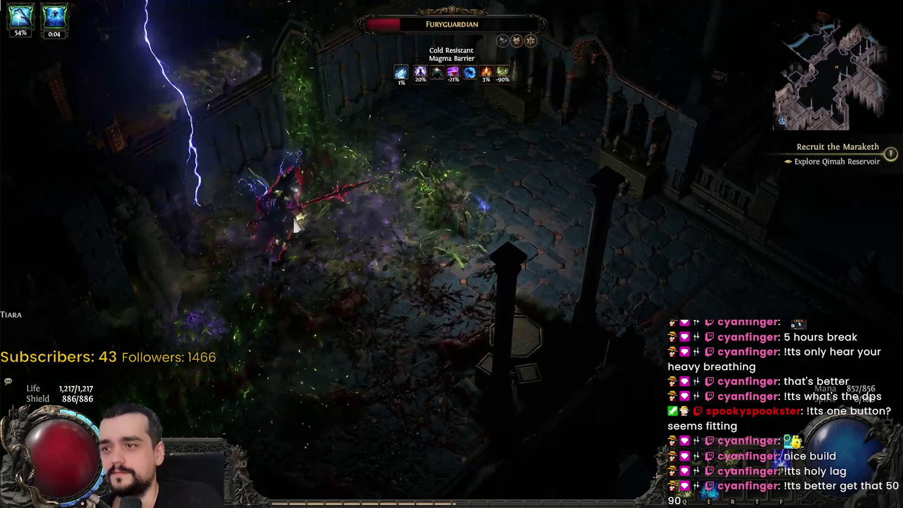
Finish the Furyguardian, grab 189 gold, and loot a chest's Runner Vest and Orb.
{"action": "mouse_move", "coordinate": [295, 225]}
{"action": "left_mouse_down"}
{"action": "mouse_move", "coordinate": [358, 206]}
{"action": "mouse_move", "coordinate": [396, 225]}
{"action": "mouse_move", "coordinate": [455, 223]}
{"action": "mouse_move", "coordinate": [499, 145]}
{"action": "mouse_move", "coordinate": [655, 84]}
{"action": "mouse_move", "coordinate": [383, 51]}
{"action": "mouse_move", "coordinate": [242, 199]}
{"action": "mouse_move", "coordinate": [228, 92]}
{"action": "mouse_move", "coordinate": [235, 81]}
{"action": "mouse_move", "coordinate": [604, 60]}
{"action": "mouse_move", "coordinate": [638, 89]}
{"action": "mouse_move", "coordinate": [653, 211]}
{"action": "mouse_move", "coordinate": [687, 224]}
{"action": "mouse_move", "coordinate": [647, 277]}
{"action": "mouse_move", "coordinate": [652, 343]}
{"action": "mouse_move", "coordinate": [643, 358]}
{"action": "mouse_move", "coordinate": [541, 370]}
{"action": "mouse_move", "coordinate": [527, 301]}
{"action": "mouse_move", "coordinate": [453, 282]}
{"action": "mouse_move", "coordinate": [414, 227]}
{"action": "mouse_move", "coordinate": [458, 182]}
{"action": "mouse_move", "coordinate": [359, 259]}
{"action": "mouse_move", "coordinate": [440, 263]}
{"action": "mouse_move", "coordinate": [395, 350]}
{"action": "mouse_move", "coordinate": [437, 370]}
{"action": "mouse_move", "coordinate": [391, 359]}
{"action": "mouse_move", "coordinate": [579, 374]}
{"action": "mouse_move", "coordinate": [640, 353]}
{"action": "mouse_move", "coordinate": [554, 356]}
{"action": "mouse_move", "coordinate": [553, 369]}
{"action": "mouse_move", "coordinate": [581, 251]}
{"action": "mouse_move", "coordinate": [573, 183]}
{"action": "mouse_move", "coordinate": [624, 228]}
{"action": "mouse_move", "coordinate": [617, 210]}
{"action": "mouse_move", "coordinate": [631, 189]}
{"action": "mouse_move", "coordinate": [542, 167]}
{"action": "mouse_move", "coordinate": [305, 156]}
{"action": "mouse_move", "coordinate": [400, 174]}
{"action": "mouse_move", "coordinate": [400, 130]}
{"action": "mouse_move", "coordinate": [476, 211]}
{"action": "mouse_move", "coordinate": [577, 224]}
{"action": "mouse_move", "coordinate": [535, 218]}
{"action": "mouse_move", "coordinate": [524, 242]}
{"action": "mouse_move", "coordinate": [490, 146]}
{"action": "mouse_move", "coordinate": [480, 157]}
{"action": "mouse_move", "coordinate": [573, 266]}
{"action": "mouse_move", "coordinate": [499, 266]}
{"action": "mouse_move", "coordinate": [478, 140]}
{"action": "mouse_move", "coordinate": [428, 115]}
{"action": "mouse_move", "coordinate": [495, 111]}
{"action": "mouse_move", "coordinate": [338, 153]}
{"action": "mouse_move", "coordinate": [331, 90]}
{"action": "mouse_move", "coordinate": [433, 122]}
{"action": "mouse_move", "coordinate": [461, 274]}
{"action": "mouse_move", "coordinate": [501, 189]}
{"action": "mouse_move", "coordinate": [618, 154]}
{"action": "mouse_move", "coordinate": [475, 243]}
{"action": "mouse_move", "coordinate": [404, 255]}
{"action": "mouse_move", "coordinate": [671, 256]}
{"action": "mouse_move", "coordinate": [667, 264]}
{"action": "mouse_move", "coordinate": [707, 203]}
{"action": "mouse_move", "coordinate": [684, 213]}
{"action": "mouse_move", "coordinate": [614, 142]}
{"action": "mouse_move", "coordinate": [505, 183]}
{"action": "mouse_move", "coordinate": [415, 173]}
{"action": "mouse_move", "coordinate": [435, 219]}
{"action": "left_mouse_up"}
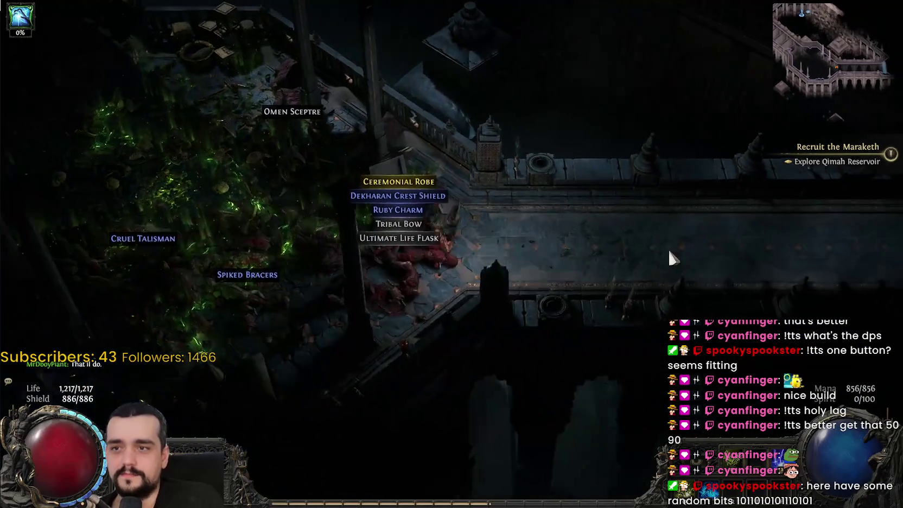
{"action": "key", "text": "Tab"}
{"action": "key", "text": "Tab"}
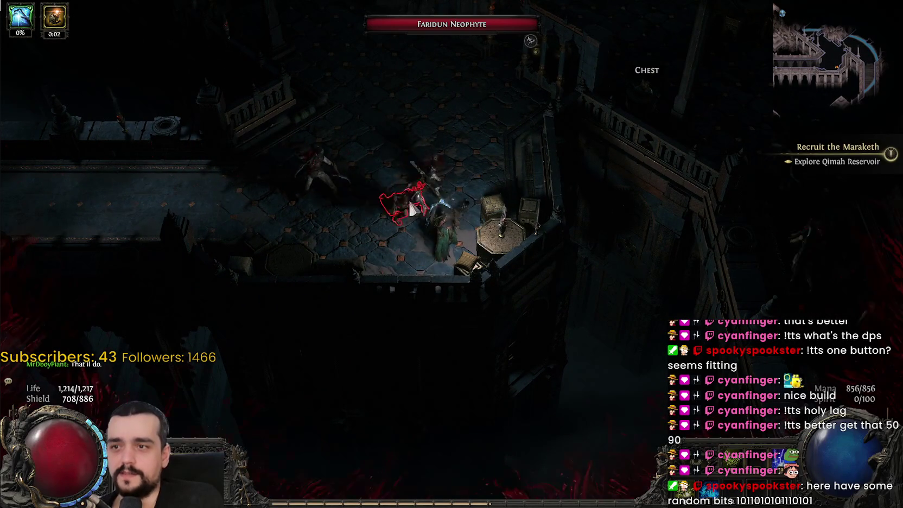
{"action": "mouse_move", "coordinate": [448, 193]}
{"action": "left_mouse_down"}
{"action": "mouse_move", "coordinate": [451, 278]}
{"action": "mouse_move", "coordinate": [563, 152]}
{"action": "mouse_move", "coordinate": [550, 177]}
{"action": "mouse_move", "coordinate": [600, 143]}
{"action": "mouse_move", "coordinate": [491, 151]}
{"action": "mouse_move", "coordinate": [599, 89]}
{"action": "mouse_move", "coordinate": [578, 151]}
{"action": "left_mouse_up"}
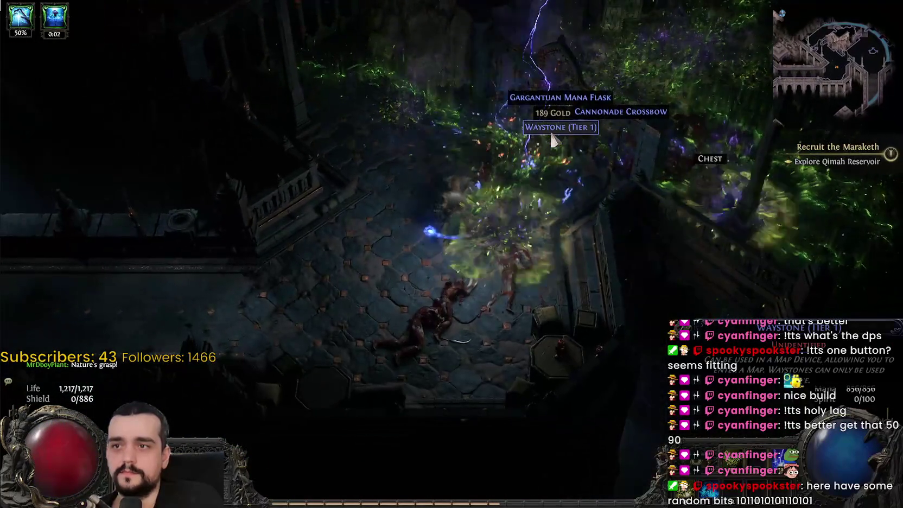
{"action": "left_click", "coordinate": [552, 130]}
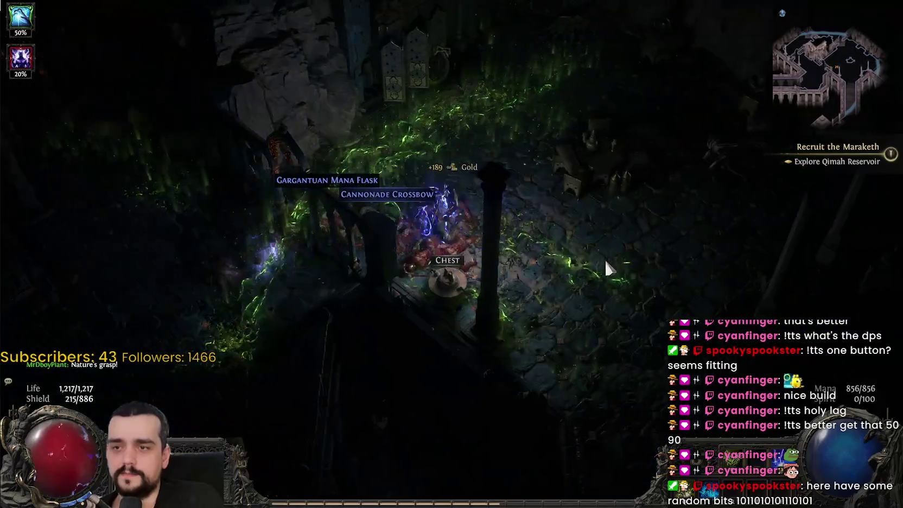
{"action": "left_click", "coordinate": [447, 274]}
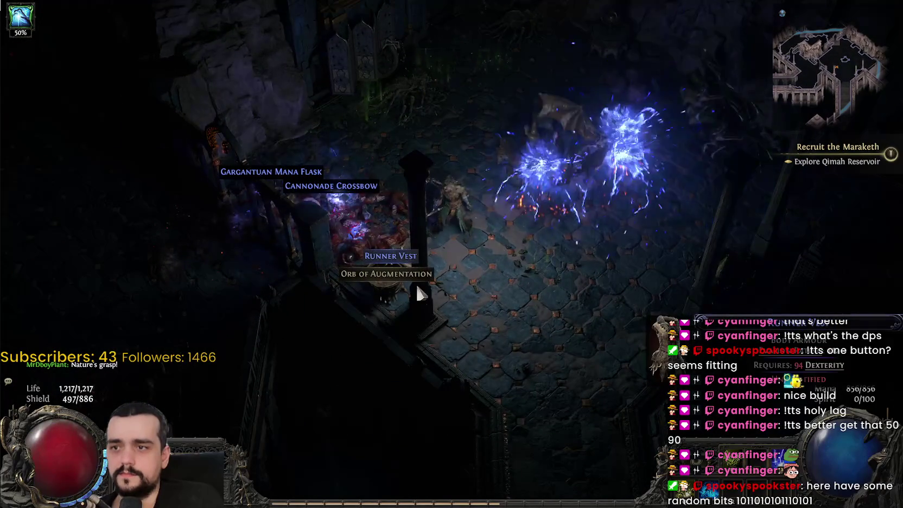
{"action": "left_click", "coordinate": [374, 255]}
Push north into the lit room to its chest, then return south checking the map.
{"action": "left_click", "coordinate": [503, 128]}
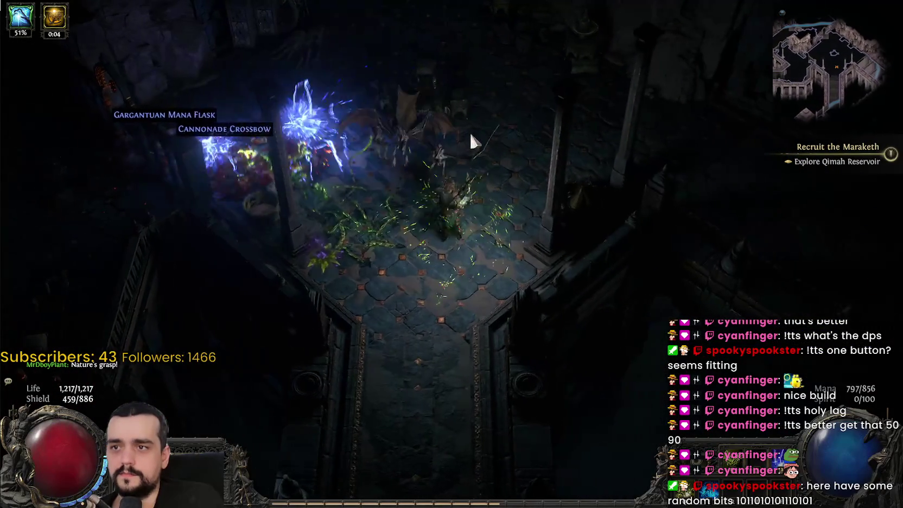
{"action": "left_click", "coordinate": [480, 140]}
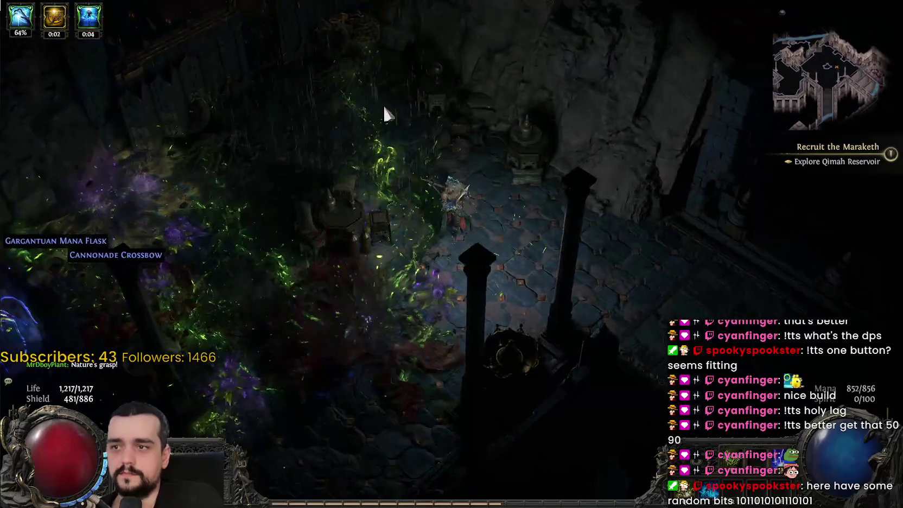
{"action": "left_click", "coordinate": [391, 113]}
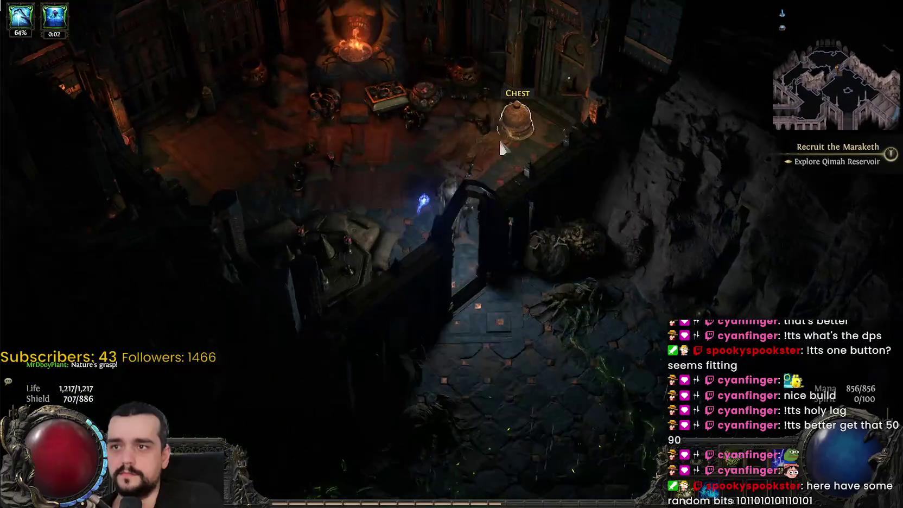
{"action": "left_click", "coordinate": [497, 137]}
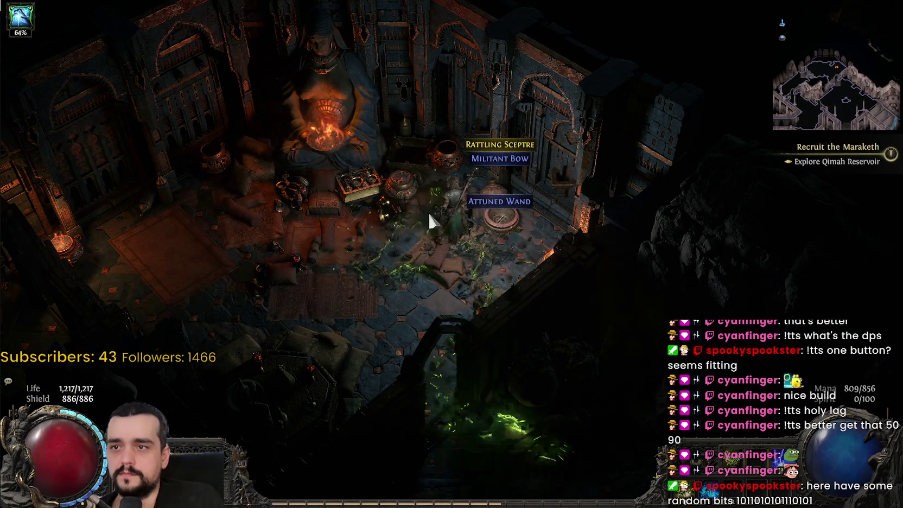
{"action": "left_click", "coordinate": [519, 404]}
{"action": "key", "text": "Tab"}
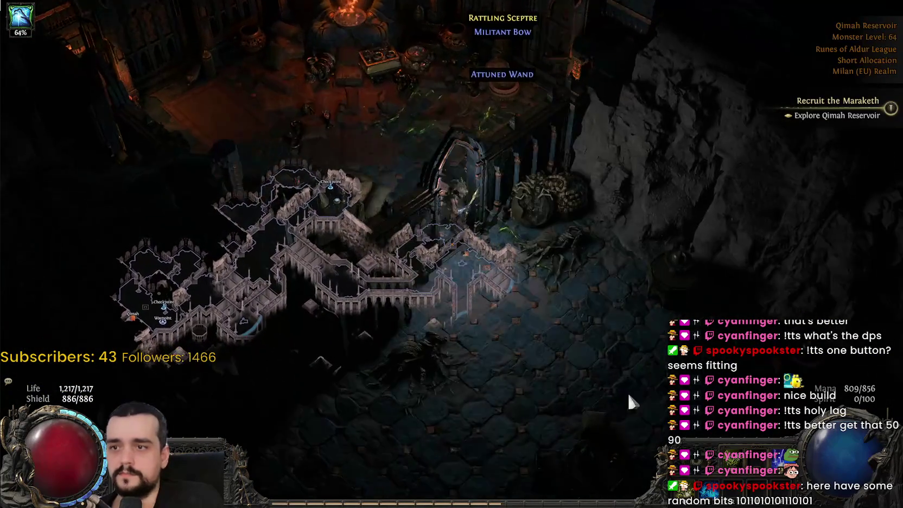
{"action": "key", "text": "Tab"}
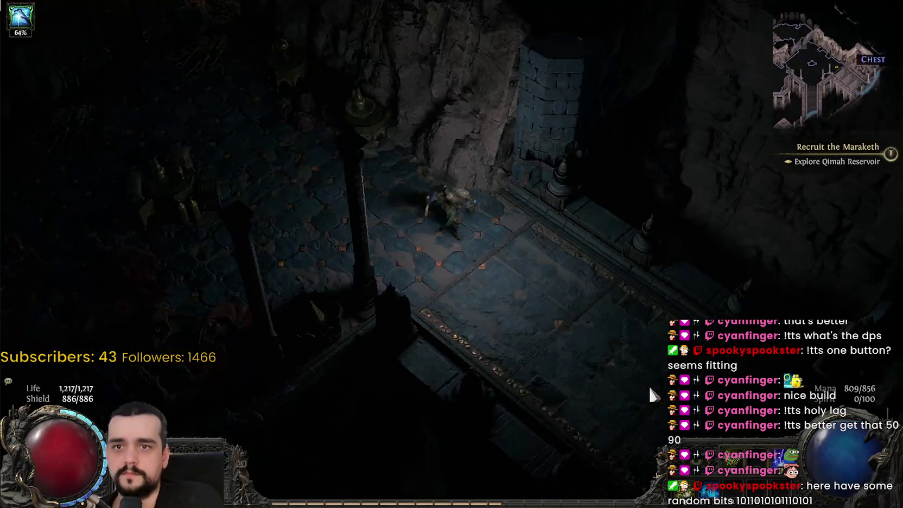
Kill the Tombshrieker and advance to attack the Faridun Neophyte.
{"action": "left_click", "coordinate": [648, 384]}
{"action": "left_click", "coordinate": [497, 230]}
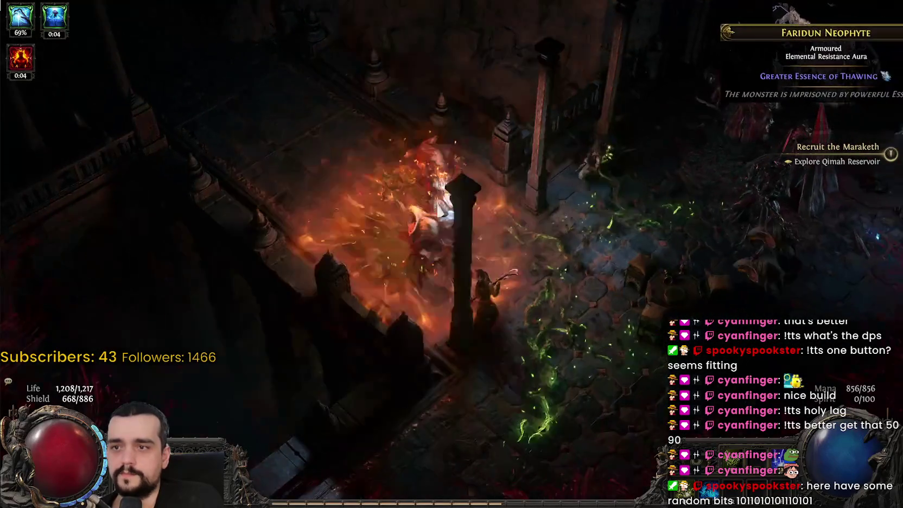
{"action": "left_click", "coordinate": [413, 171]}
{"action": "left_click", "coordinate": [643, 183]}
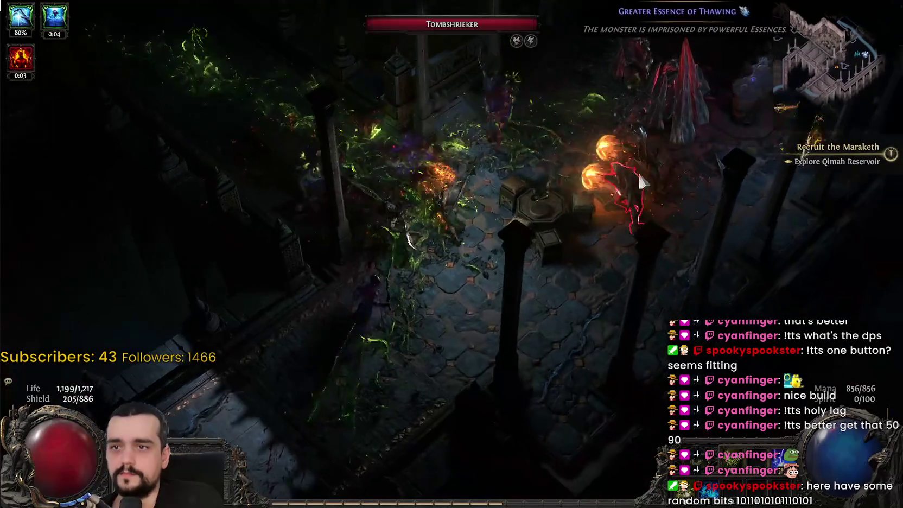
{"action": "left_click", "coordinate": [536, 111]}
{"action": "left_click", "coordinate": [482, 91]}
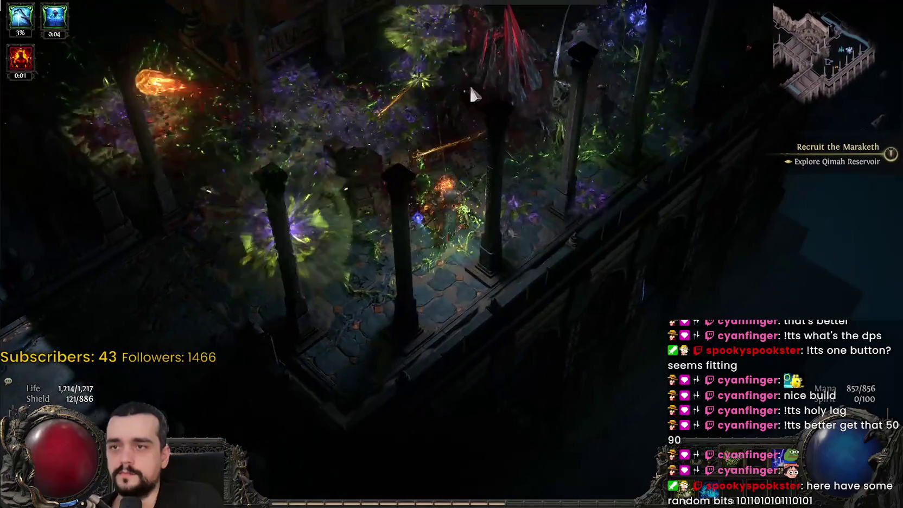
{"action": "left_click", "coordinate": [525, 99]}
{"action": "left_click", "coordinate": [444, 118]}
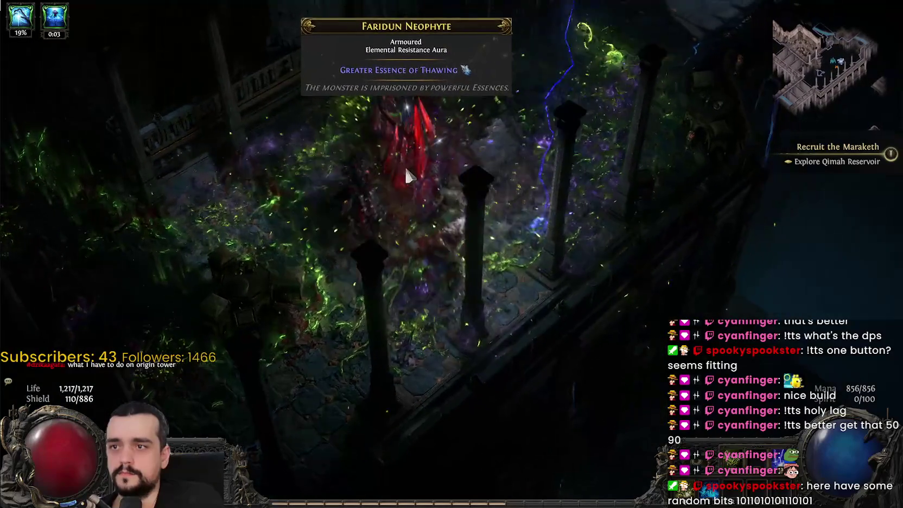
Kill the Darklurch and Faridun warriors with lightning, then pick up the Vial of Sacred Water.
{"action": "left_click", "coordinate": [414, 176]}
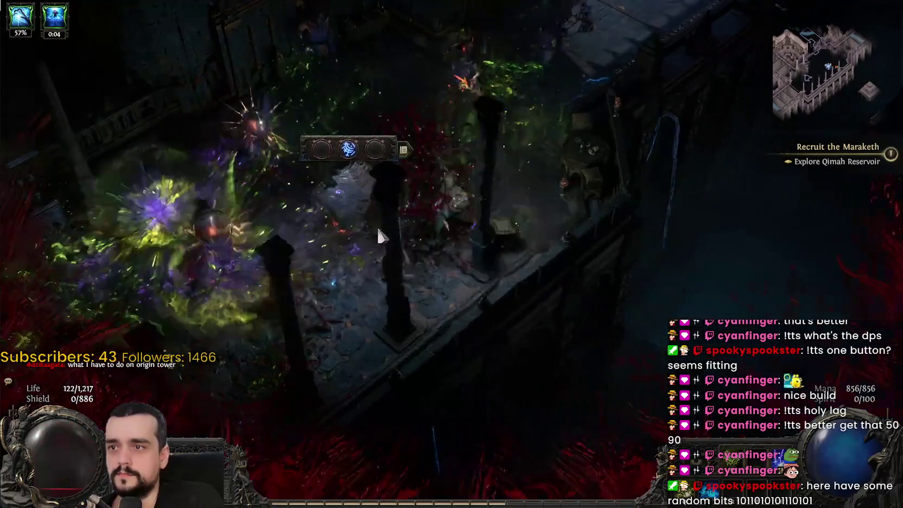
{"action": "left_click", "coordinate": [363, 220]}
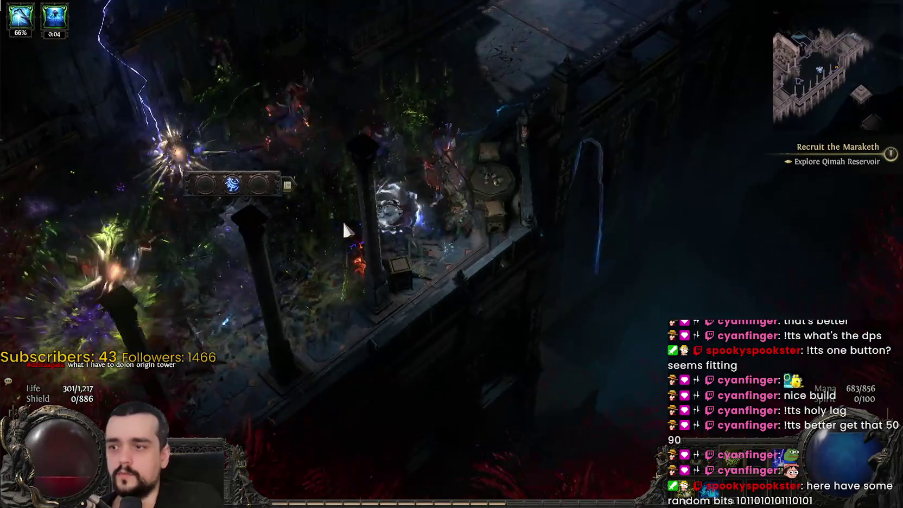
{"action": "left_click", "coordinate": [439, 238]}
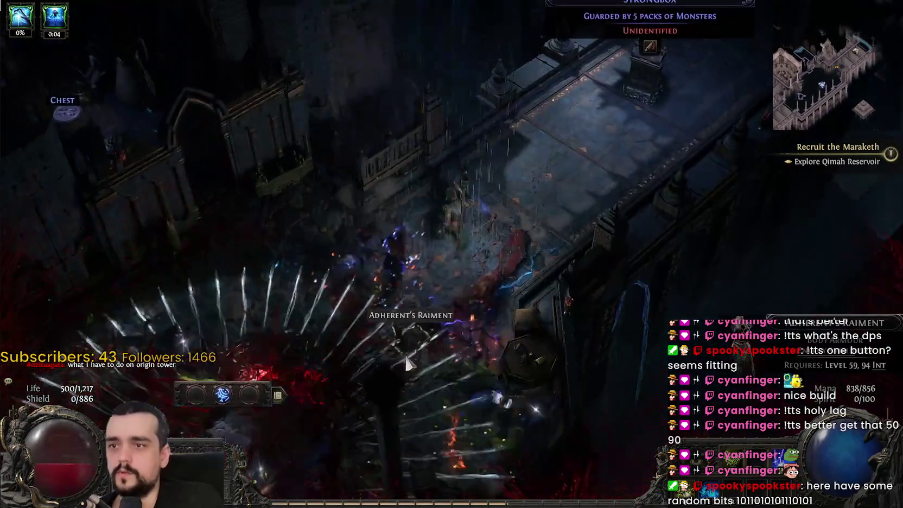
{"action": "left_click", "coordinate": [407, 363]}
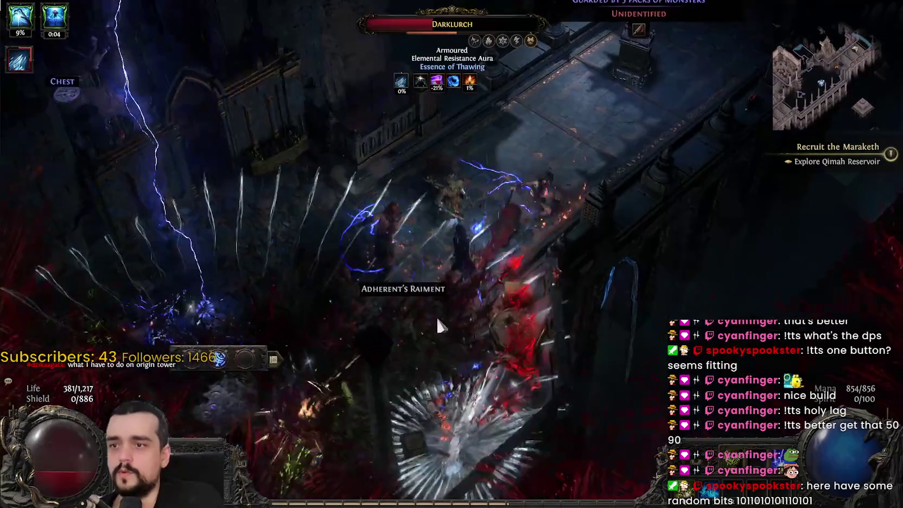
{"action": "key", "text": "1"}
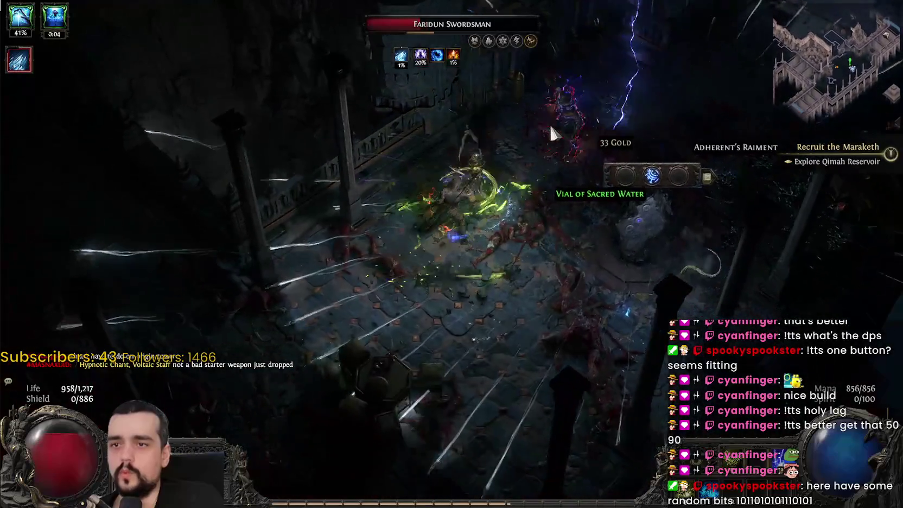
{"action": "left_click", "coordinate": [550, 130]}
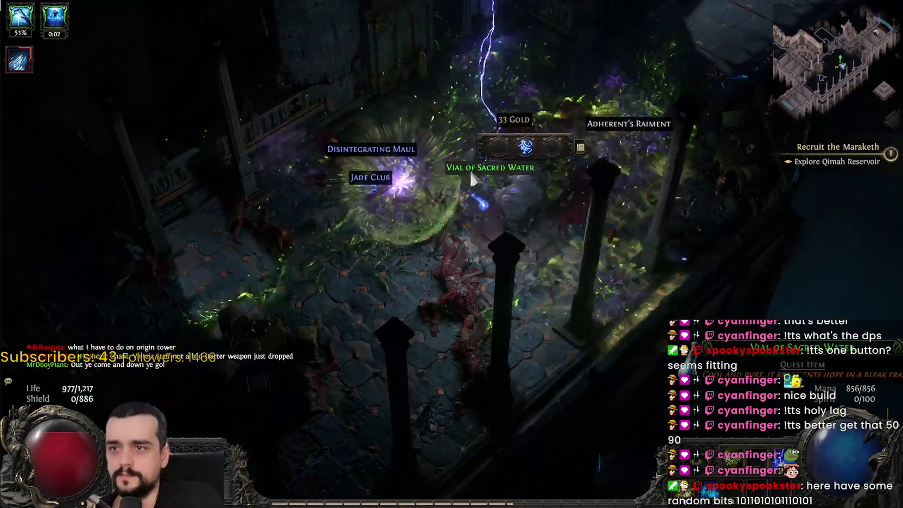
{"action": "left_click", "coordinate": [470, 173]}
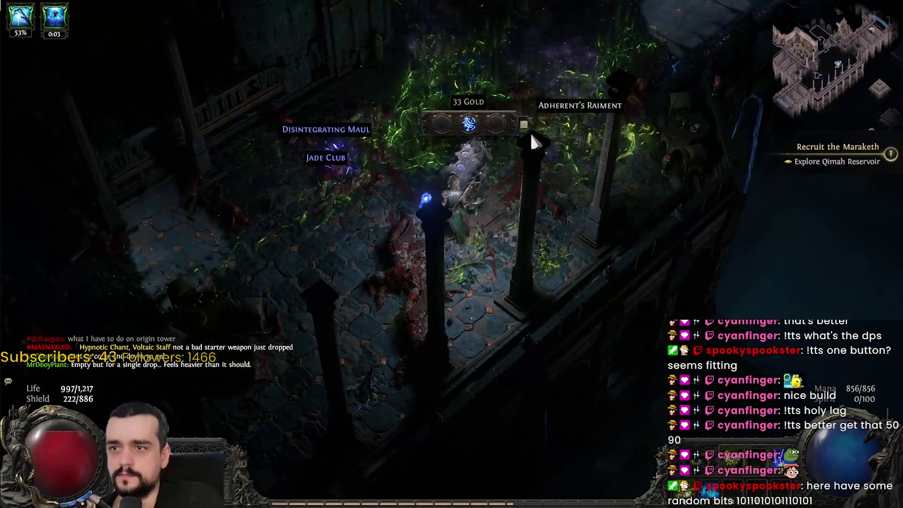
{"action": "left_click", "coordinate": [529, 129]}
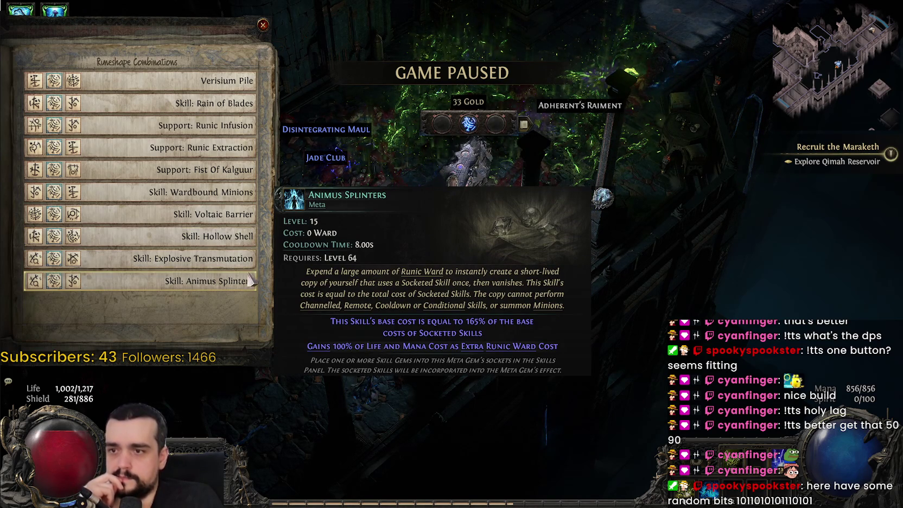
Close the Runeshape Combinations list to resume play.
{"action": "left_click", "coordinate": [212, 86]}
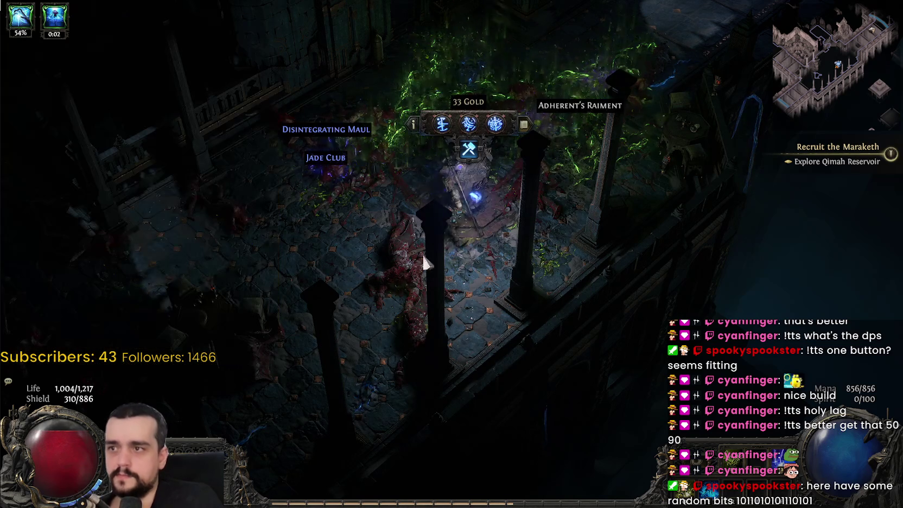
Fight up the walkway with the key-2 buff, past the Faridun Butcher and Ylth Eater.
{"action": "left_click", "coordinate": [630, 224]}
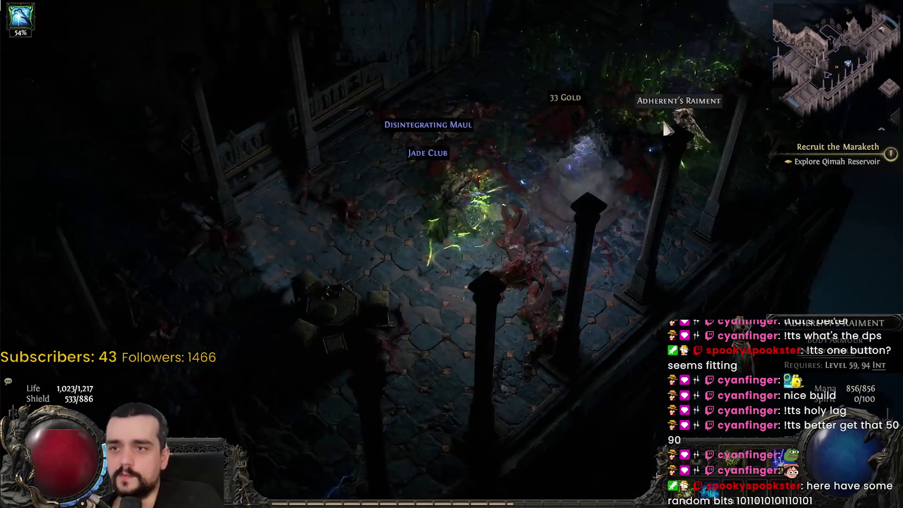
{"action": "left_click", "coordinate": [593, 142]}
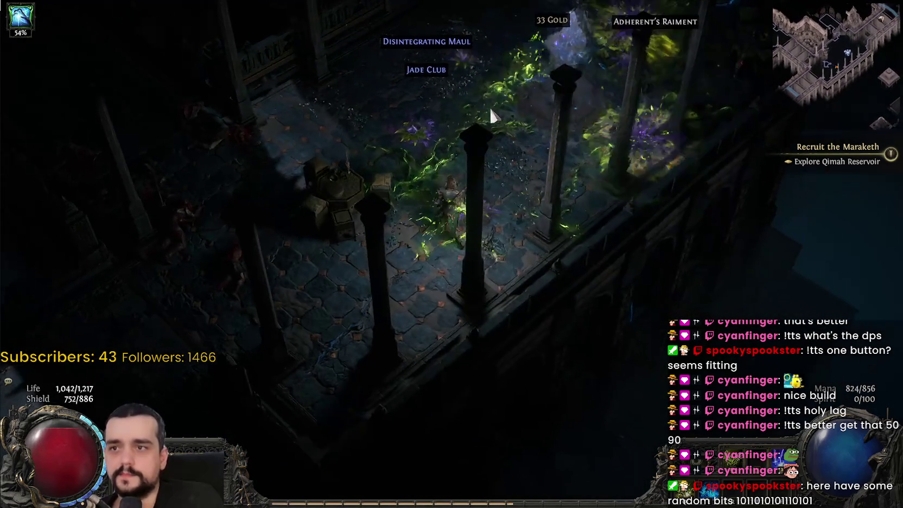
{"action": "key", "text": "2"}
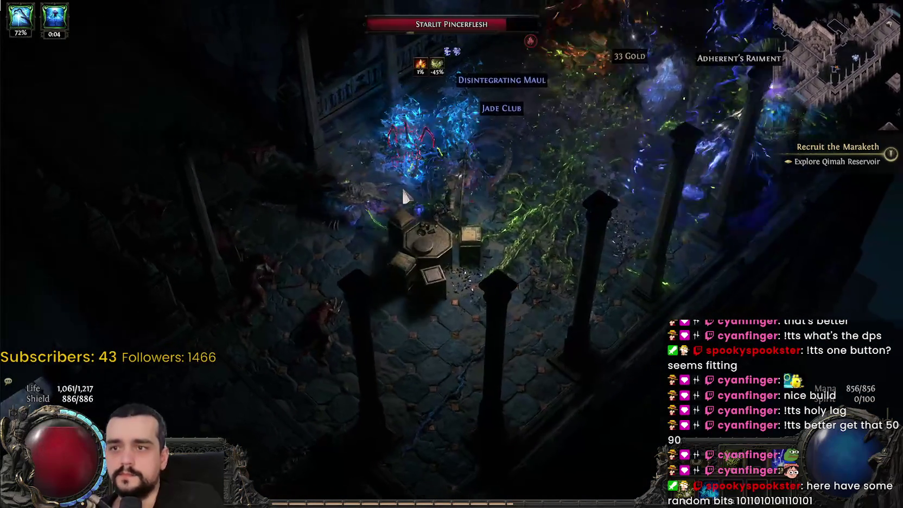
{"action": "left_click", "coordinate": [507, 108]}
{"action": "left_click", "coordinate": [507, 108]}
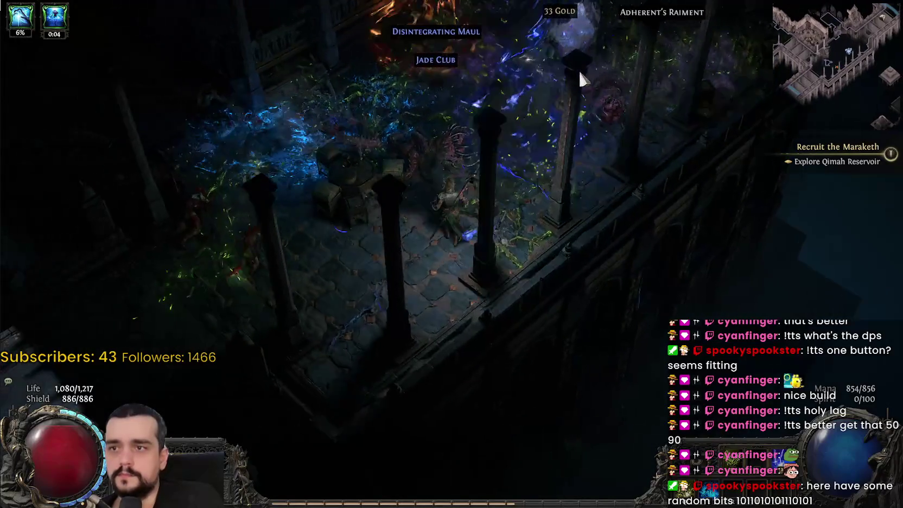
{"action": "left_click", "coordinate": [500, 102]}
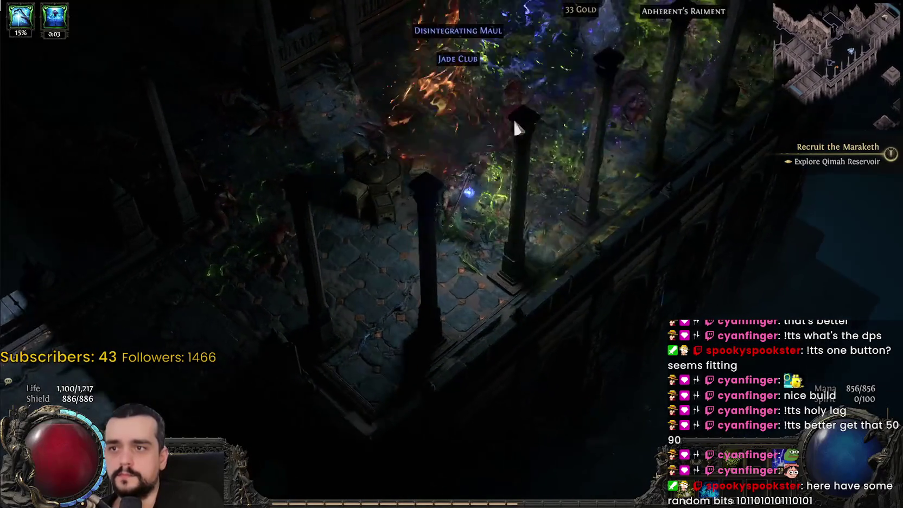
{"action": "left_click", "coordinate": [496, 107]}
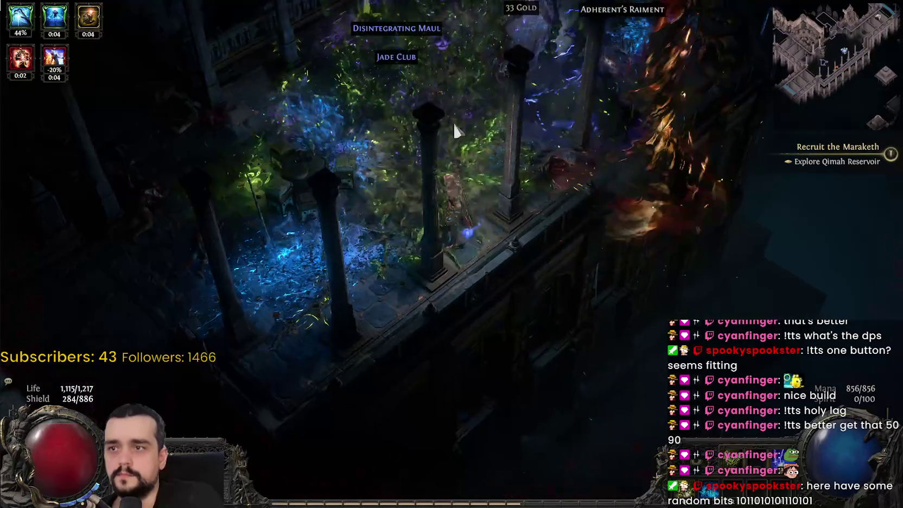
{"action": "left_click", "coordinate": [520, 98]}
{"action": "left_click", "coordinate": [553, 89]}
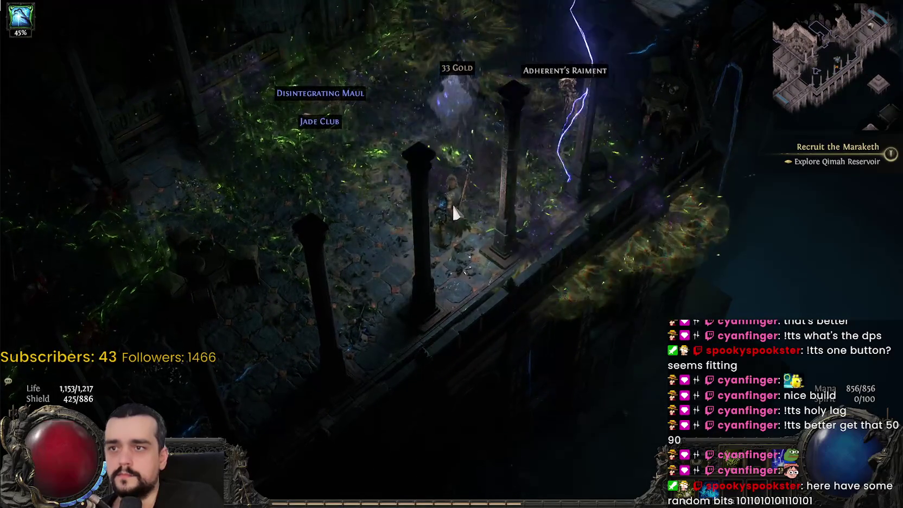
Pick up the 31 Verisium and gold, then walk to the Intimidating Strongbox.
{"action": "left_click", "coordinate": [454, 137]}
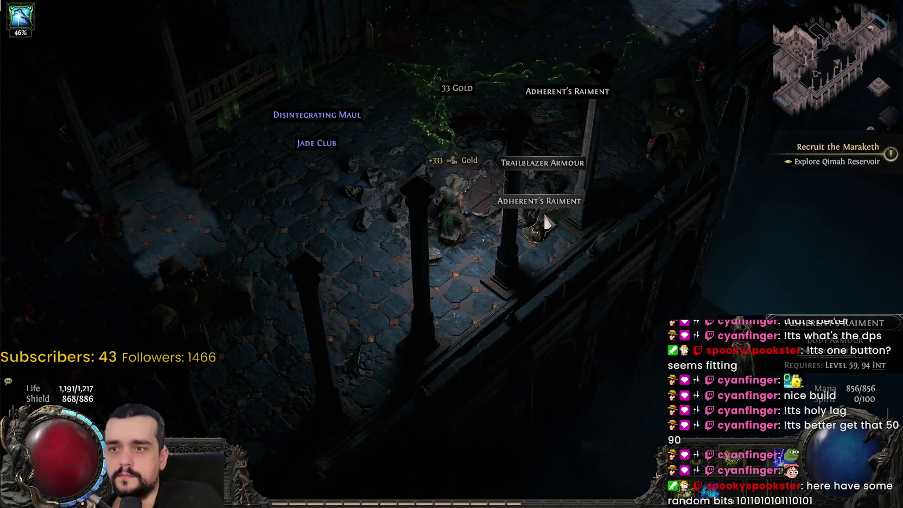
{"action": "left_click", "coordinate": [225, 188]}
{"action": "key", "text": "Tab"}
{"action": "left_click", "coordinate": [151, 111]}
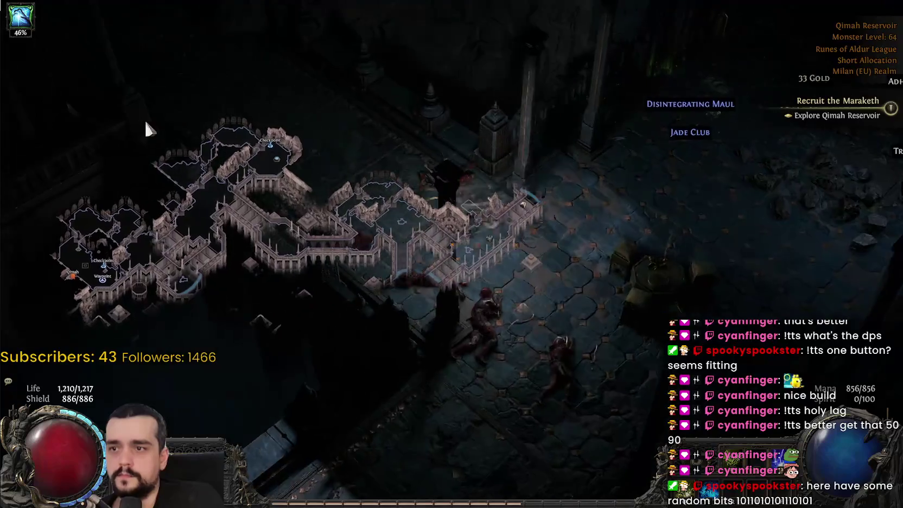
{"action": "left_click", "coordinate": [776, 90]}
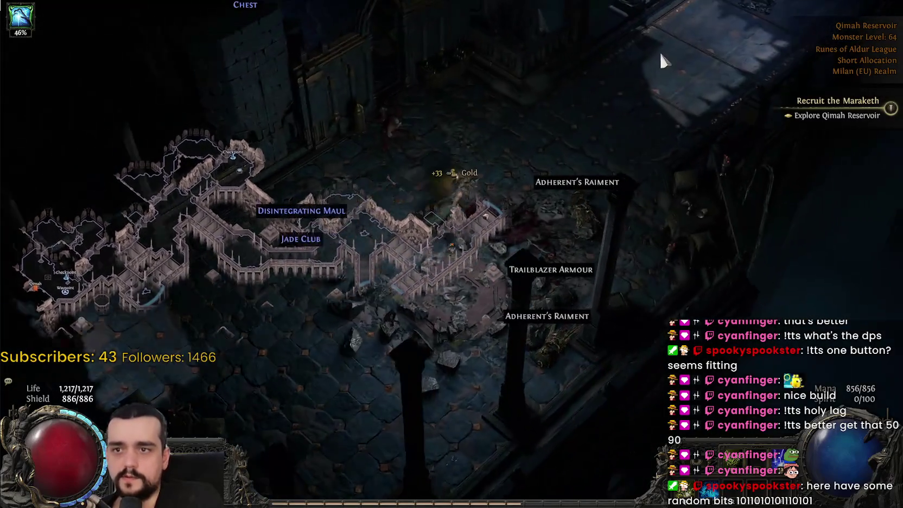
{"action": "left_click", "coordinate": [665, 55]}
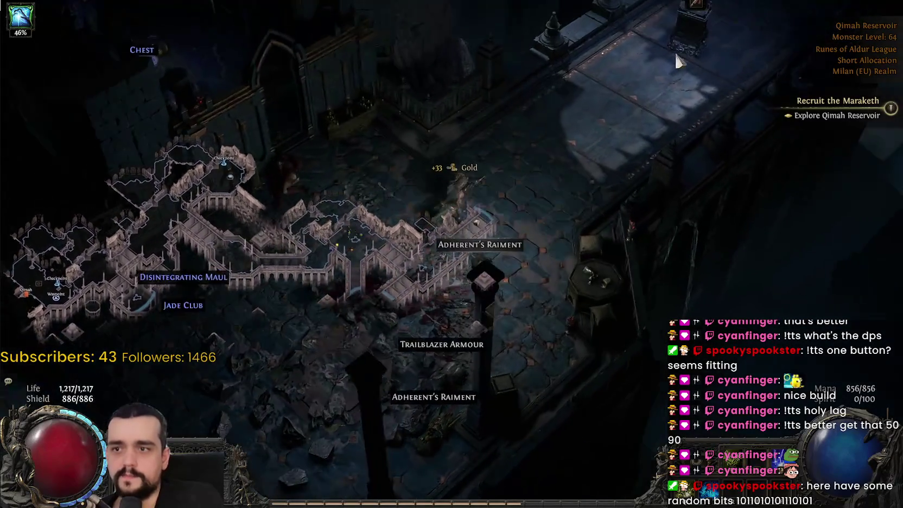
{"action": "key", "text": "Tab"}
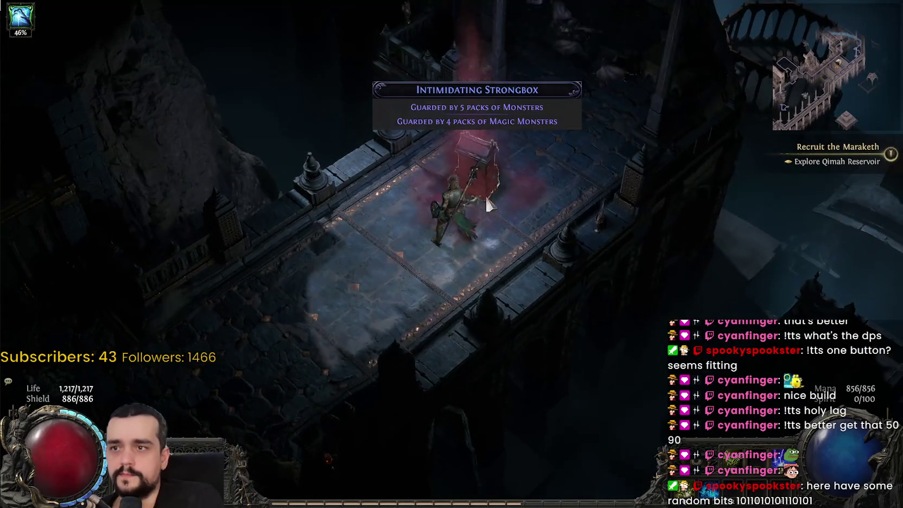
Open the Intimidating Strongbox, kill its Goliath and Sandscoured Dead guardians, and take the Waystone and gold.
{"action": "left_click", "coordinate": [487, 200]}
{"action": "left_click", "coordinate": [587, 89]}
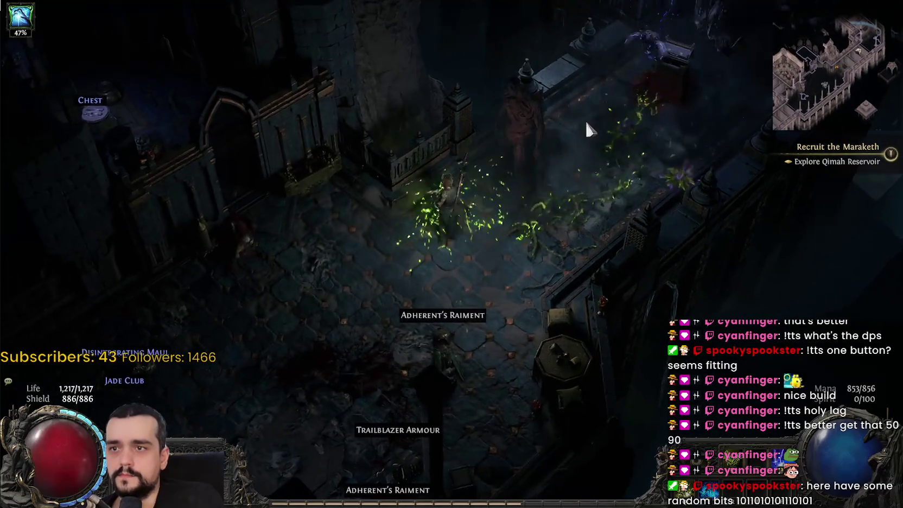
{"action": "left_click", "coordinate": [655, 78]}
{"action": "left_click", "coordinate": [554, 111]}
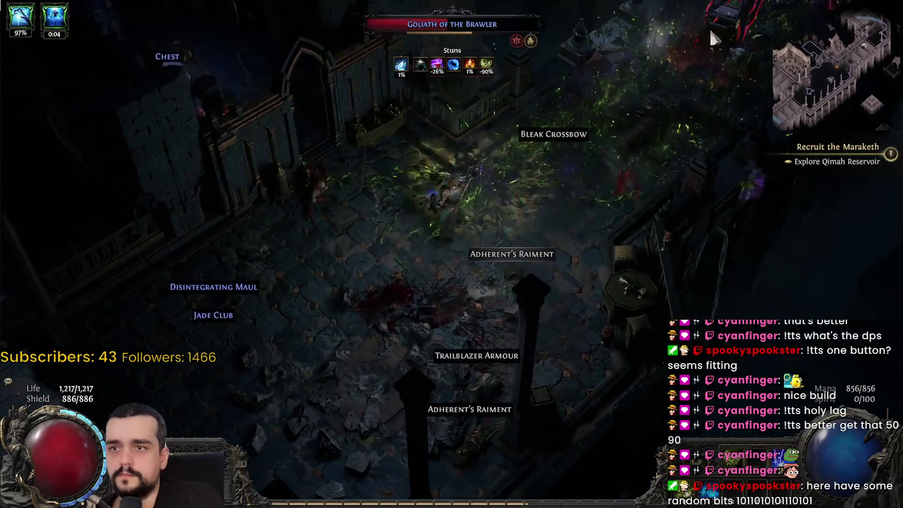
{"action": "left_click", "coordinate": [710, 33]}
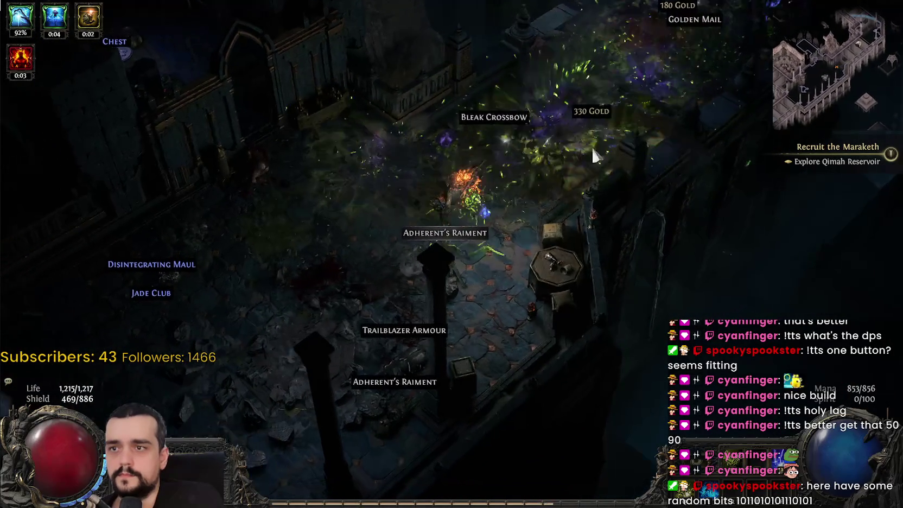
{"action": "left_click", "coordinate": [636, 59]}
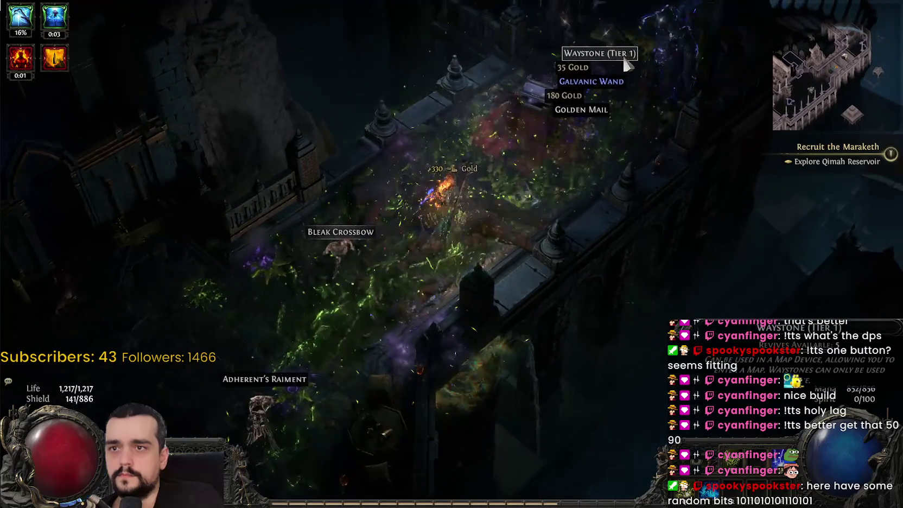
{"action": "left_click", "coordinate": [484, 153]}
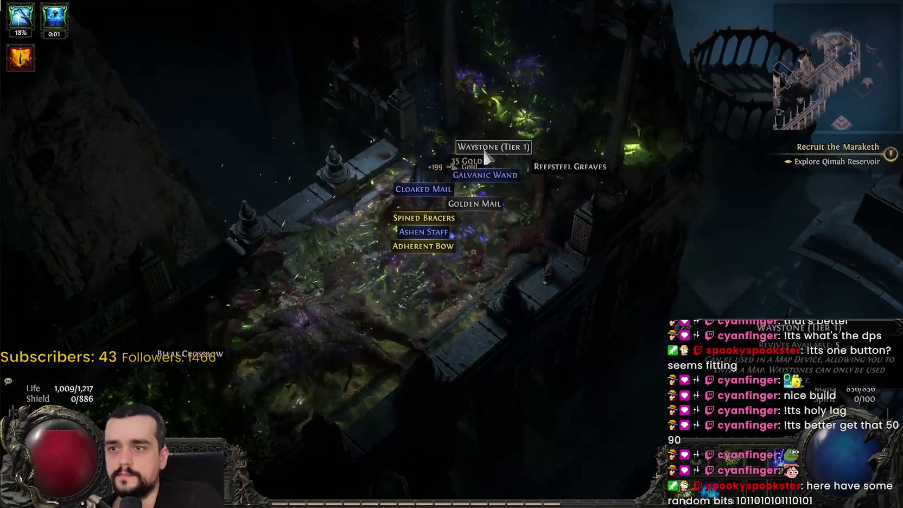
{"action": "left_click", "coordinate": [295, 116]}
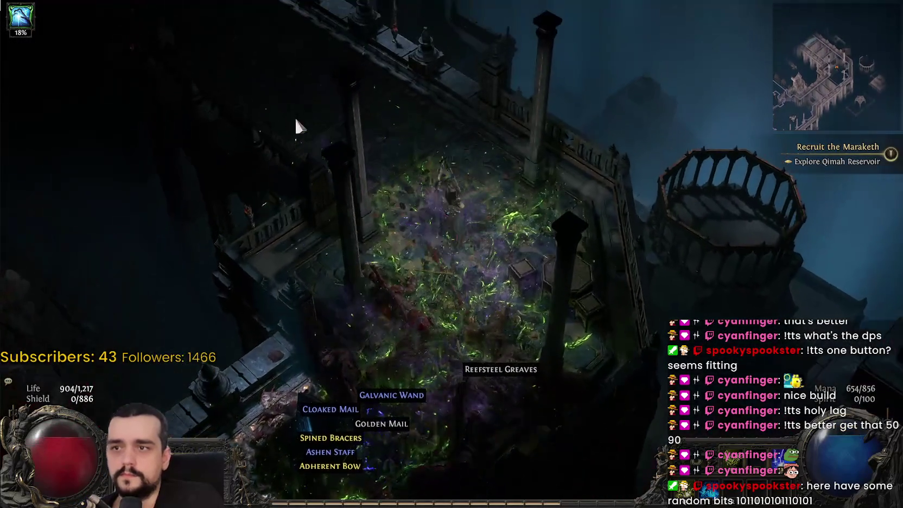
Head up-left, kill the Tombshrieker, and loot the chest's gold.
{"action": "key", "text": "Tab"}
{"action": "left_click", "coordinate": [147, 101]}
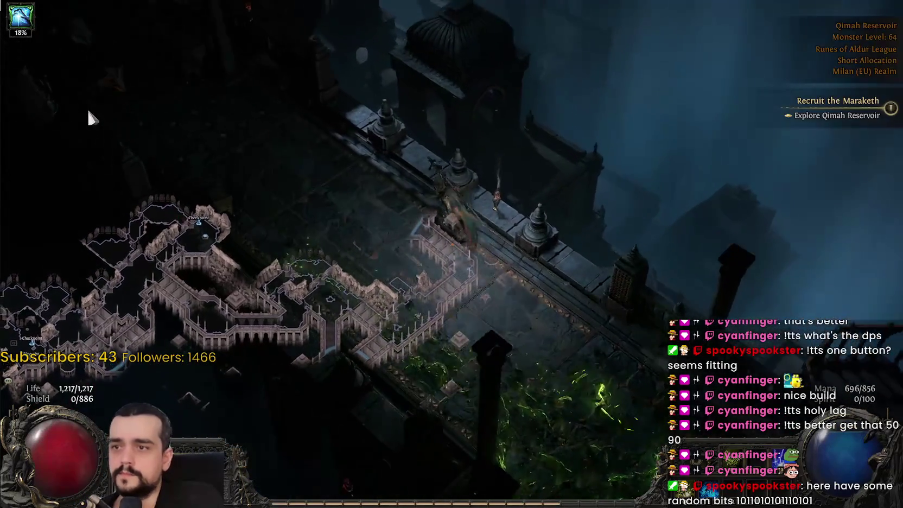
{"action": "key", "text": "Tab"}
{"action": "left_click", "coordinate": [234, 129]}
{"action": "left_click", "coordinate": [290, 206]}
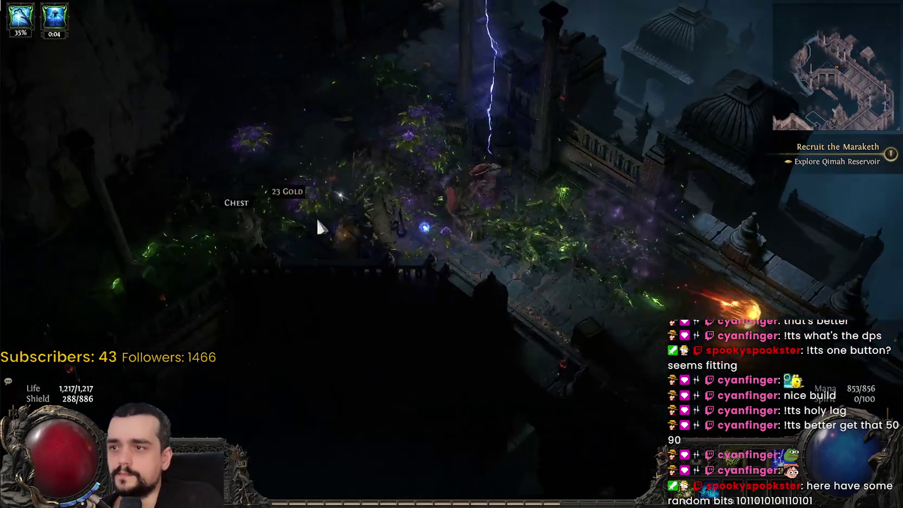
{"action": "left_click", "coordinate": [317, 222]}
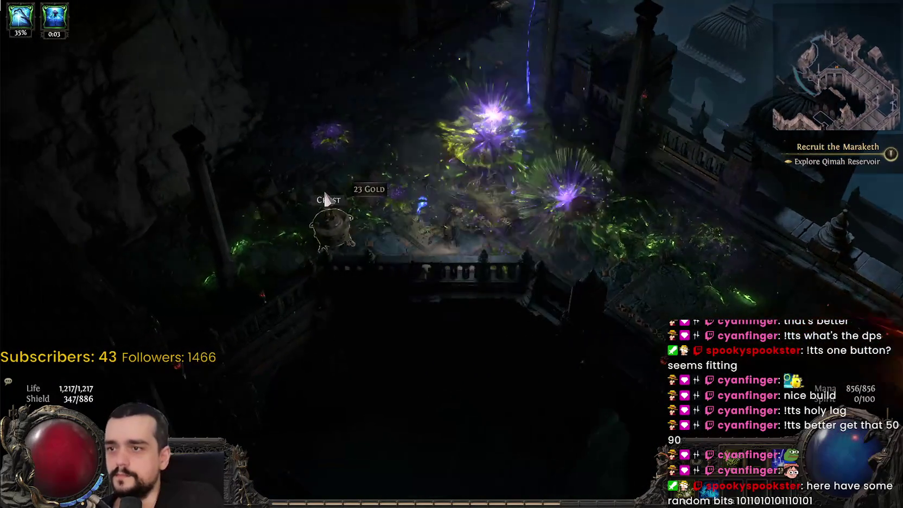
{"action": "left_click", "coordinate": [373, 223]}
Kill the Sand Spirit and Faridun Spearwoman in the next area, then reach the checkpoint.
{"action": "left_click", "coordinate": [494, 78]}
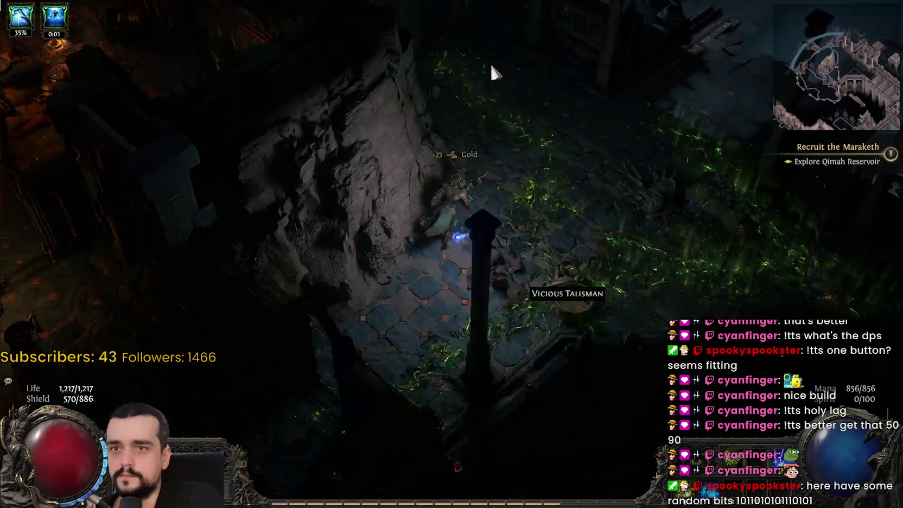
{"action": "left_click", "coordinate": [341, 101]}
{"action": "left_click", "coordinate": [332, 167]}
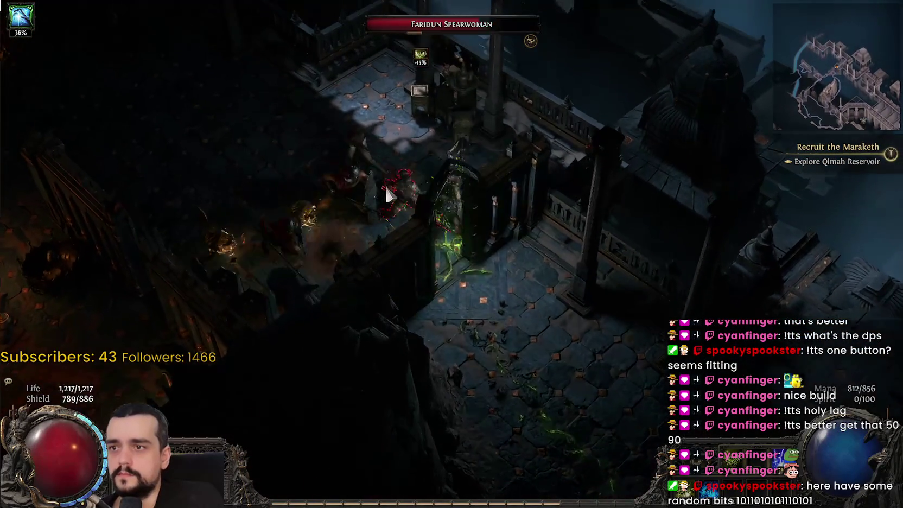
{"action": "left_click", "coordinate": [273, 181]}
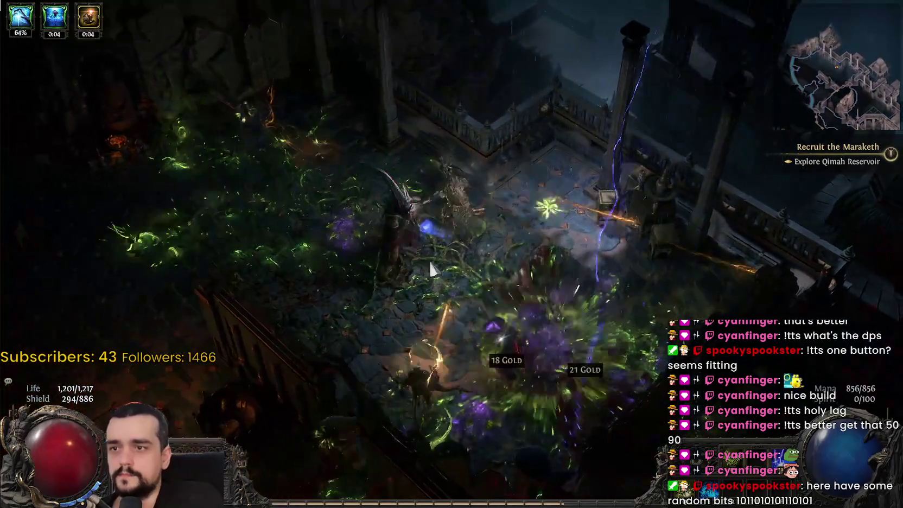
{"action": "left_click", "coordinate": [428, 260]}
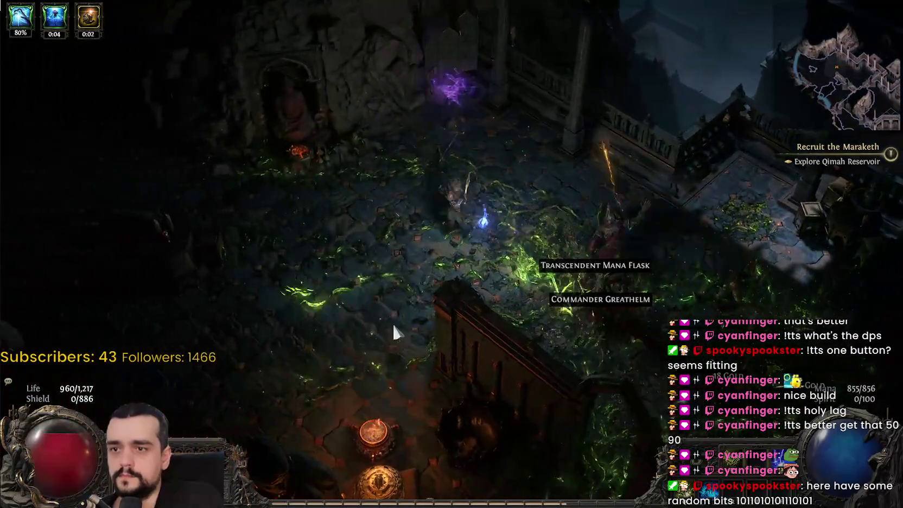
{"action": "mouse_move", "coordinate": [392, 322]}
{"action": "left_mouse_down"}
{"action": "mouse_move", "coordinate": [360, 274]}
{"action": "mouse_move", "coordinate": [308, 306]}
{"action": "mouse_move", "coordinate": [261, 93]}
{"action": "mouse_move", "coordinate": [238, 81]}
{"action": "mouse_move", "coordinate": [405, 141]}
{"action": "mouse_move", "coordinate": [378, 144]}
{"action": "left_mouse_up"}
{"action": "mouse_move", "coordinate": [403, 192]}
{"action": "left_mouse_down"}
{"action": "mouse_move", "coordinate": [421, 153]}
{"action": "mouse_move", "coordinate": [373, 137]}
{"action": "mouse_move", "coordinate": [520, 115]}
{"action": "mouse_move", "coordinate": [545, 132]}
{"action": "mouse_move", "coordinate": [547, 153]}
{"action": "mouse_move", "coordinate": [616, 125]}
{"action": "mouse_move", "coordinate": [621, 139]}
{"action": "mouse_move", "coordinate": [614, 125]}
{"action": "mouse_move", "coordinate": [496, 139]}
{"action": "mouse_move", "coordinate": [554, 187]}
{"action": "mouse_move", "coordinate": [541, 169]}
{"action": "mouse_move", "coordinate": [159, 250]}
{"action": "mouse_move", "coordinate": [309, 126]}
{"action": "mouse_move", "coordinate": [144, 252]}
{"action": "mouse_move", "coordinate": [38, 287]}
{"action": "mouse_move", "coordinate": [48, 256]}
{"action": "mouse_move", "coordinate": [69, 242]}
{"action": "mouse_move", "coordinate": [362, 176]}
{"action": "mouse_move", "coordinate": [512, 209]}
{"action": "mouse_move", "coordinate": [614, 205]}
{"action": "mouse_move", "coordinate": [493, 160]}
{"action": "mouse_move", "coordinate": [389, 140]}
{"action": "mouse_move", "coordinate": [439, 145]}
{"action": "mouse_move", "coordinate": [442, 190]}
{"action": "mouse_move", "coordinate": [548, 306]}
{"action": "mouse_move", "coordinate": [586, 379]}
{"action": "mouse_move", "coordinate": [459, 268]}
{"action": "left_mouse_up"}
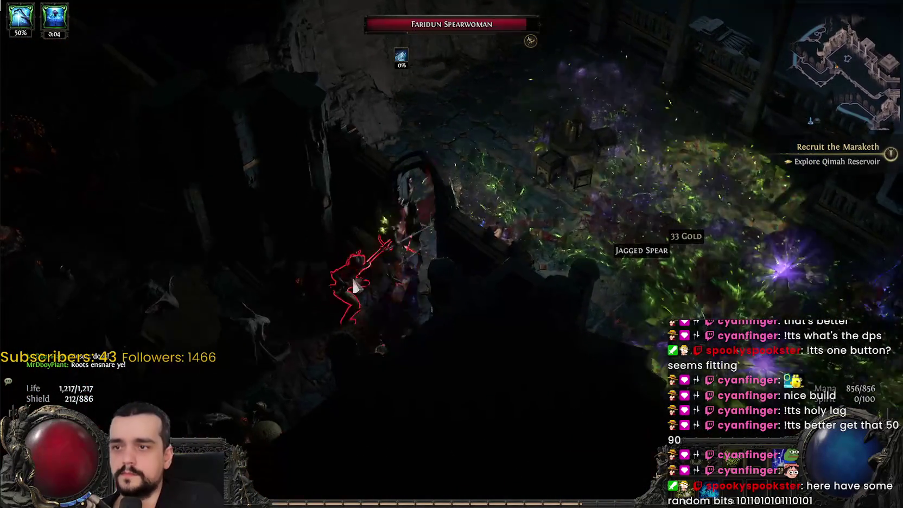
{"action": "left_click_drag", "start_coordinate": [355, 286], "coordinate": [415, 250]}
{"action": "mouse_move", "coordinate": [457, 224]}
{"action": "left_mouse_down"}
{"action": "mouse_move", "coordinate": [347, 278]}
{"action": "mouse_move", "coordinate": [380, 301]}
{"action": "mouse_move", "coordinate": [310, 271]}
{"action": "mouse_move", "coordinate": [439, 196]}
{"action": "mouse_move", "coordinate": [365, 115]}
{"action": "mouse_move", "coordinate": [389, 152]}
{"action": "mouse_move", "coordinate": [323, 115]}
{"action": "mouse_move", "coordinate": [262, 106]}
{"action": "mouse_move", "coordinate": [291, 112]}
{"action": "mouse_move", "coordinate": [279, 113]}
{"action": "mouse_move", "coordinate": [363, 155]}
{"action": "mouse_move", "coordinate": [595, 135]}
{"action": "mouse_move", "coordinate": [563, 133]}
{"action": "mouse_move", "coordinate": [560, 145]}
{"action": "mouse_move", "coordinate": [284, 129]}
{"action": "mouse_move", "coordinate": [360, 64]}
{"action": "left_mouse_up"}
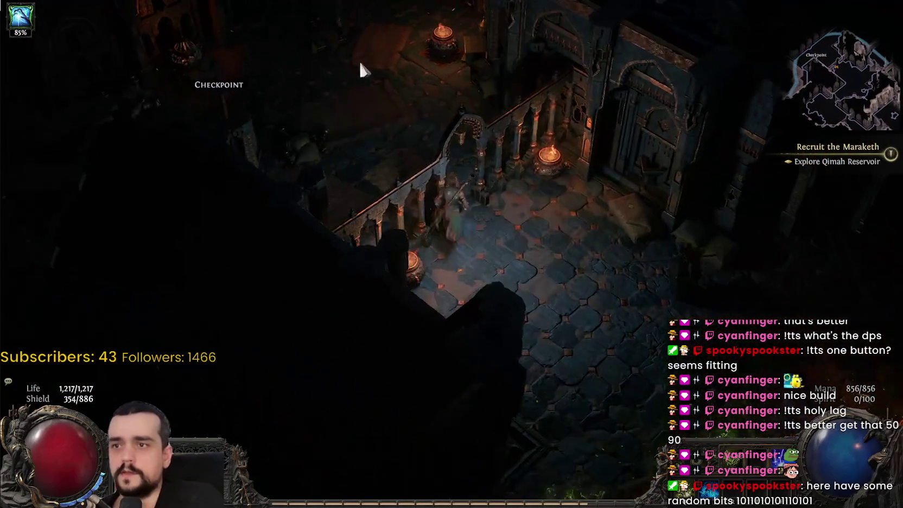
{"action": "left_click", "coordinate": [221, 165]}
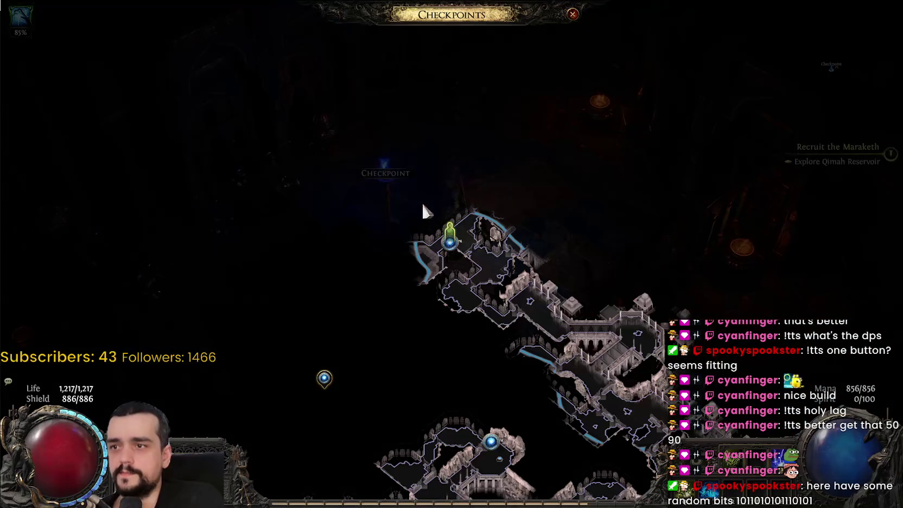
Teleport to the Sacred Well checkpoint, grab the Orb of Alchemy, then teleport to the other checkpoint.
{"action": "left_click", "coordinate": [546, 182]}
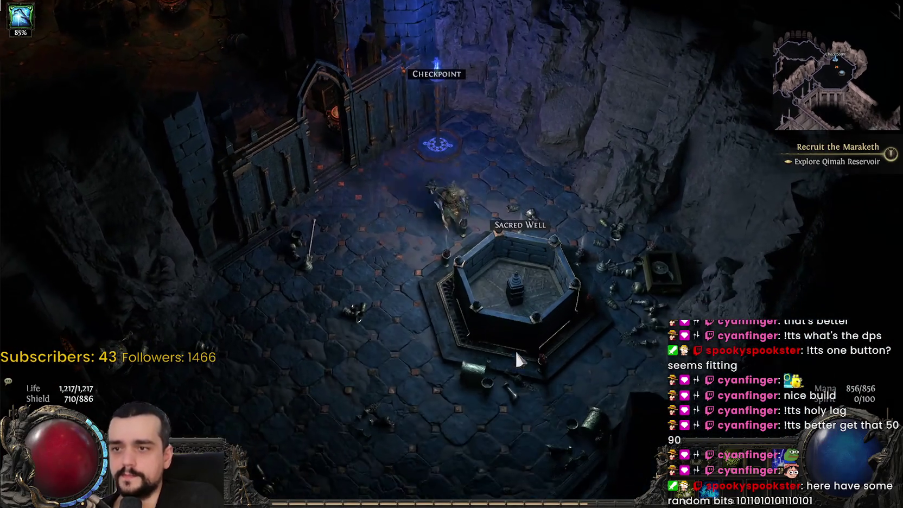
{"action": "left_click", "coordinate": [516, 352]}
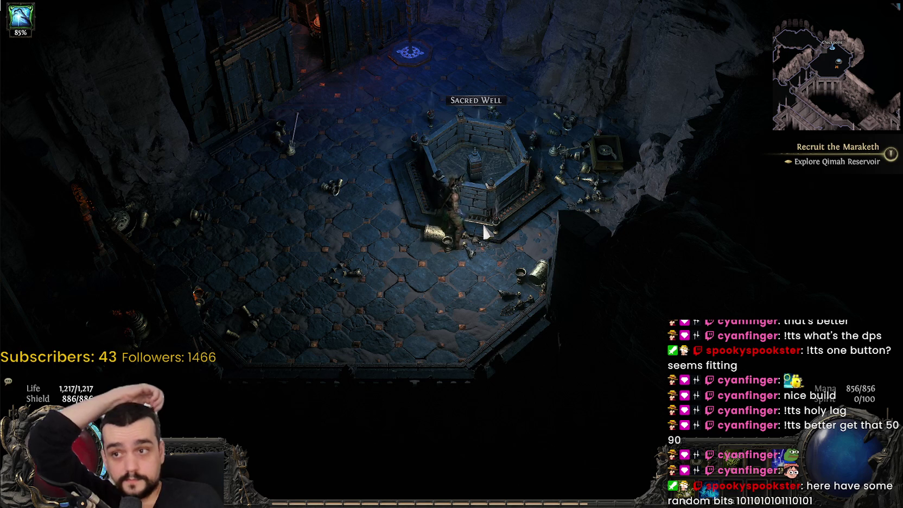
{"action": "left_click", "coordinate": [382, 200]}
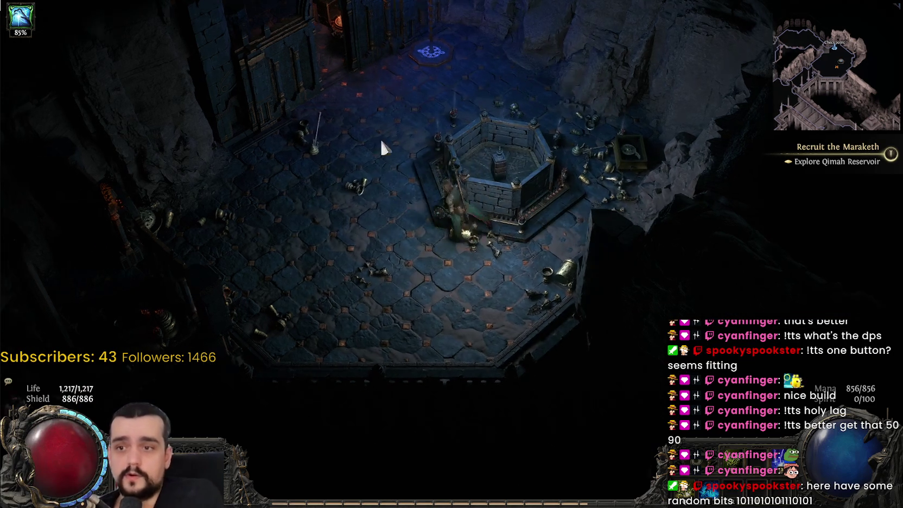
{"action": "left_click", "coordinate": [394, 136]}
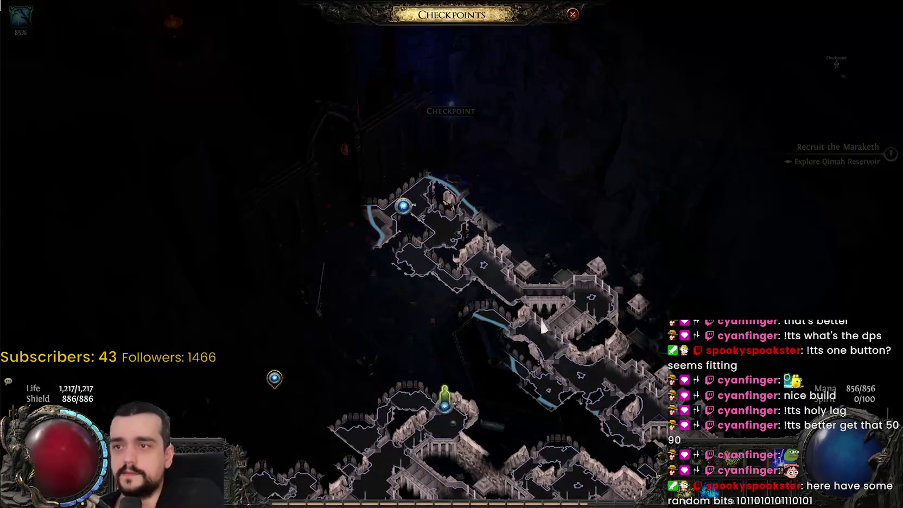
{"action": "left_click", "coordinate": [407, 209]}
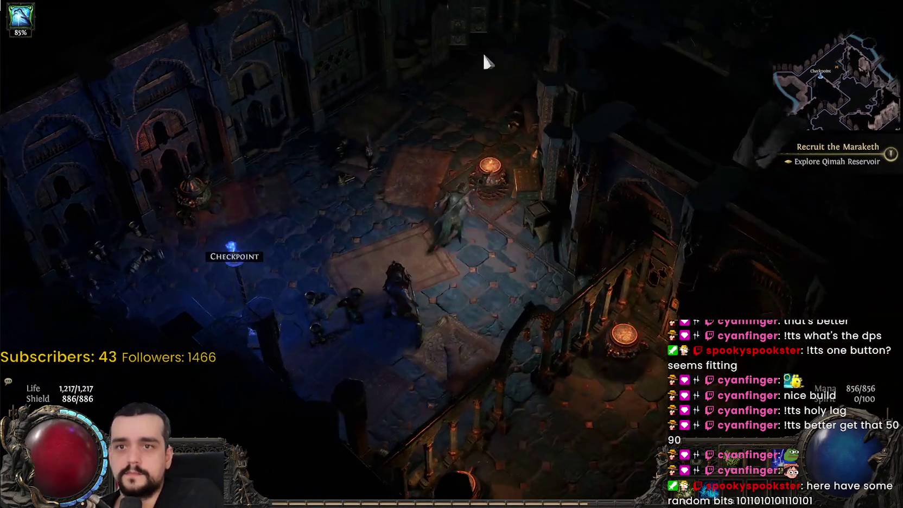
Fight through the rooms, killing a Faridun Swordsman, Wraith Husk and Sand Spirit.
{"action": "left_click", "coordinate": [484, 61]}
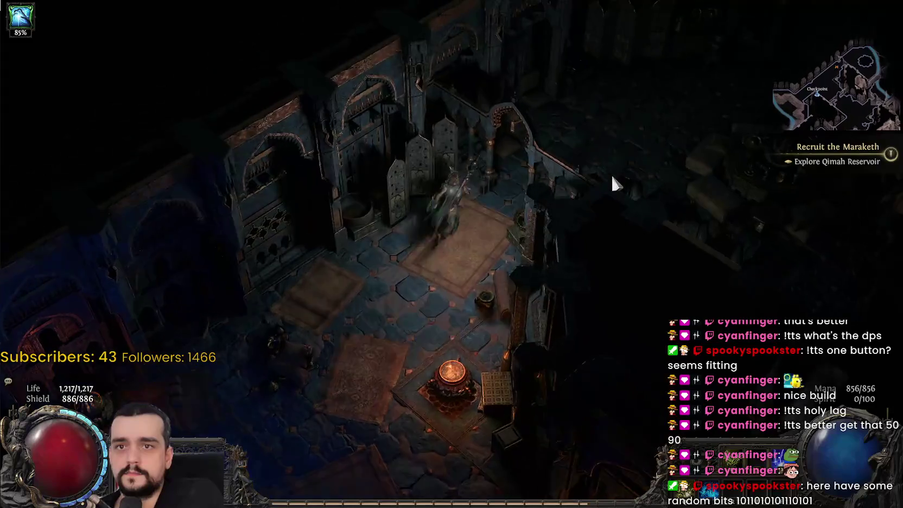
{"action": "left_click", "coordinate": [524, 180]}
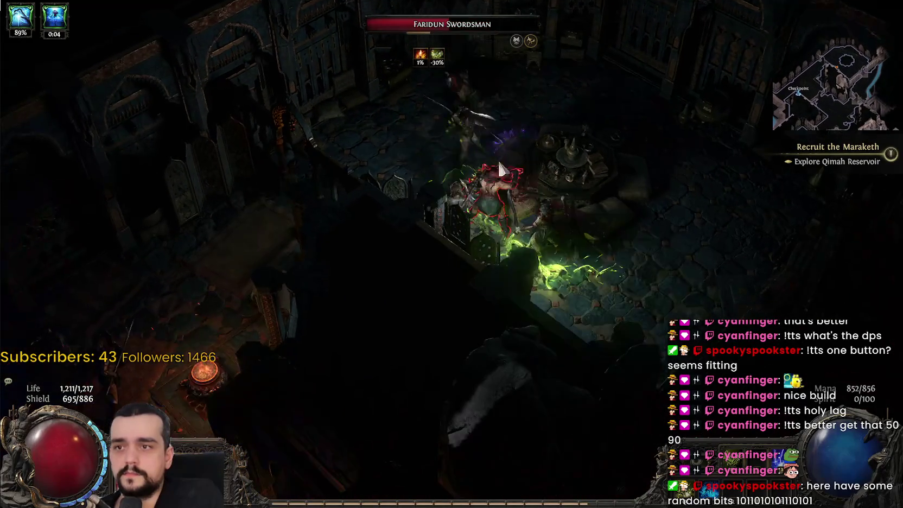
{"action": "left_click", "coordinate": [413, 161]}
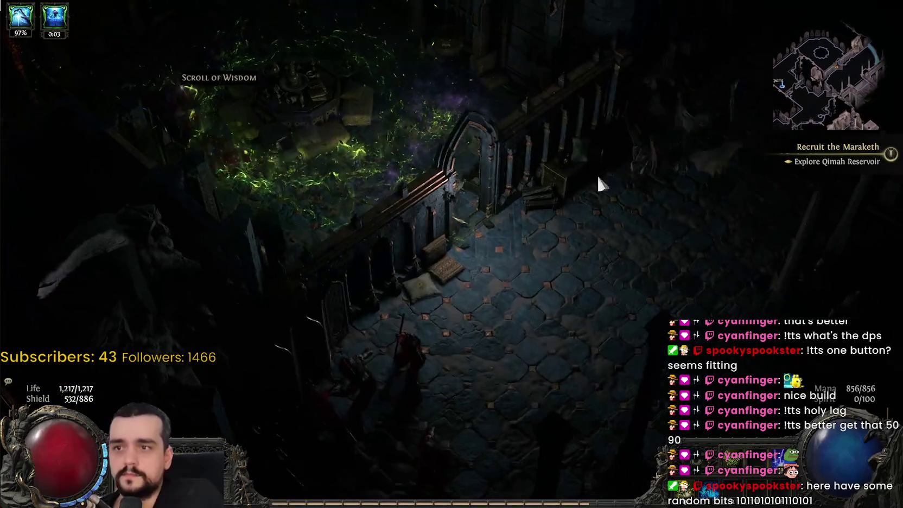
{"action": "left_click", "coordinate": [596, 173]}
{"action": "left_click", "coordinate": [647, 128]}
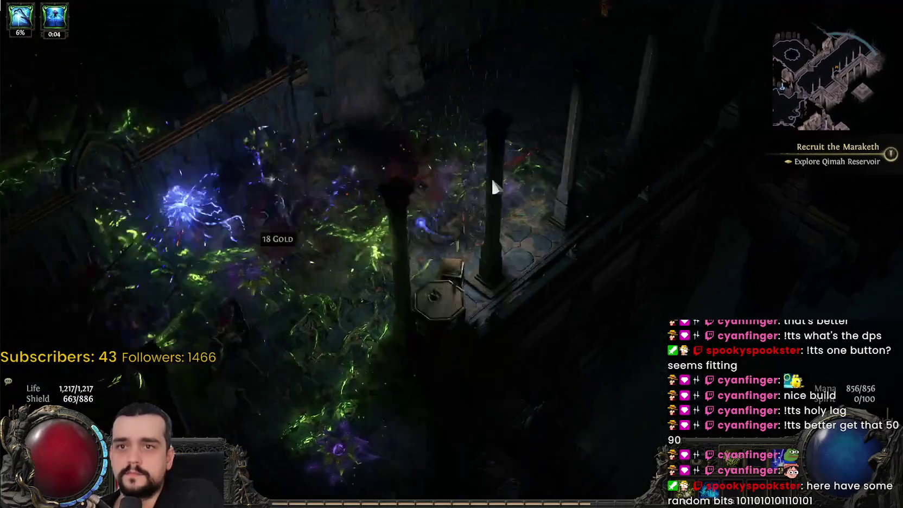
{"action": "left_click", "coordinate": [556, 120]}
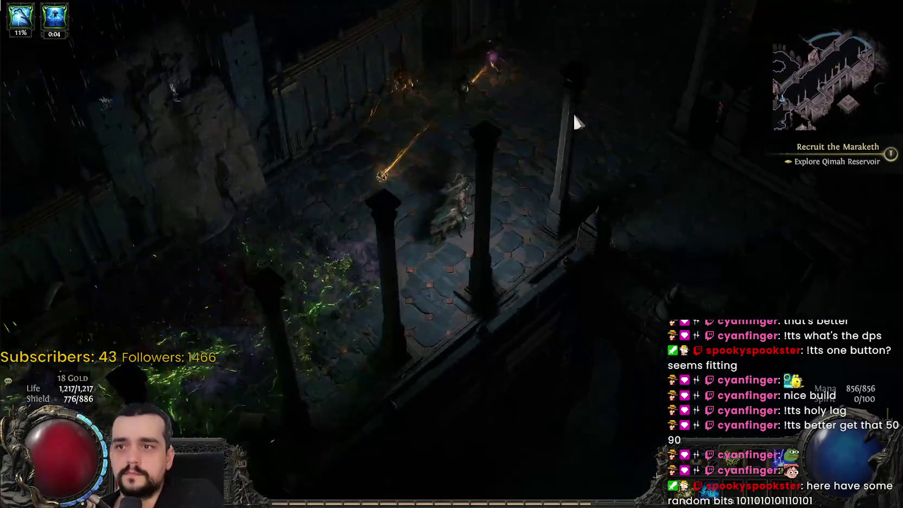
{"action": "left_click", "coordinate": [383, 175]}
{"action": "left_click", "coordinate": [578, 128]}
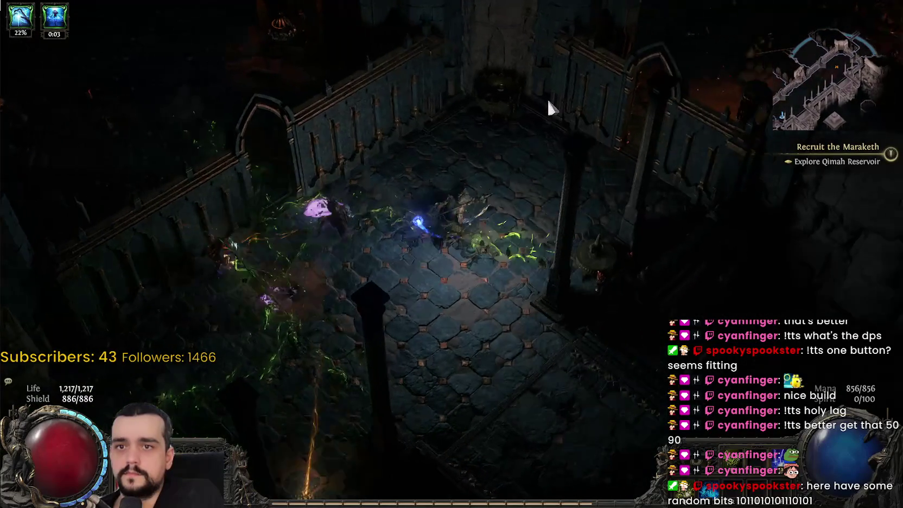
{"action": "left_click", "coordinate": [637, 118]}
{"action": "left_click", "coordinate": [552, 85]}
Travel to the Sacred Well waypoint via the world map (U).
{"action": "key", "text": "u"}
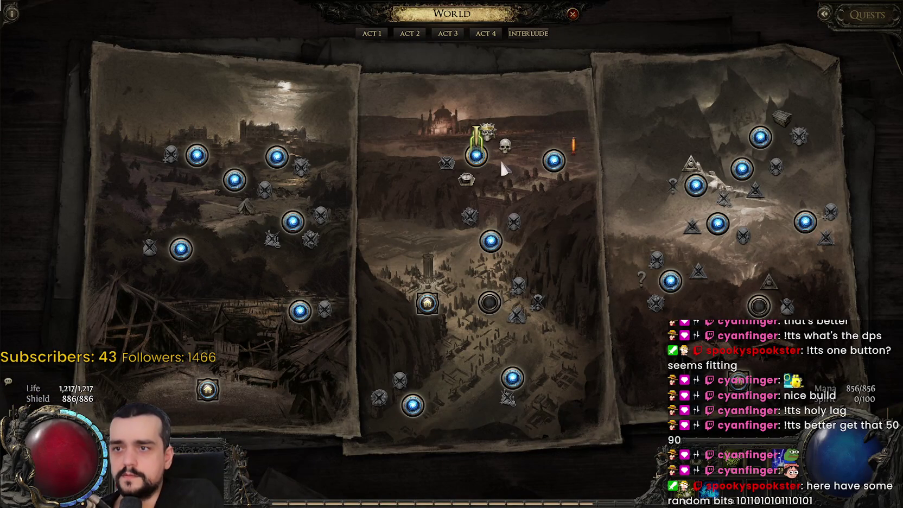
{"action": "left_click", "coordinate": [468, 183]}
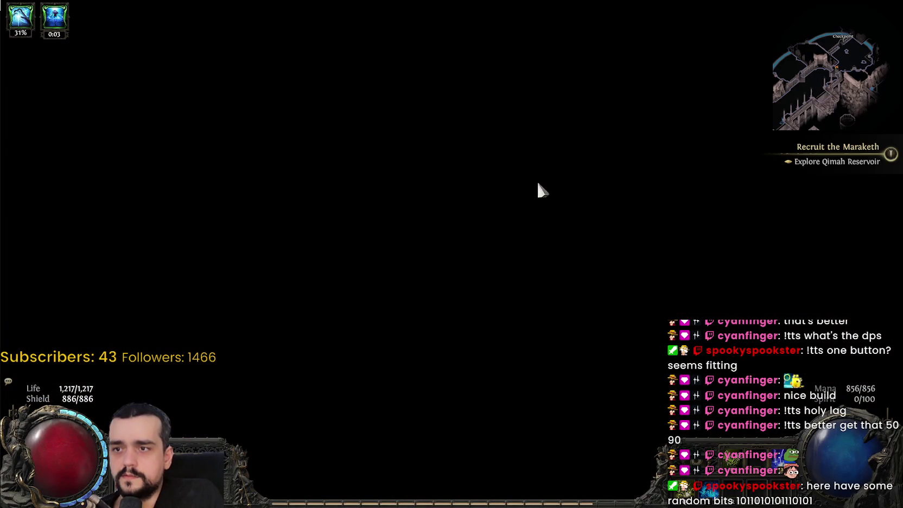
{"action": "left_click", "coordinate": [409, 89]}
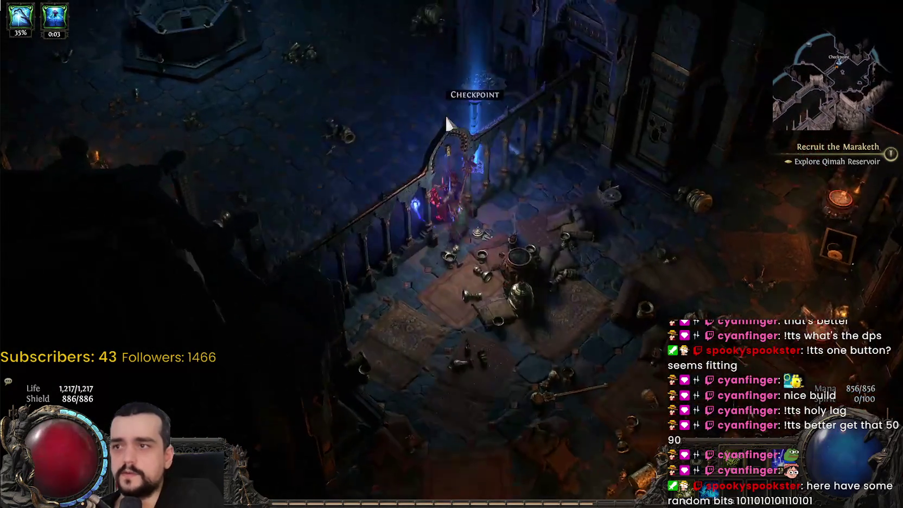
Walk from the Sacred Well through the furnished hall and tiled rooms toward the Faridun Swordsman.
{"action": "left_click", "coordinate": [369, 209]}
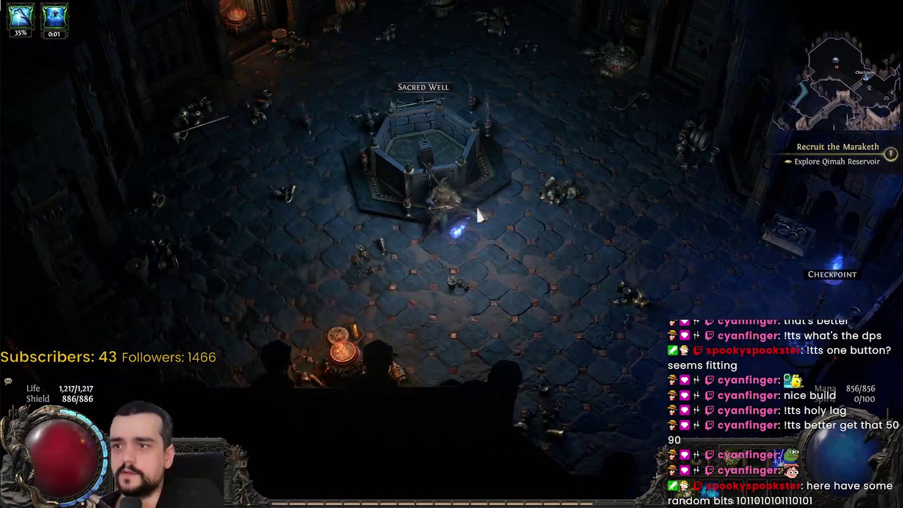
{"action": "left_click", "coordinate": [526, 197]}
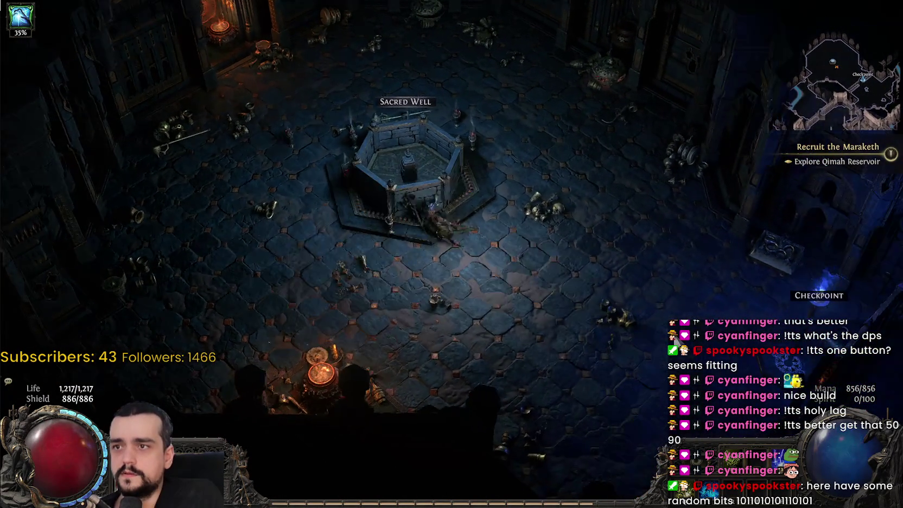
{"action": "left_click", "coordinate": [603, 411]}
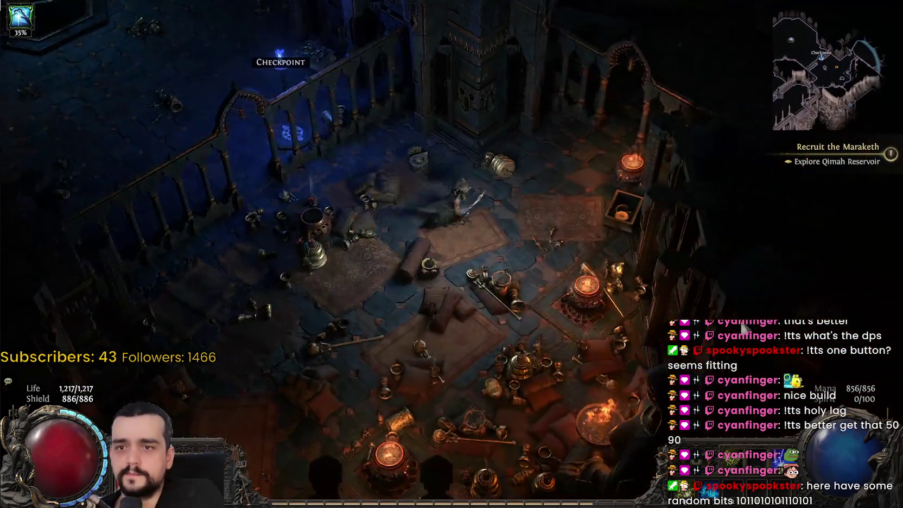
{"action": "left_click", "coordinate": [637, 107]}
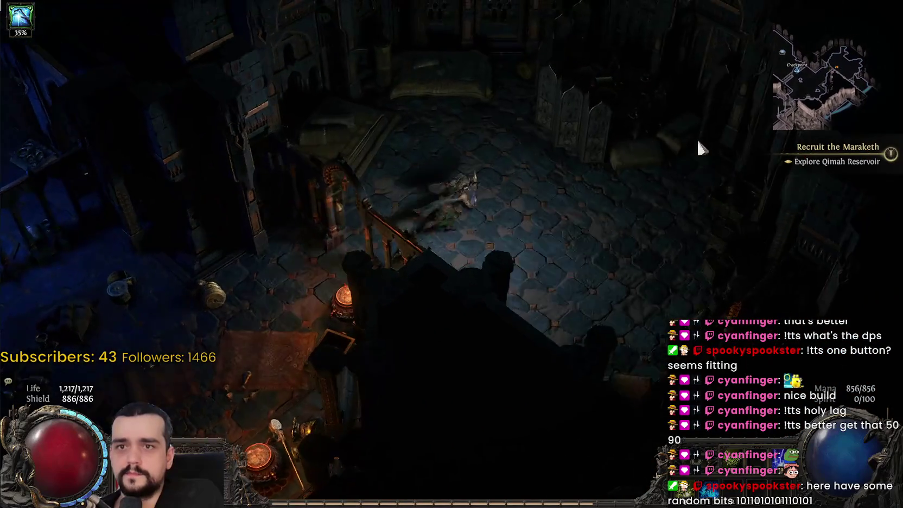
{"action": "left_click", "coordinate": [611, 396]}
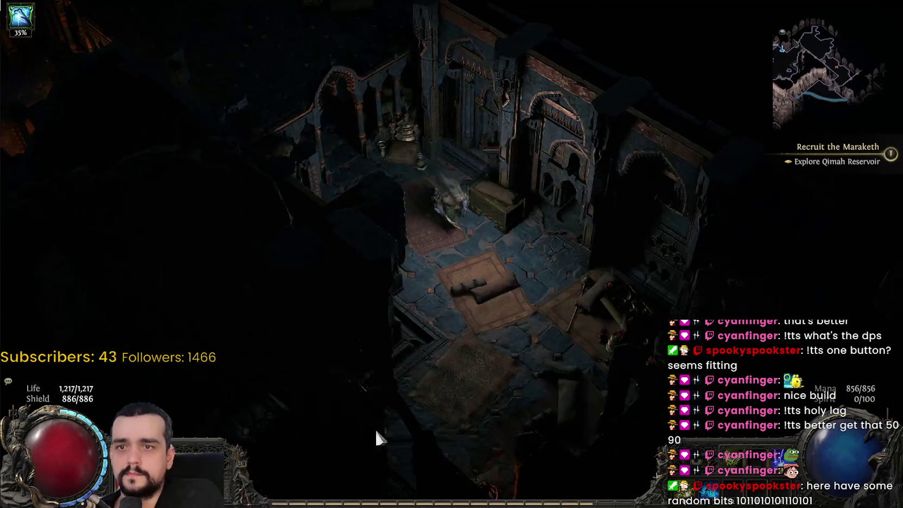
{"action": "left_click", "coordinate": [347, 450]}
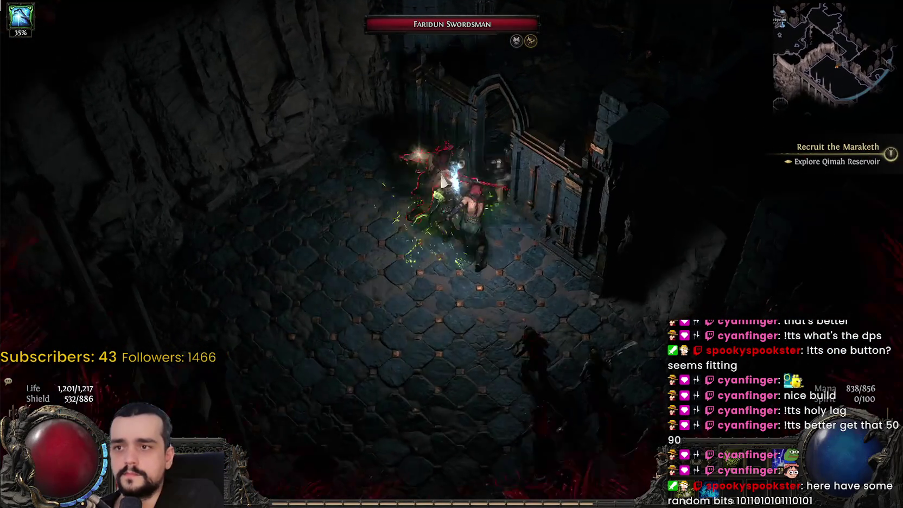
Fight through the doorway, killing the Faridun Neophyte and the Urnwalker.
{"action": "left_click", "coordinate": [525, 174]}
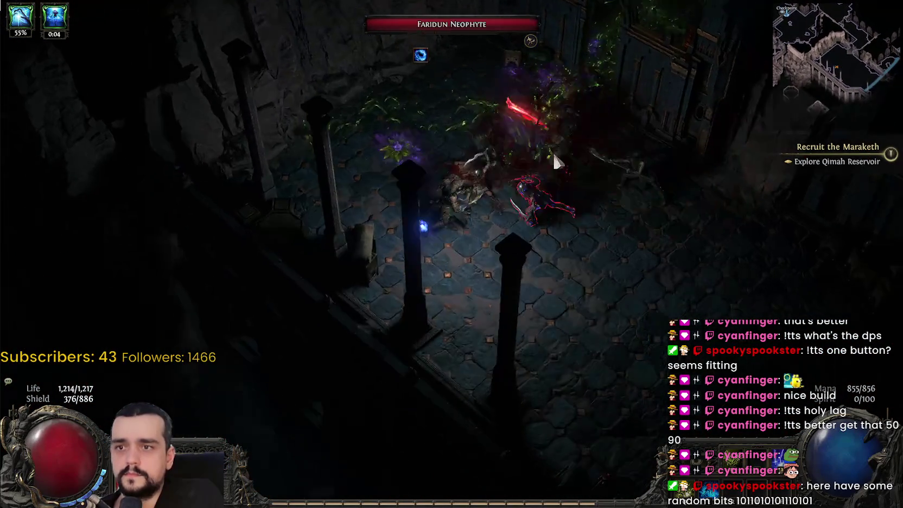
{"action": "left_click", "coordinate": [556, 161]}
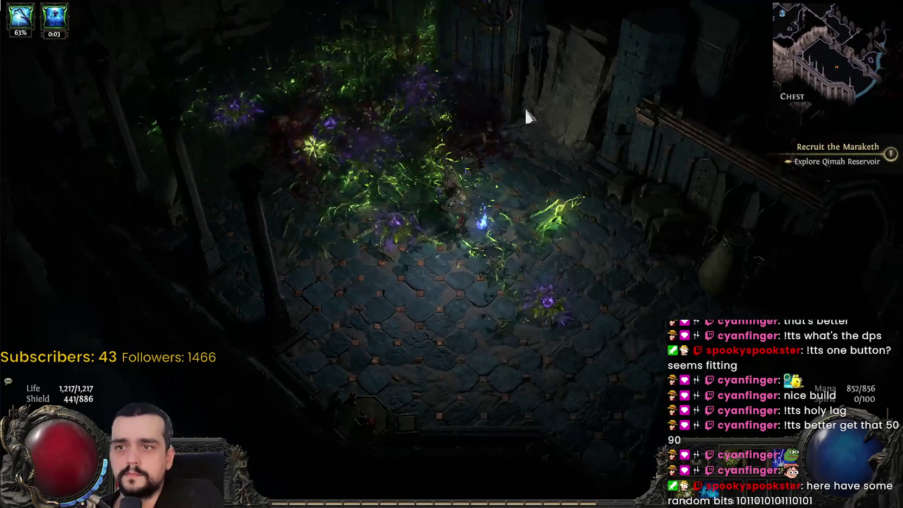
{"action": "left_click", "coordinate": [610, 171]}
{"action": "left_click", "coordinate": [470, 191]}
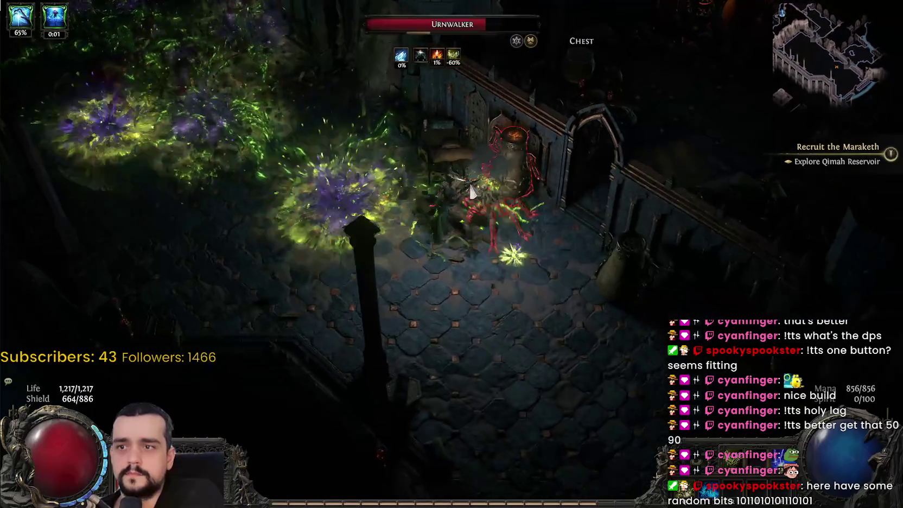
{"action": "left_click", "coordinate": [487, 308]}
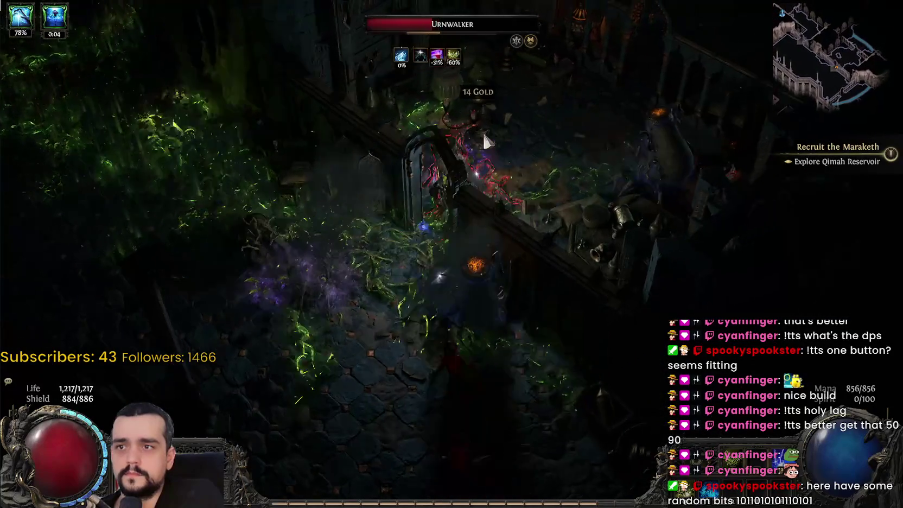
{"action": "left_click", "coordinate": [484, 136]}
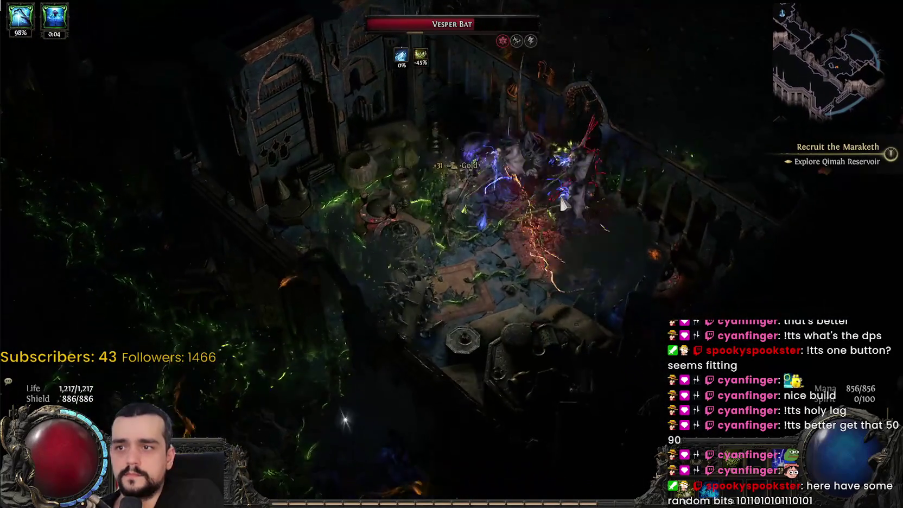
Push up-right into the brazier room, then resurrect at the checkpoint after dying.
{"action": "left_click", "coordinate": [471, 191]}
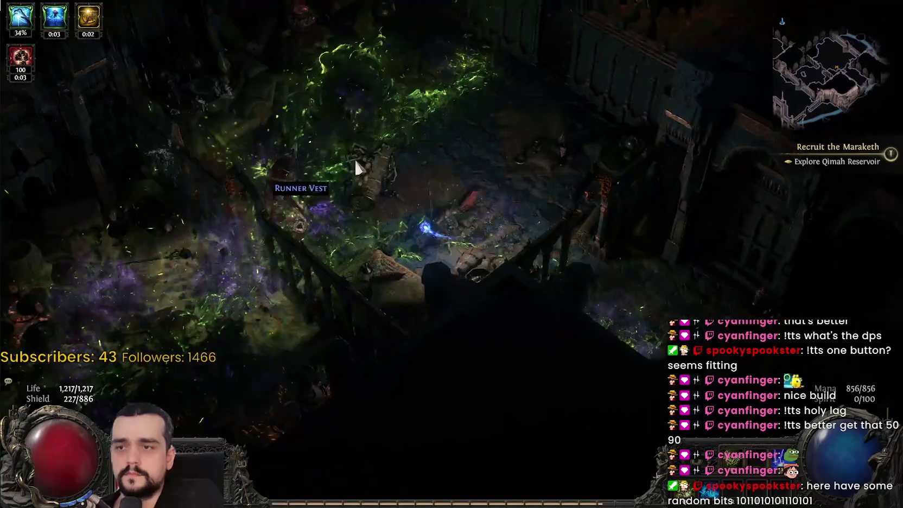
{"action": "left_click", "coordinate": [529, 100]}
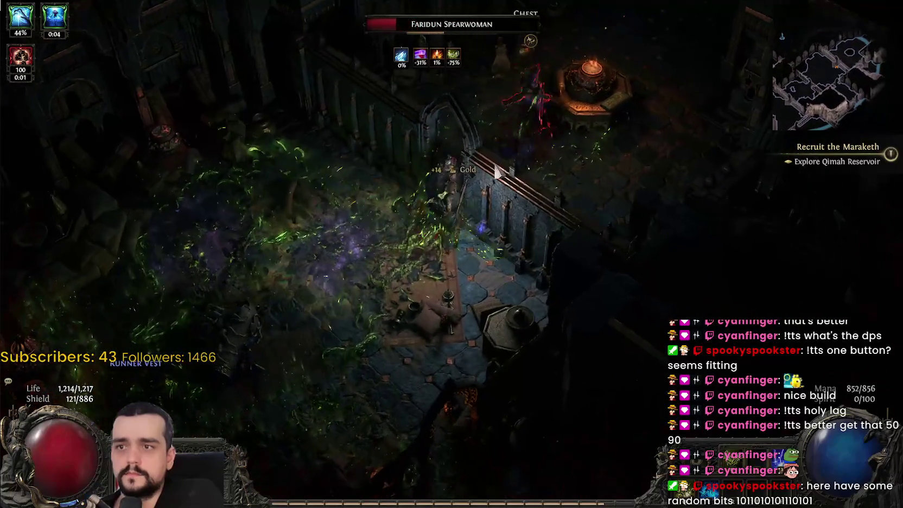
{"action": "left_click", "coordinate": [497, 170]}
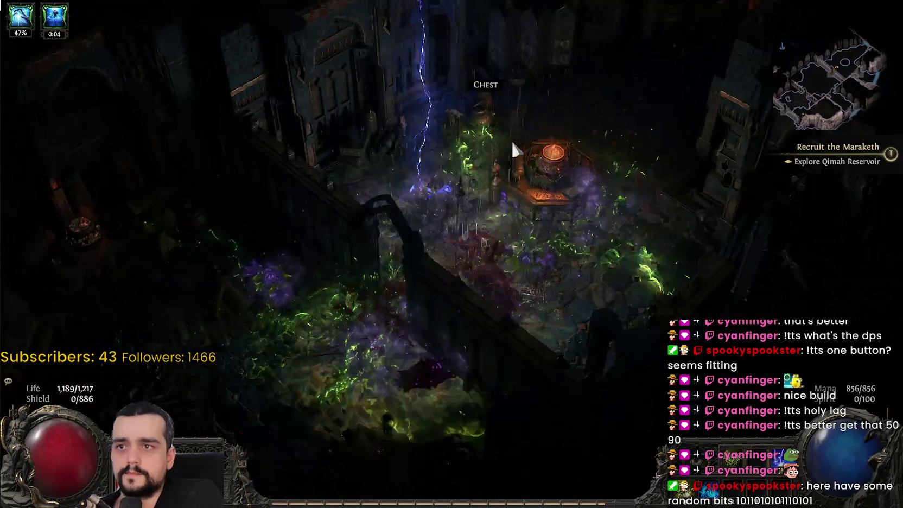
{"action": "left_click", "coordinate": [512, 142]}
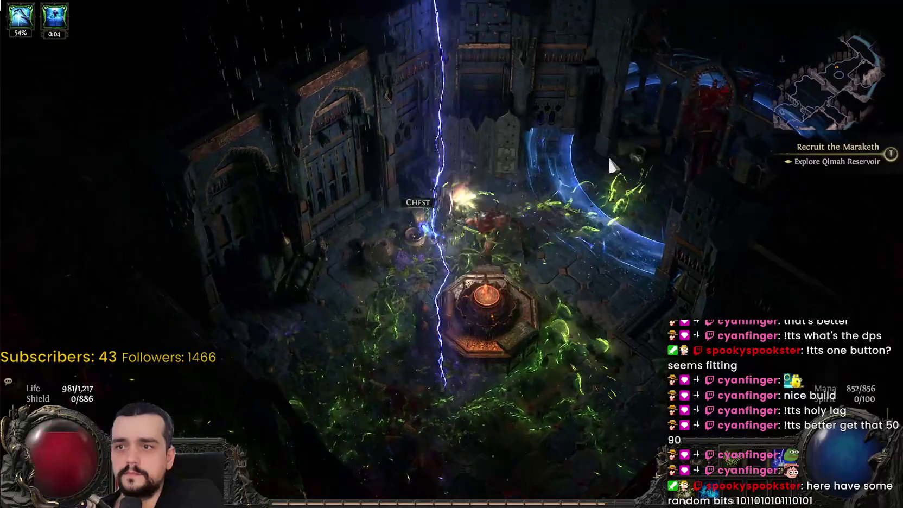
{"action": "left_click", "coordinate": [609, 167]}
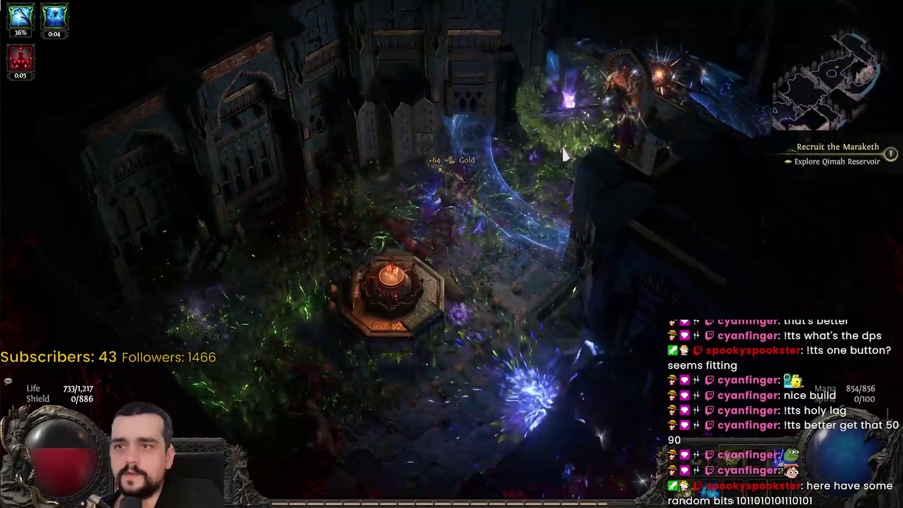
{"action": "left_click", "coordinate": [401, 217]}
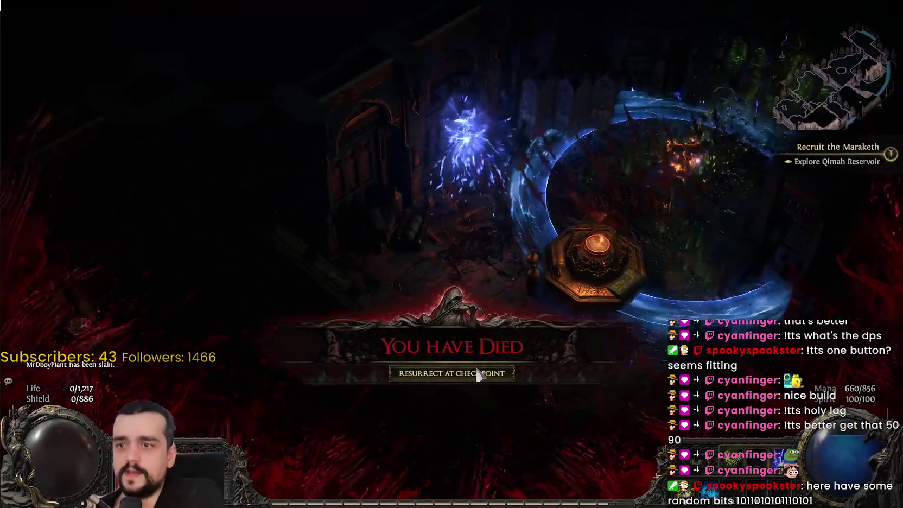
{"action": "left_click", "coordinate": [477, 374]}
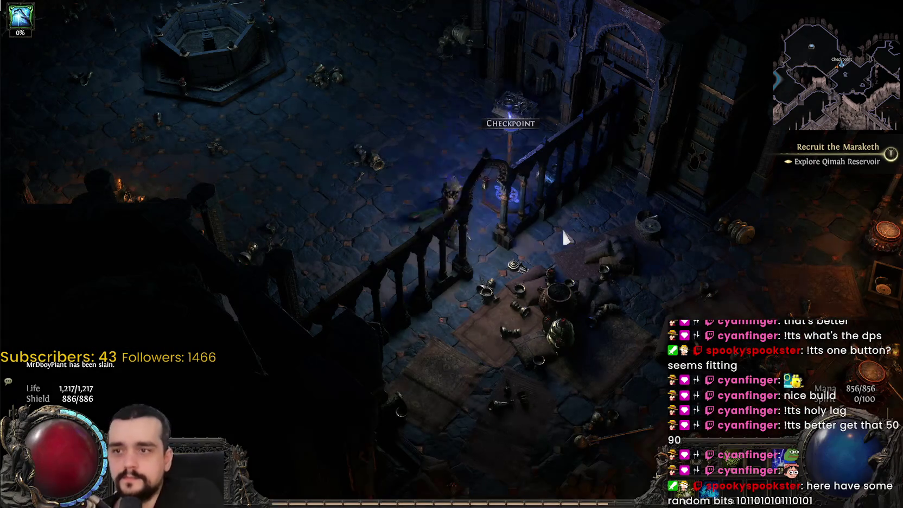
Head out from the checkpoint and fight the Faridun enemies through the tiled rooms.
{"action": "left_click", "coordinate": [607, 403]}
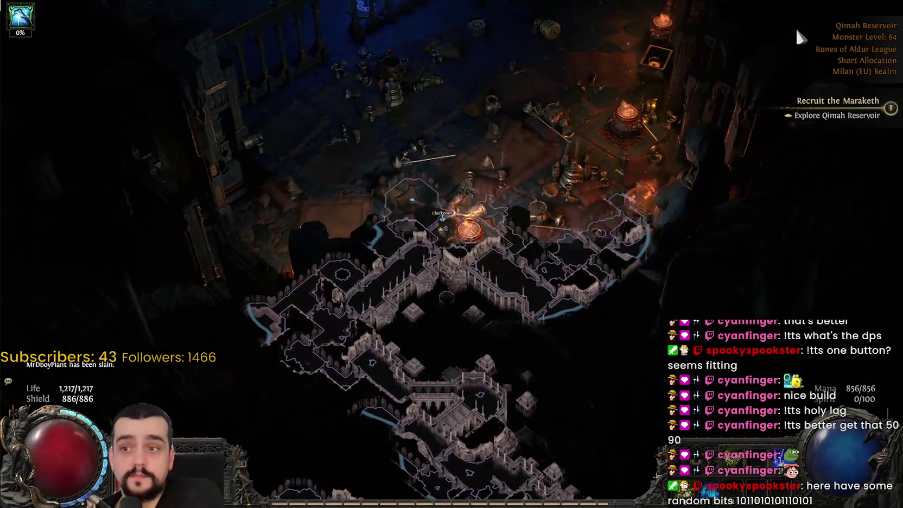
{"action": "left_click", "coordinate": [675, 31]}
{"action": "key", "text": "Tab"}
{"action": "left_click", "coordinate": [655, 61]}
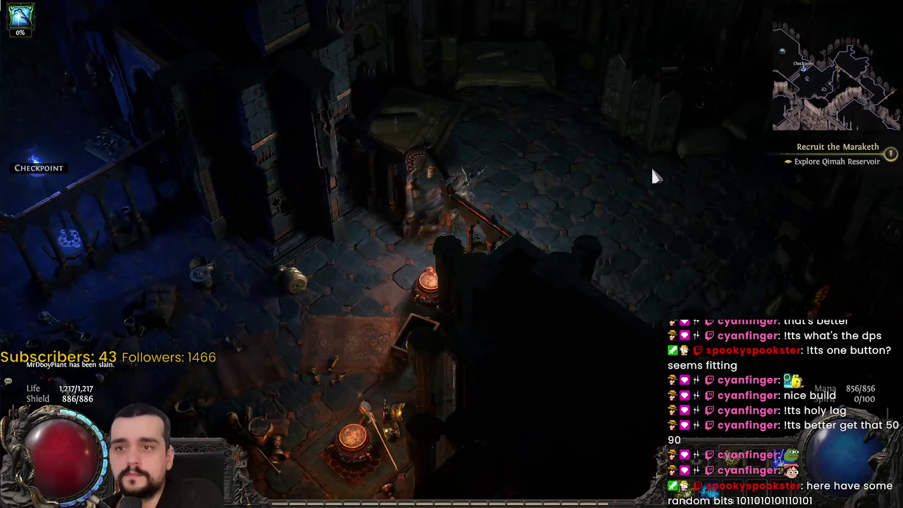
{"action": "left_click", "coordinate": [557, 434]}
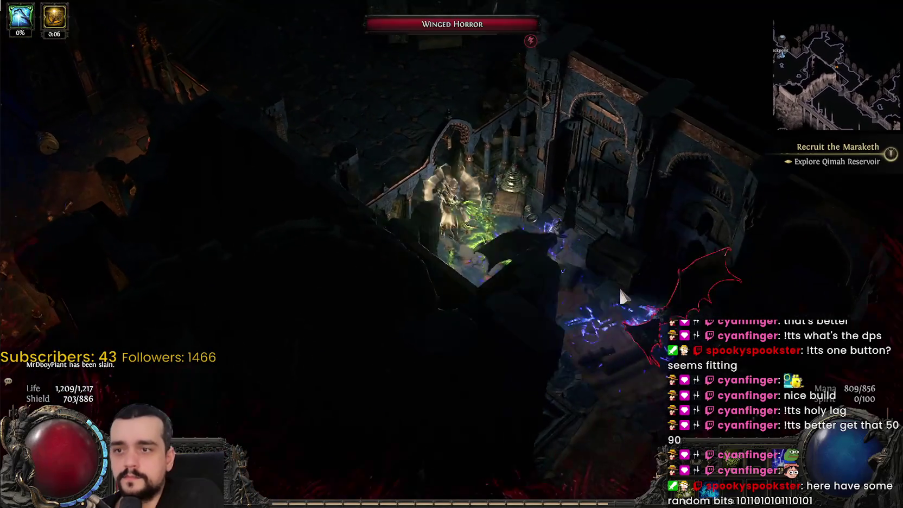
{"action": "left_click", "coordinate": [561, 200]}
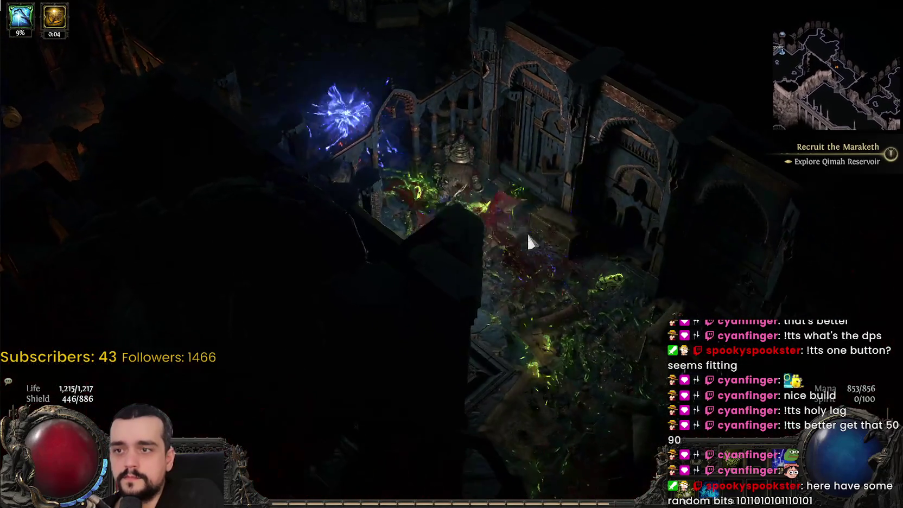
{"action": "left_click", "coordinate": [288, 352]}
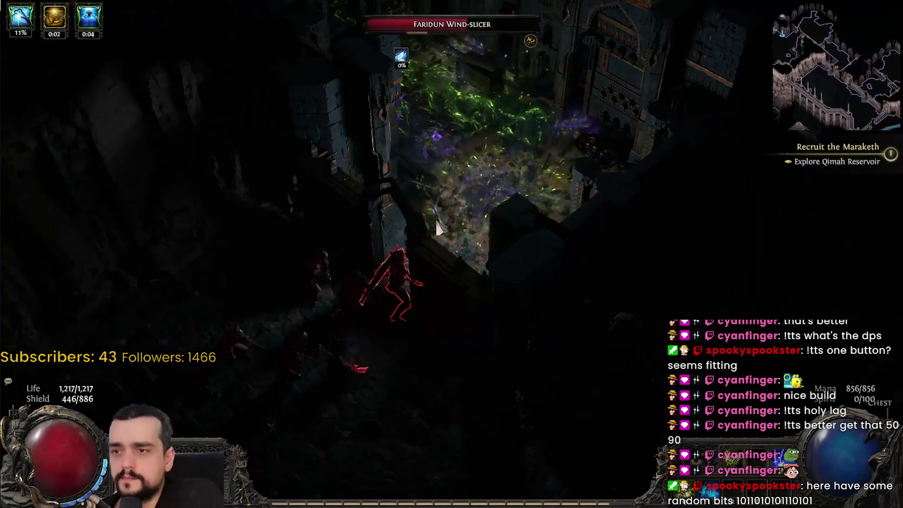
{"action": "left_click", "coordinate": [397, 296]}
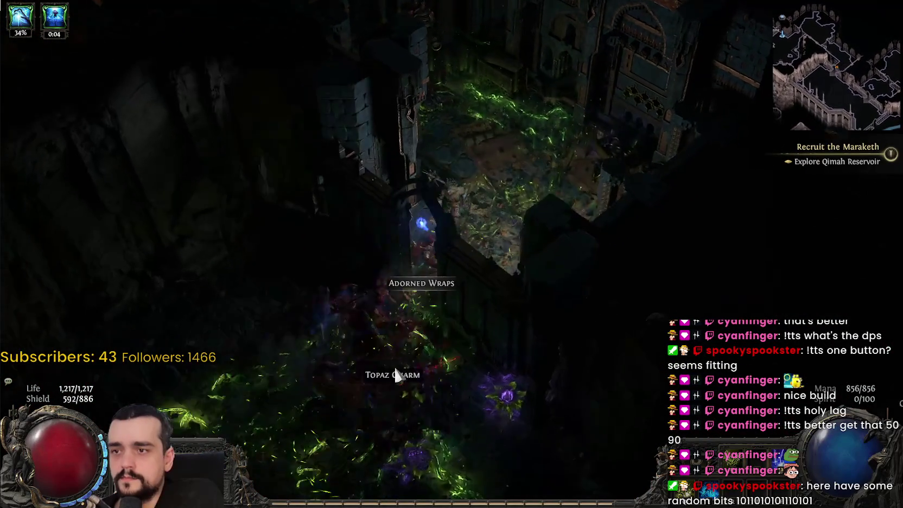
{"action": "left_click", "coordinate": [370, 374]}
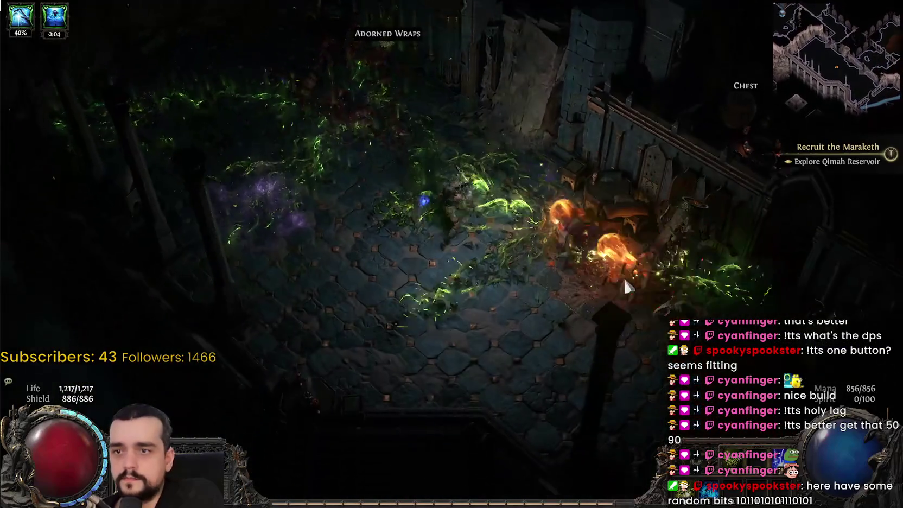
Kill the Urnwalker and open the nearby chest.
{"action": "left_click", "coordinate": [602, 228]}
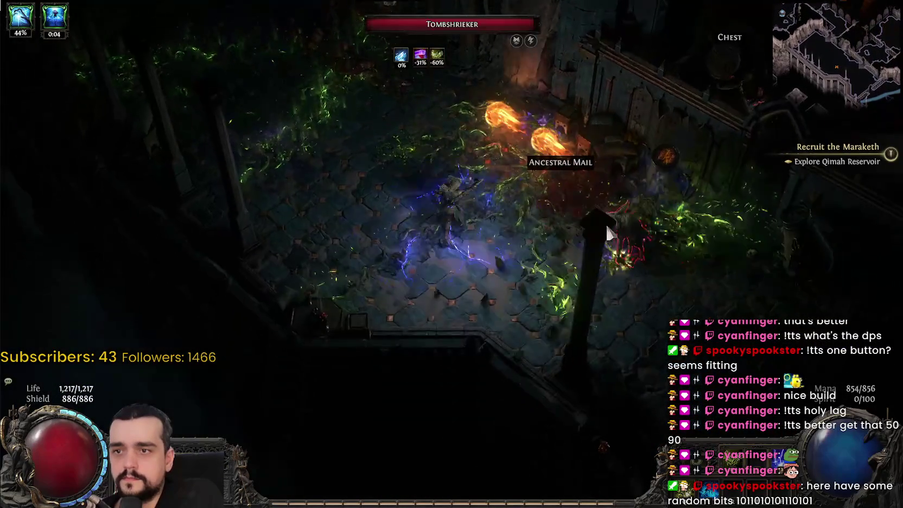
{"action": "left_click", "coordinate": [642, 159]}
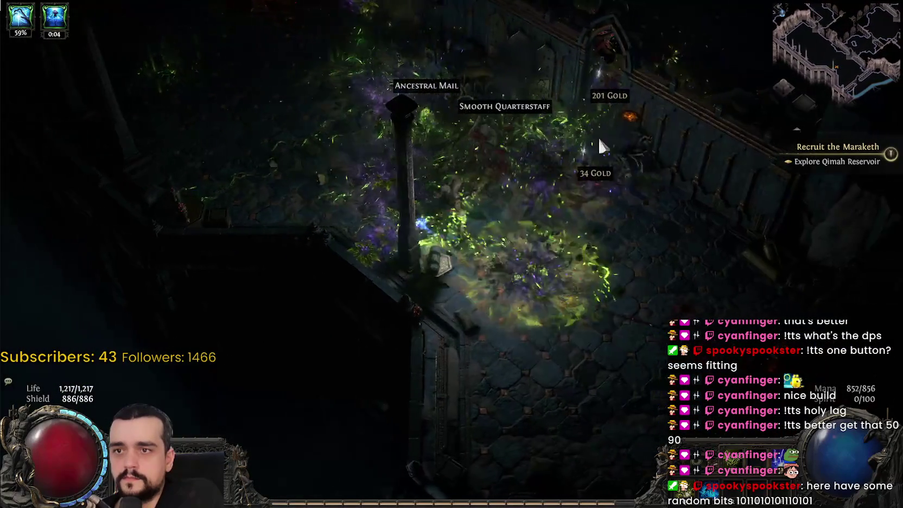
{"action": "left_click", "coordinate": [601, 96]}
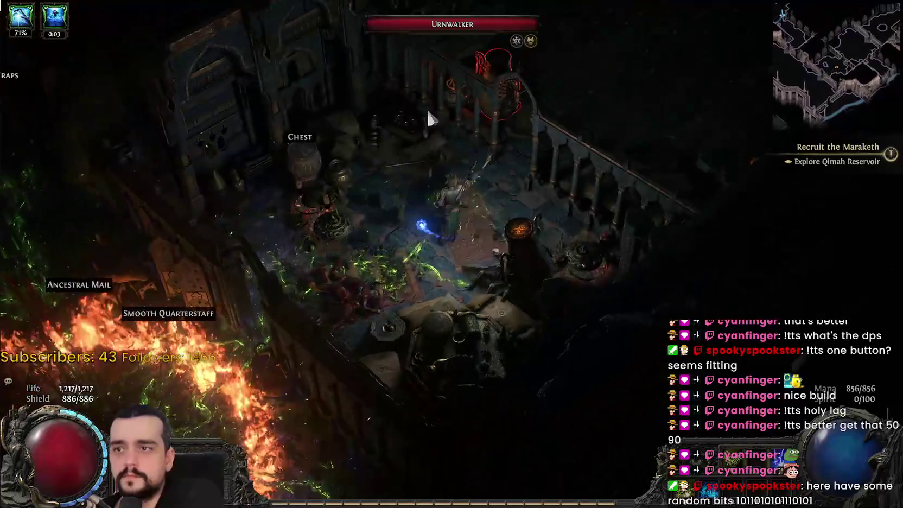
{"action": "left_click", "coordinate": [307, 195]}
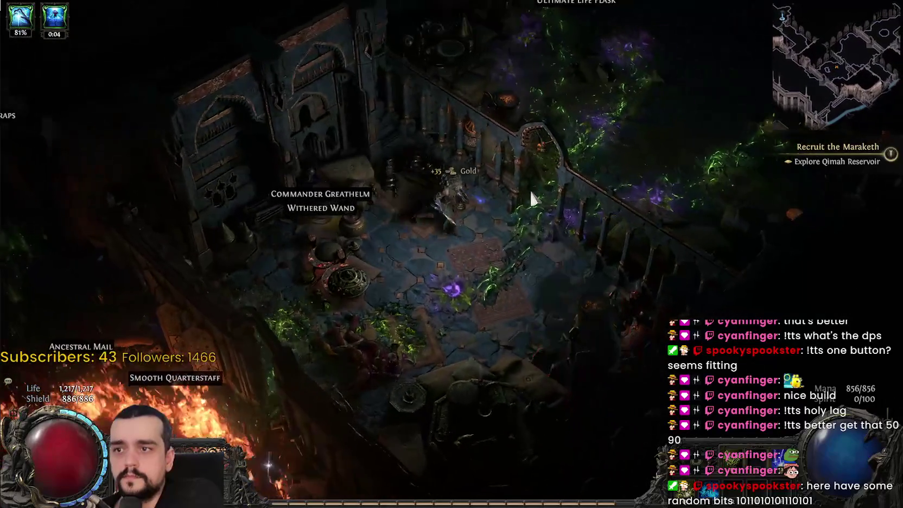
Clear the Faridun Fledgling and Butcher pack, which drops a Cannonade Crossbow and Mana Flask.
{"action": "left_click", "coordinate": [529, 188]}
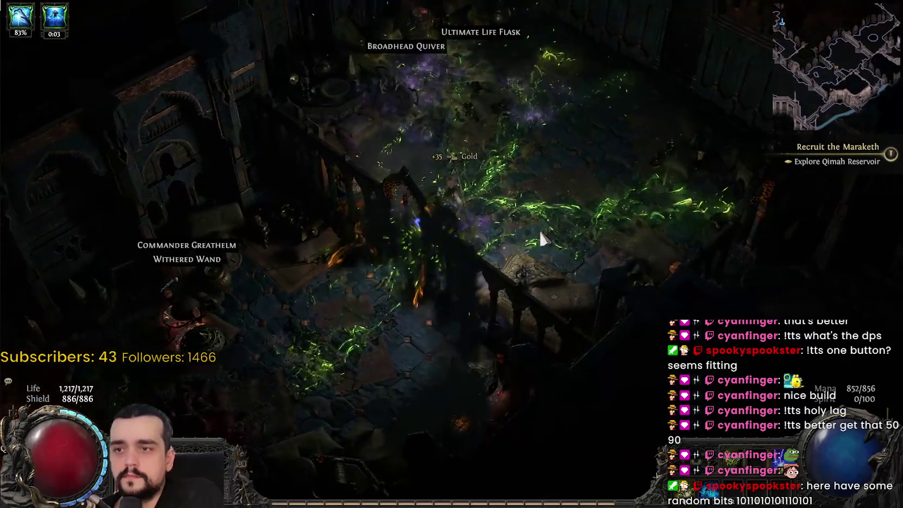
{"action": "left_click", "coordinate": [527, 331]}
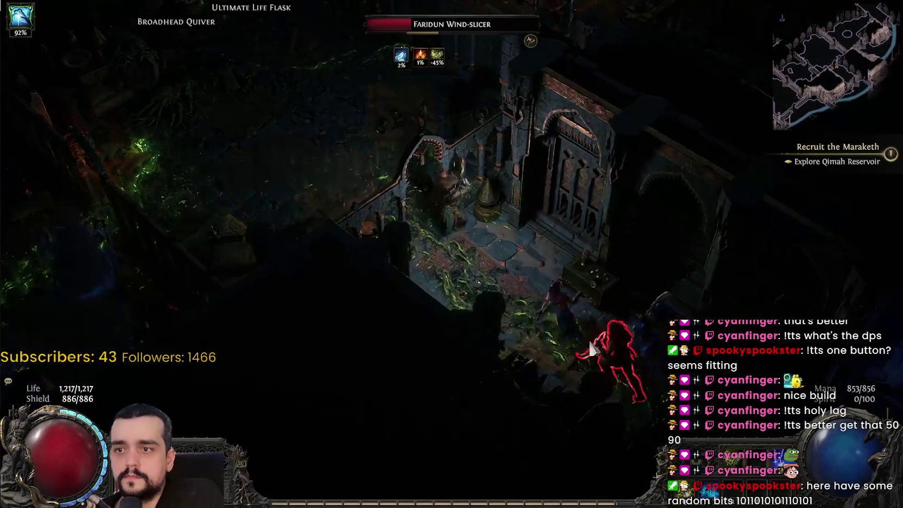
{"action": "left_click", "coordinate": [541, 281]}
{"action": "left_click", "coordinate": [594, 344]}
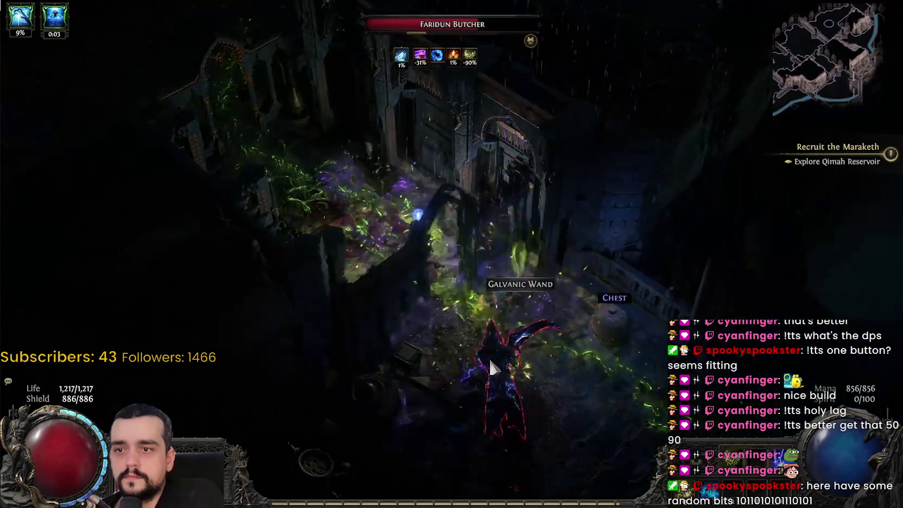
{"action": "left_click", "coordinate": [524, 343]}
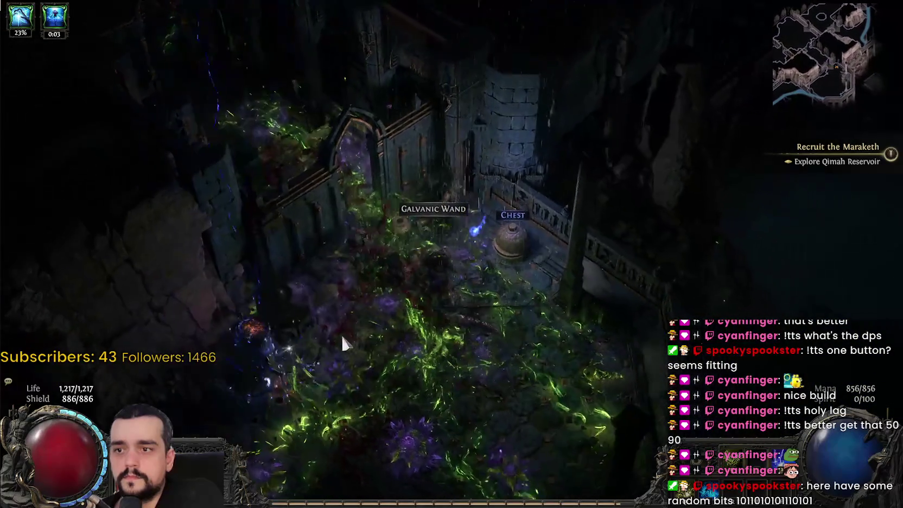
{"action": "left_click", "coordinate": [342, 333]}
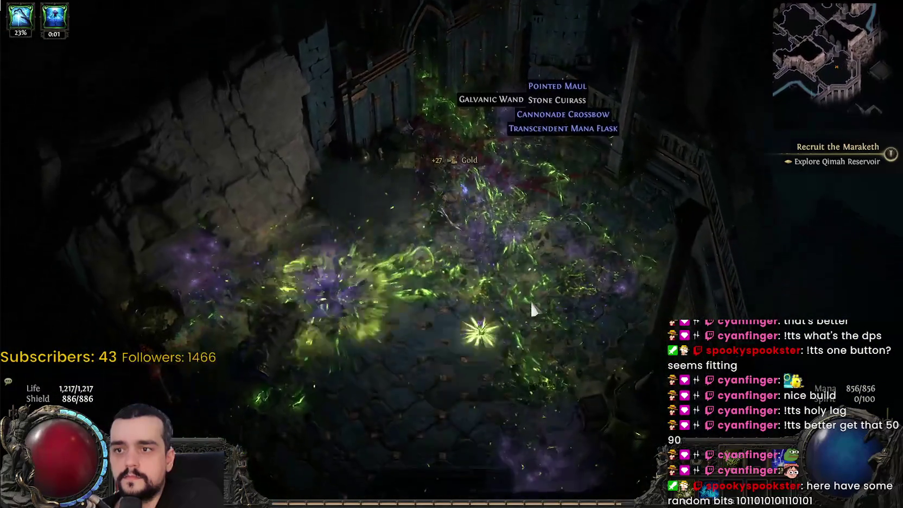
{"action": "left_click", "coordinate": [531, 308]}
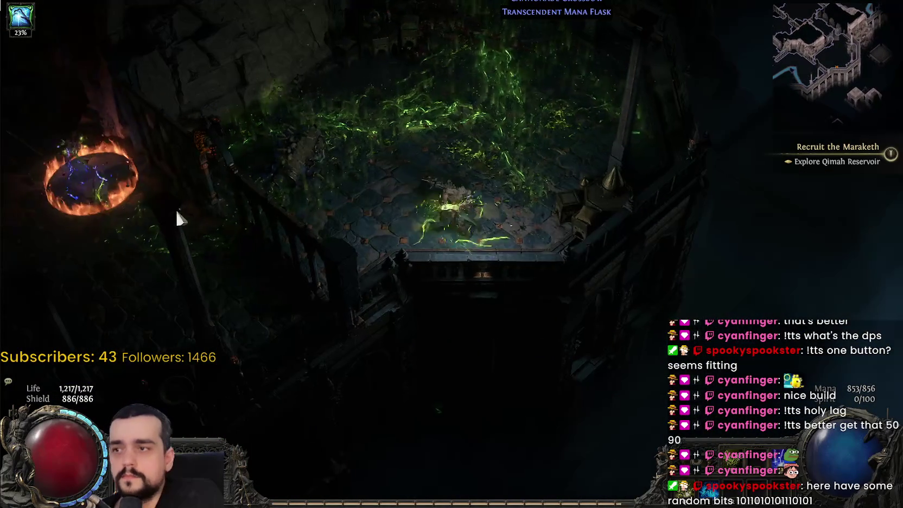
{"action": "left_click", "coordinate": [426, 97]}
{"action": "key", "text": "Tab"}
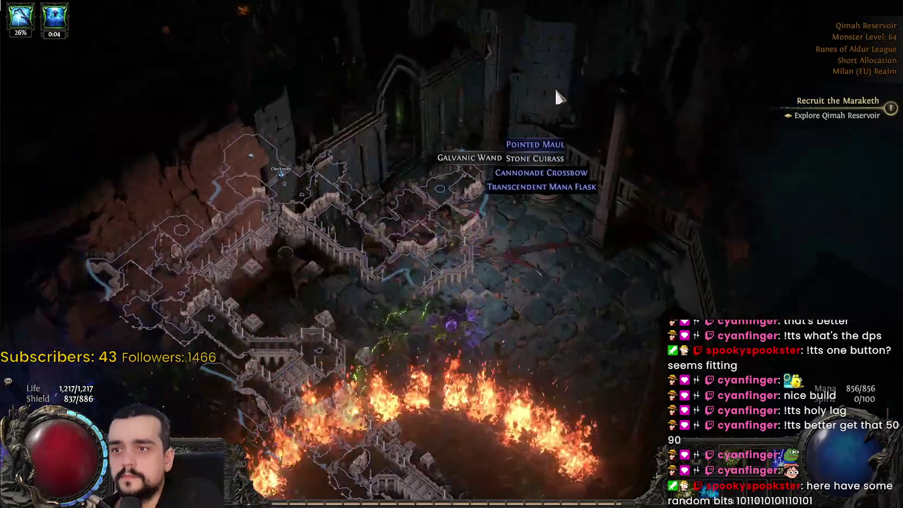
Walk up-left past the fountain and fight the enemies in the next room.
{"action": "left_click", "coordinate": [319, 115]}
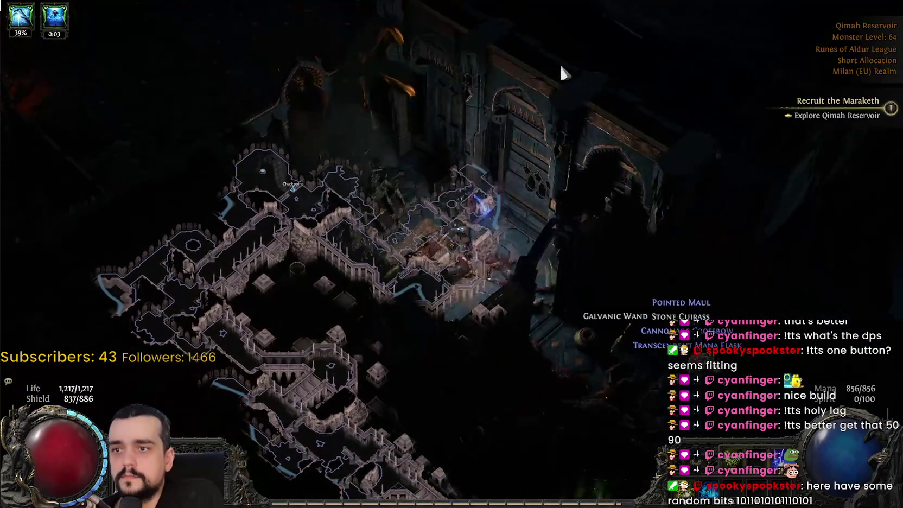
{"action": "left_click", "coordinate": [305, 111]}
{"action": "key", "text": "Tab"}
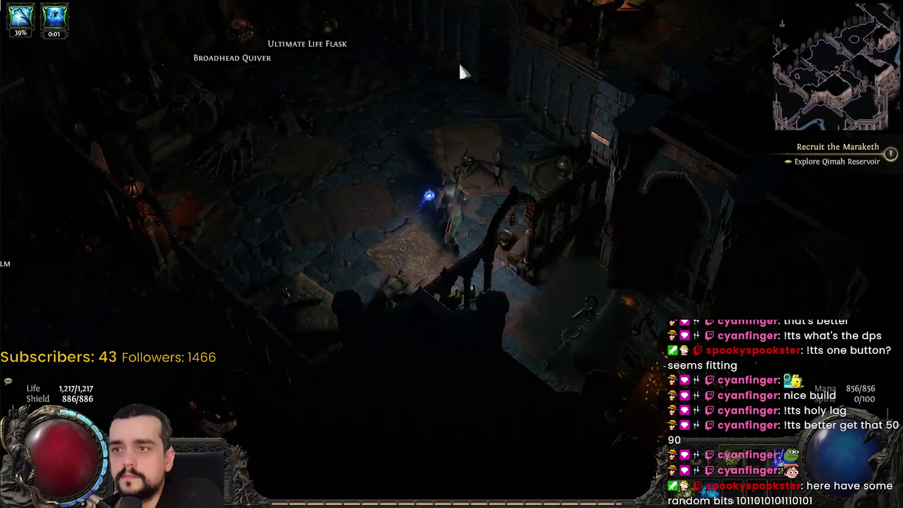
{"action": "left_click", "coordinate": [467, 68]}
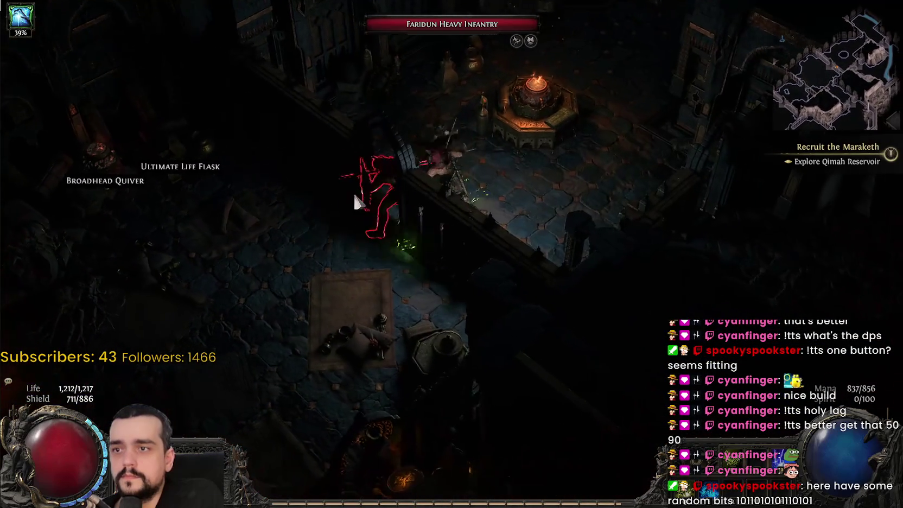
{"action": "left_click", "coordinate": [547, 109]}
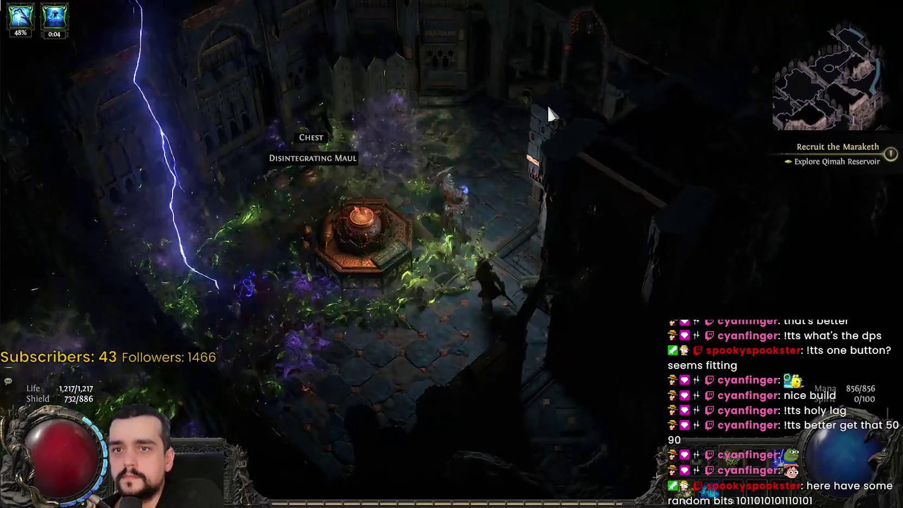
{"action": "left_click", "coordinate": [544, 113]}
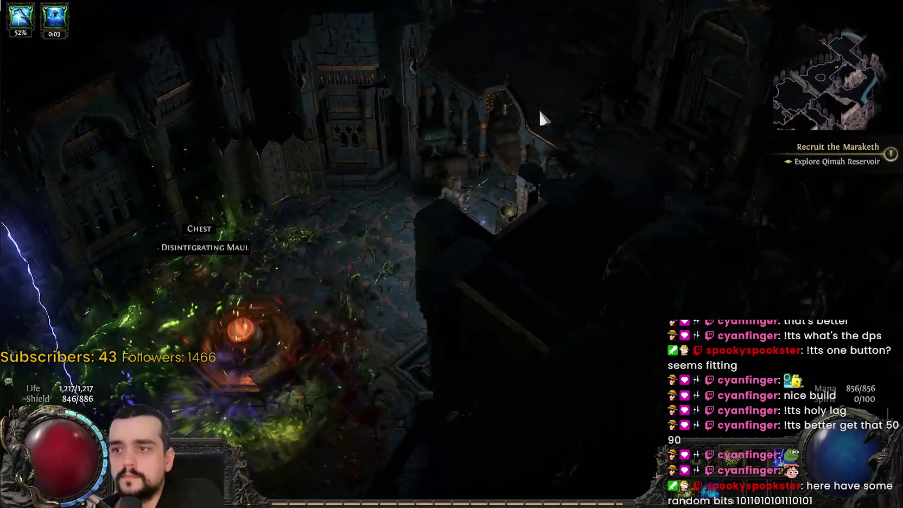
{"action": "left_click", "coordinate": [536, 116]}
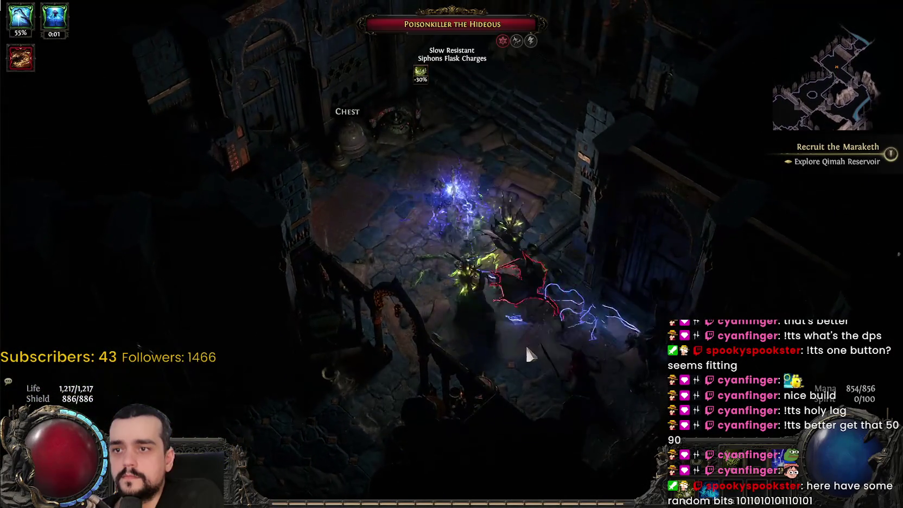
Kill Poisonkiller the Hideous, collect the gold, and climb the stairs to the Checkpoint.
{"action": "left_click", "coordinate": [402, 198]}
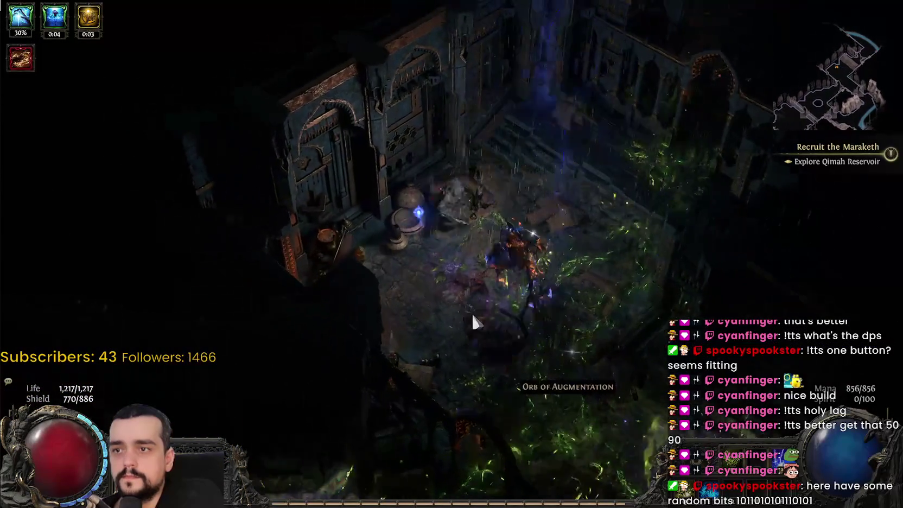
{"action": "left_click", "coordinate": [472, 316]}
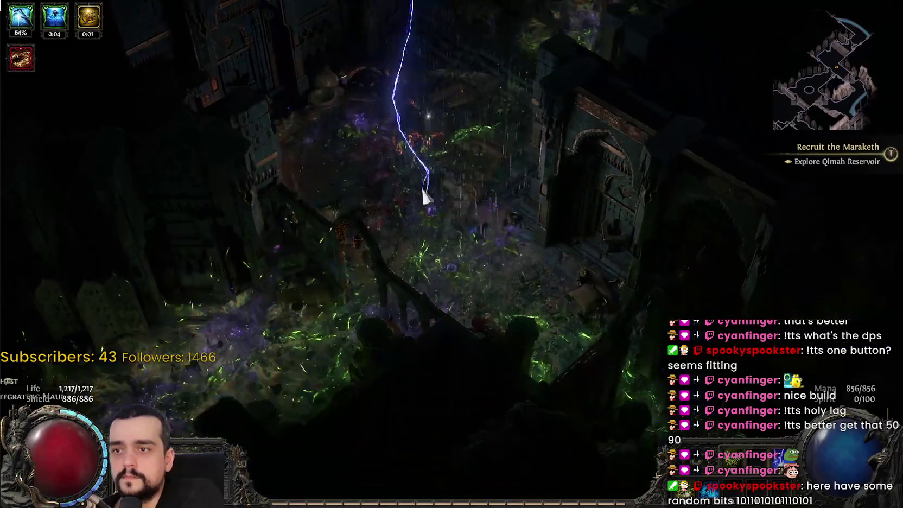
{"action": "left_click", "coordinate": [424, 195]}
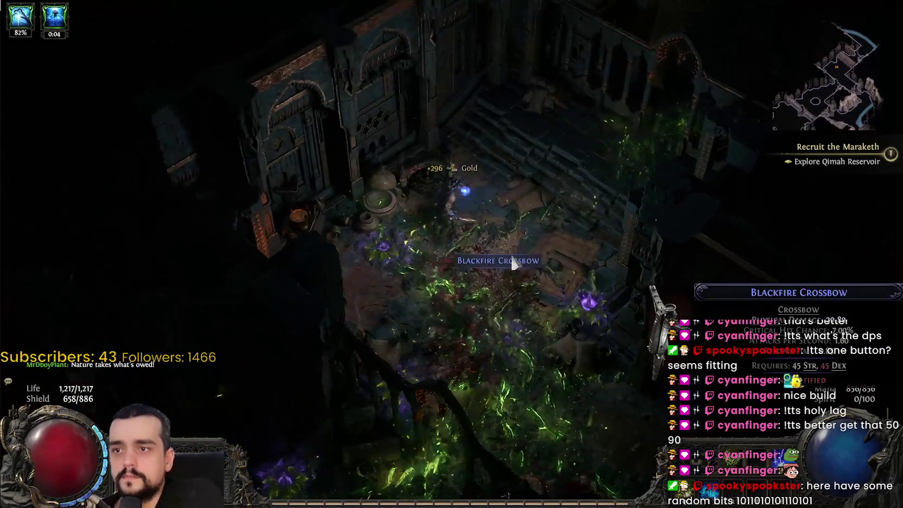
{"action": "left_click", "coordinate": [566, 166]}
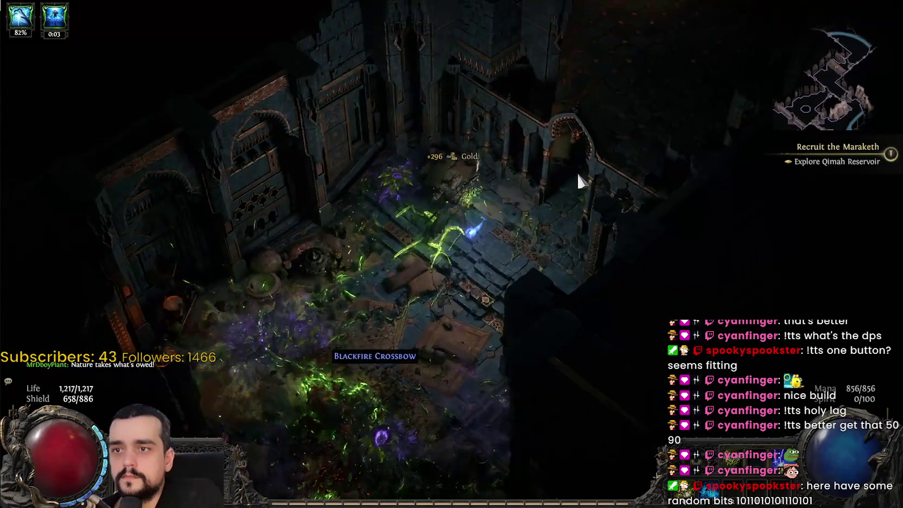
{"action": "left_click", "coordinate": [570, 96]}
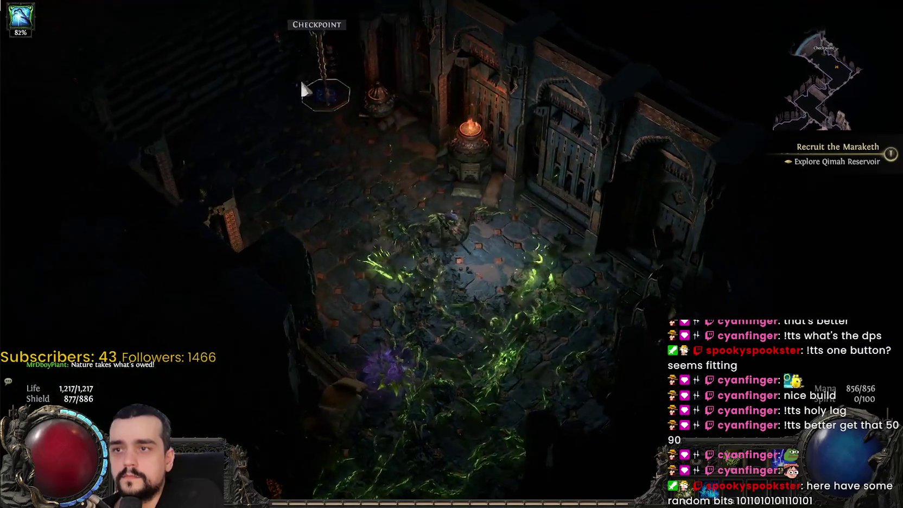
{"action": "left_click", "coordinate": [302, 83]}
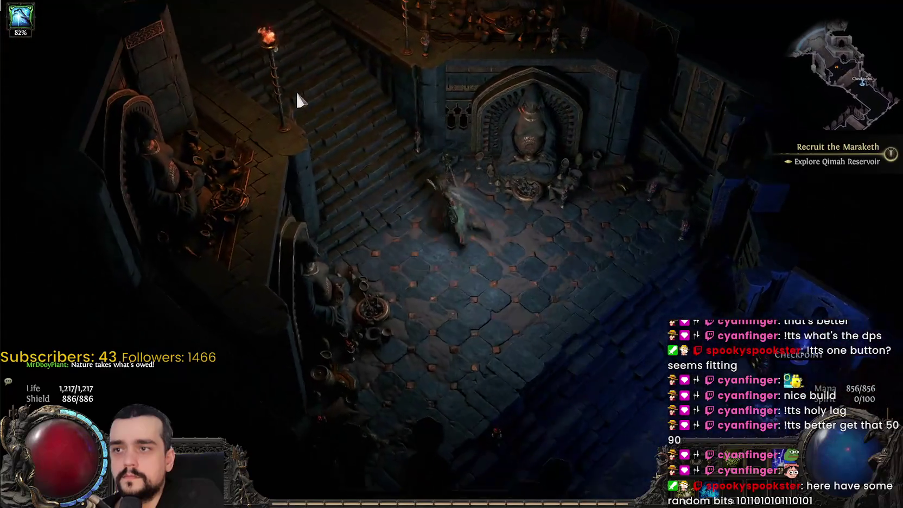
Climb the stairs and cross the great tiled hall.
{"action": "left_click", "coordinate": [296, 90]}
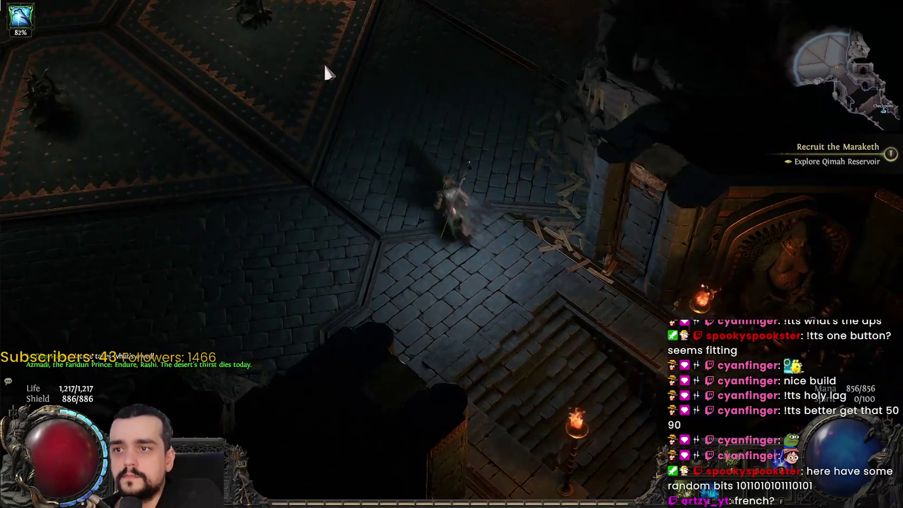
{"action": "left_click", "coordinate": [324, 66]}
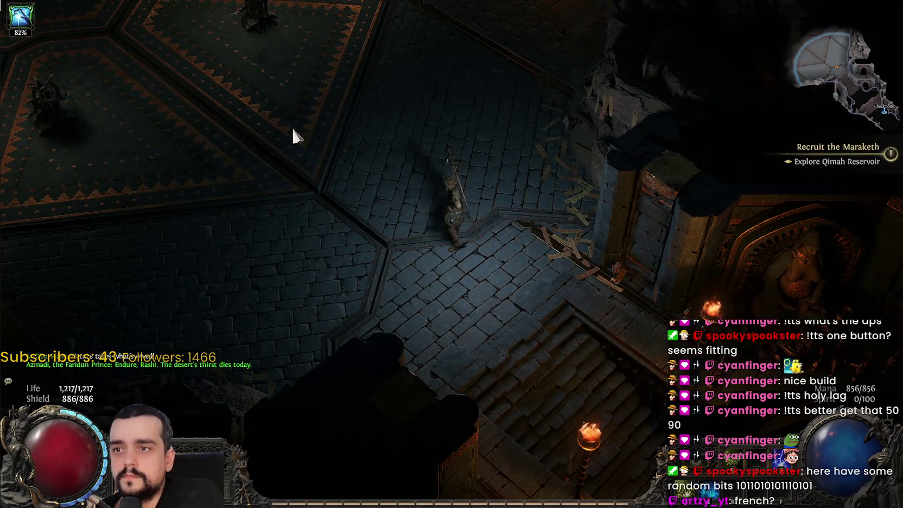
{"action": "left_click", "coordinate": [274, 105]}
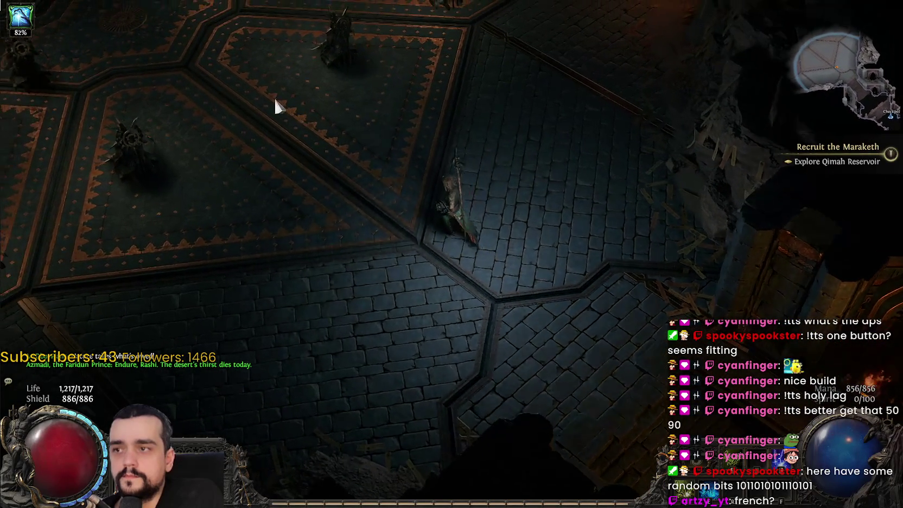
{"action": "left_click", "coordinate": [273, 100]}
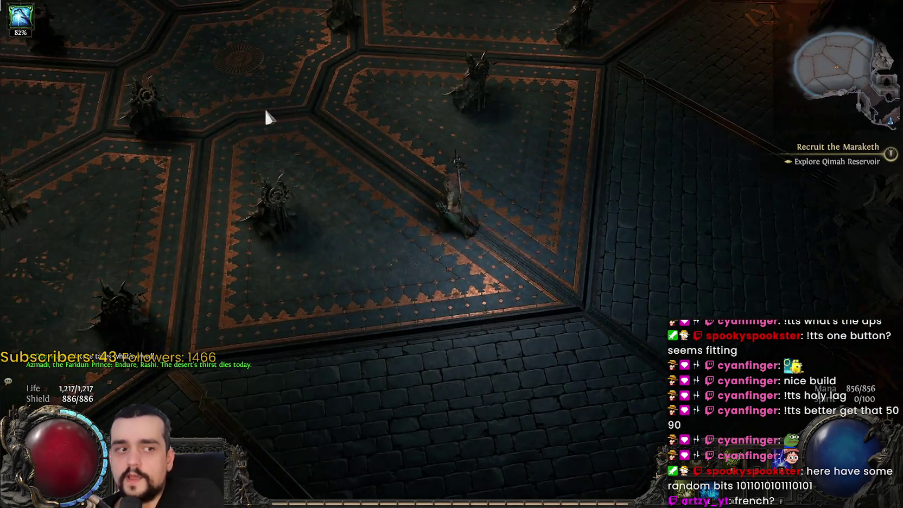
{"action": "left_click", "coordinate": [265, 113]}
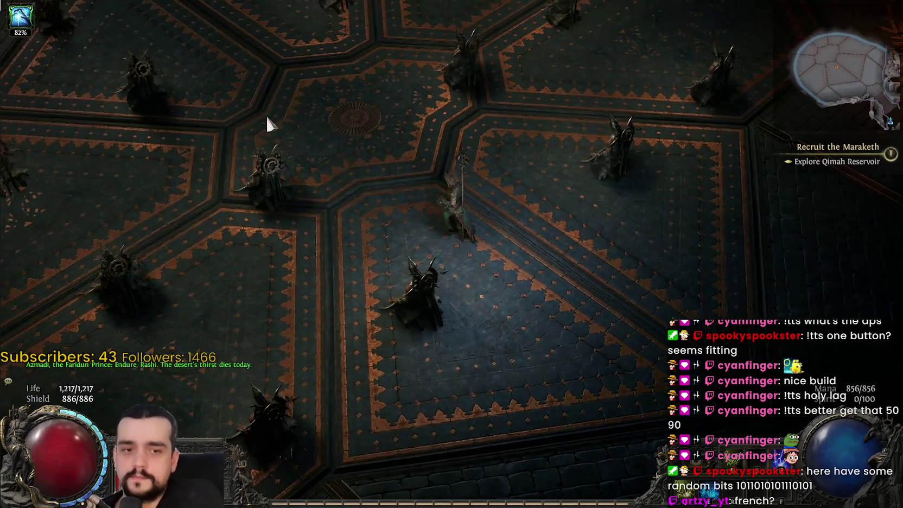
{"action": "left_click", "coordinate": [267, 118]}
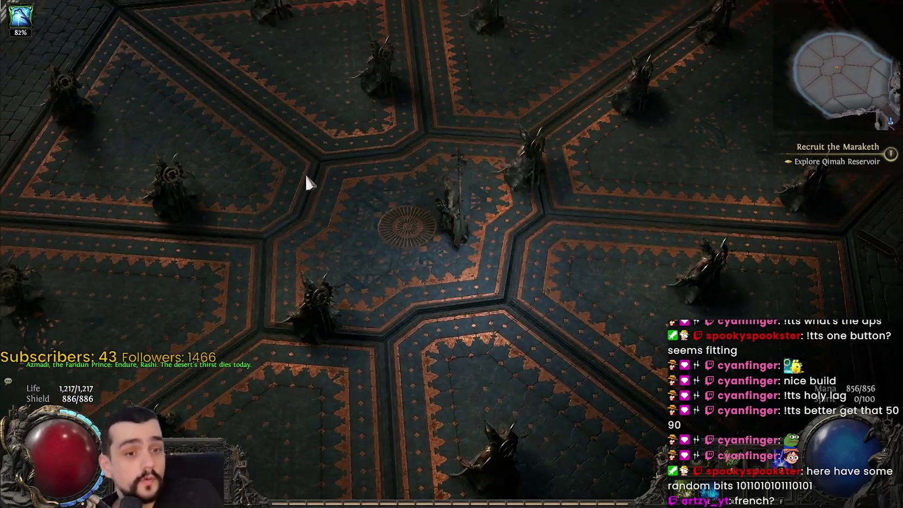
{"action": "left_click", "coordinate": [306, 172]}
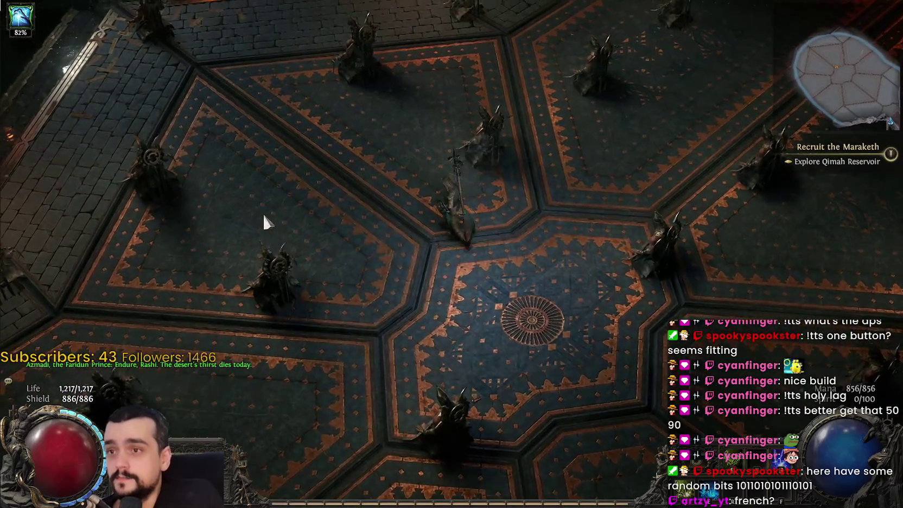
{"action": "left_click", "coordinate": [263, 215]}
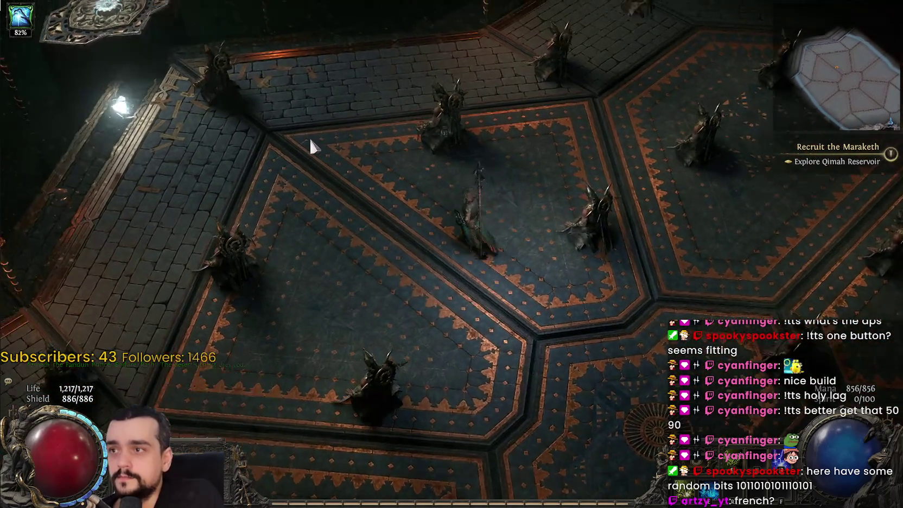
Approach the ornate pedestal to summon Azmadi, the Faridun Prince, and enter the arena.
{"action": "left_click", "coordinate": [310, 141]}
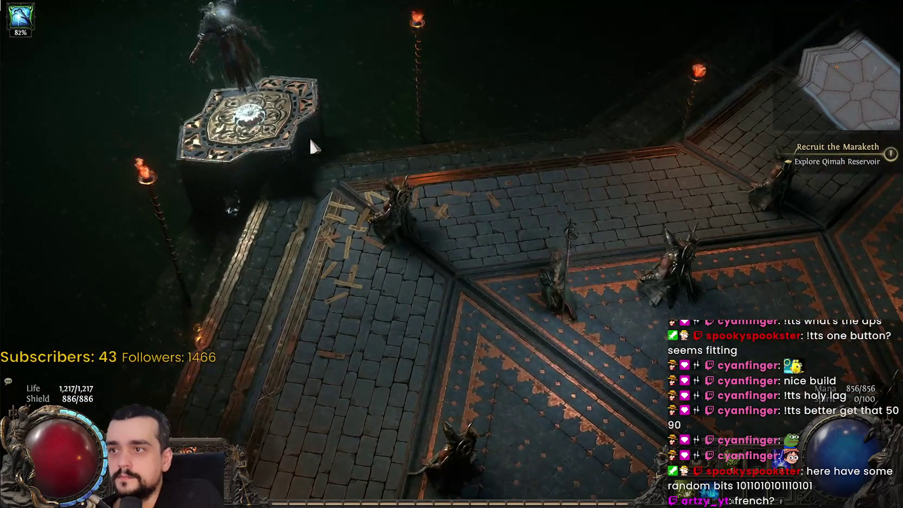
{"action": "left_click", "coordinate": [308, 136]}
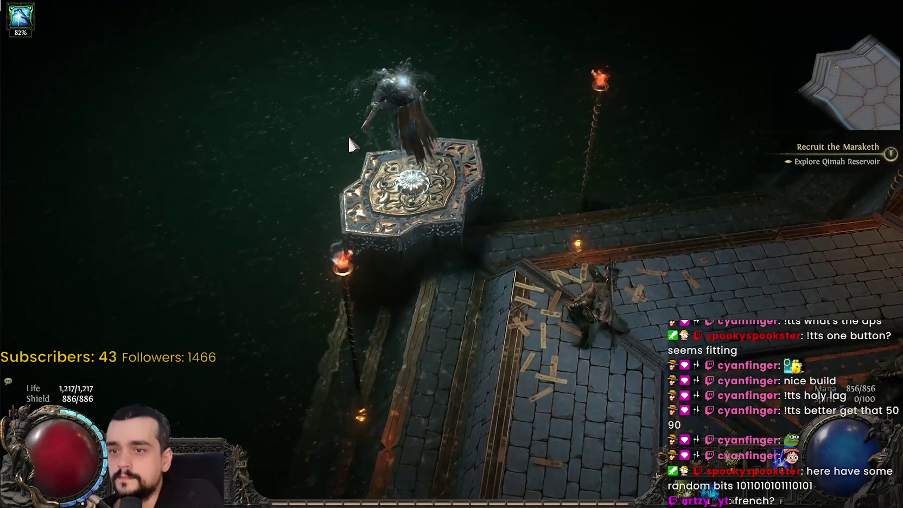
{"action": "left_click", "coordinate": [349, 139]}
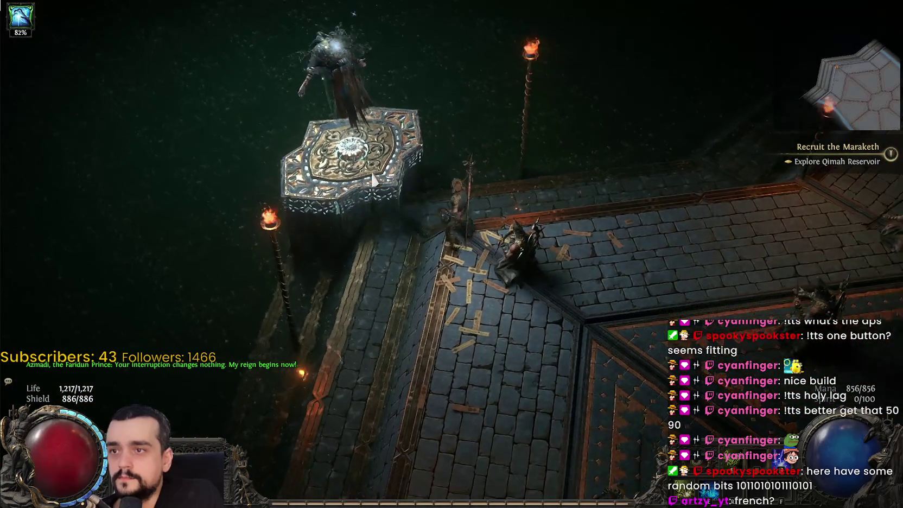
{"action": "left_click", "coordinate": [641, 247]}
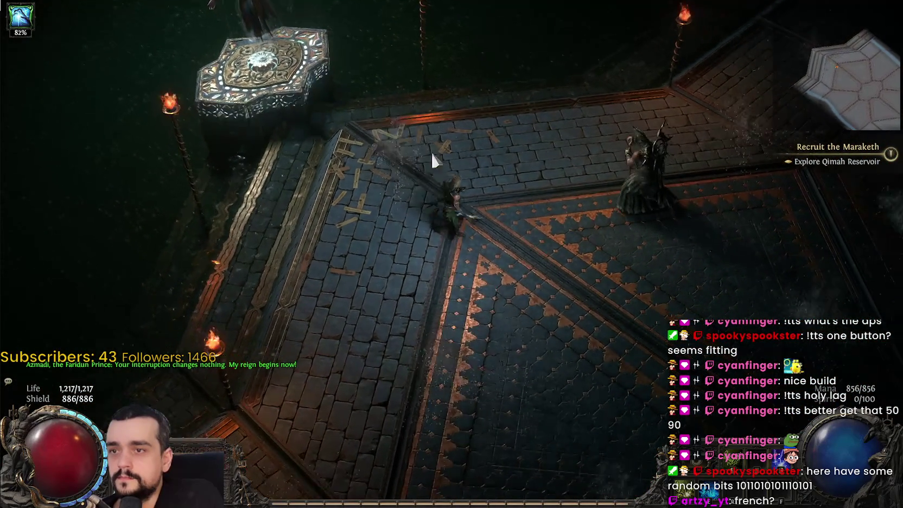
{"action": "left_click", "coordinate": [605, 164]}
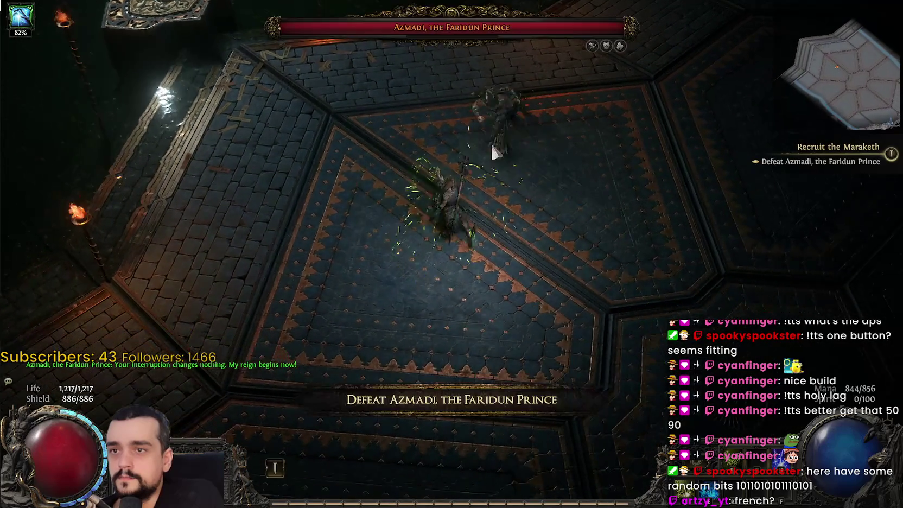
Hit Azmadi with the vine skill (E), lightning and a rune circle while moving around him.
{"action": "key", "text": "e"}
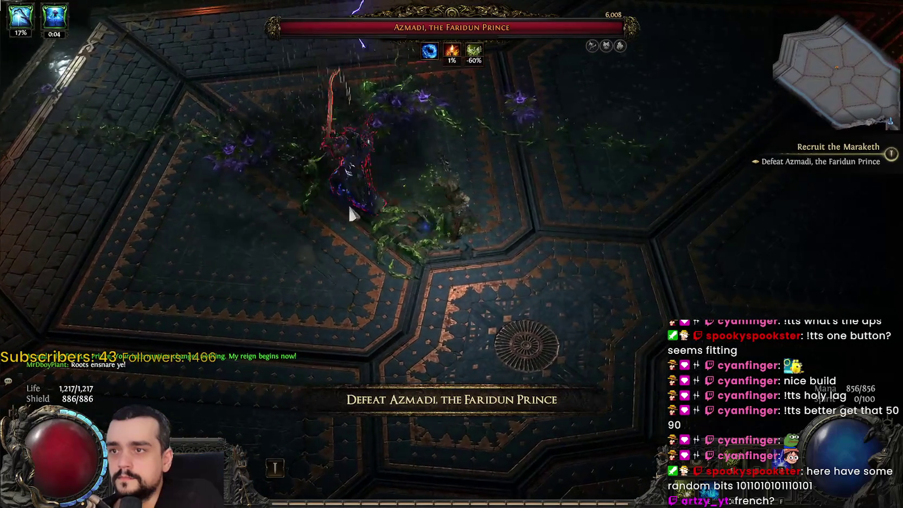
{"action": "left_click", "coordinate": [341, 202]}
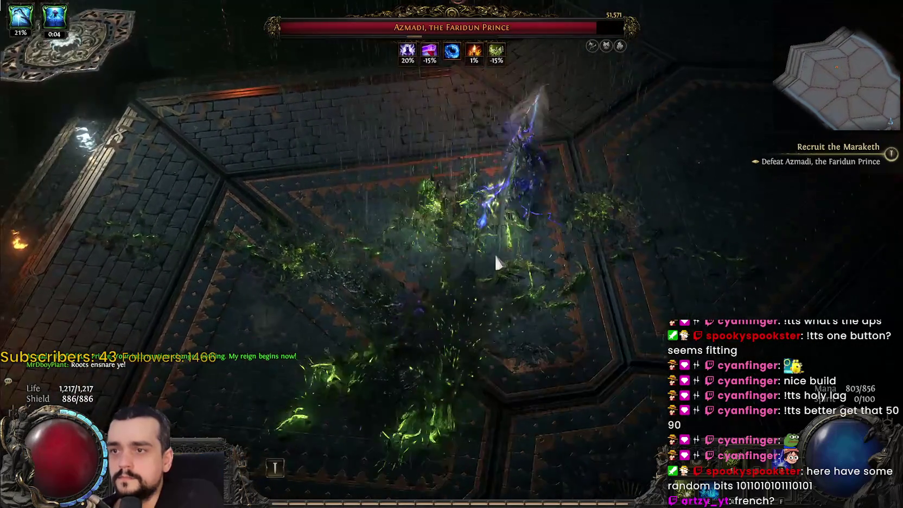
{"action": "left_click", "coordinate": [462, 149]}
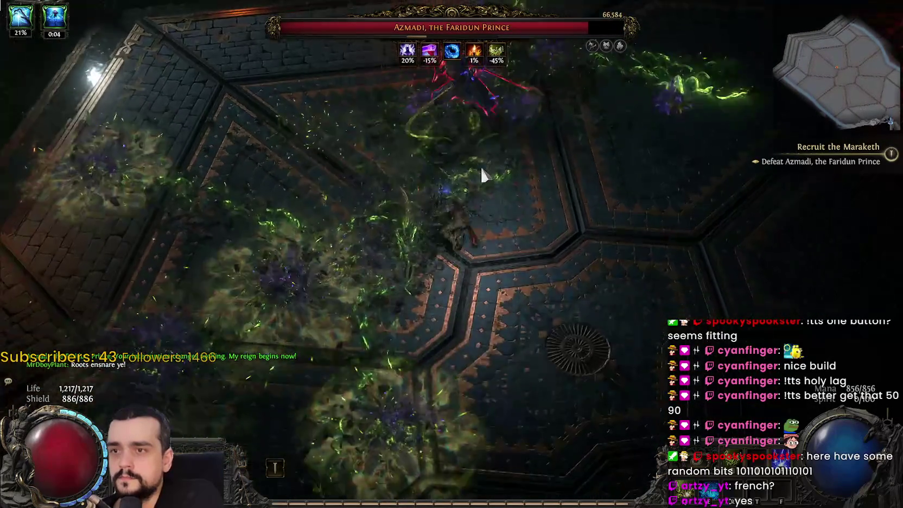
{"action": "left_click", "coordinate": [462, 146]}
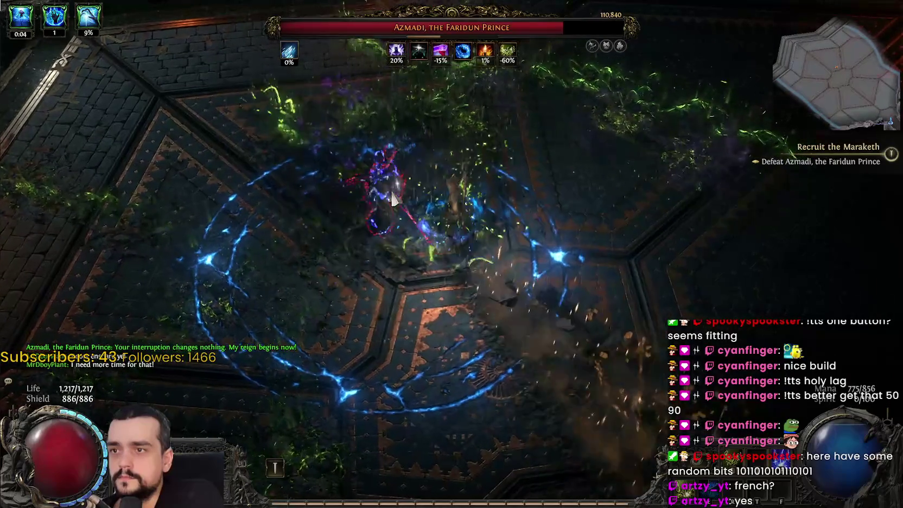
{"action": "left_click", "coordinate": [397, 209]}
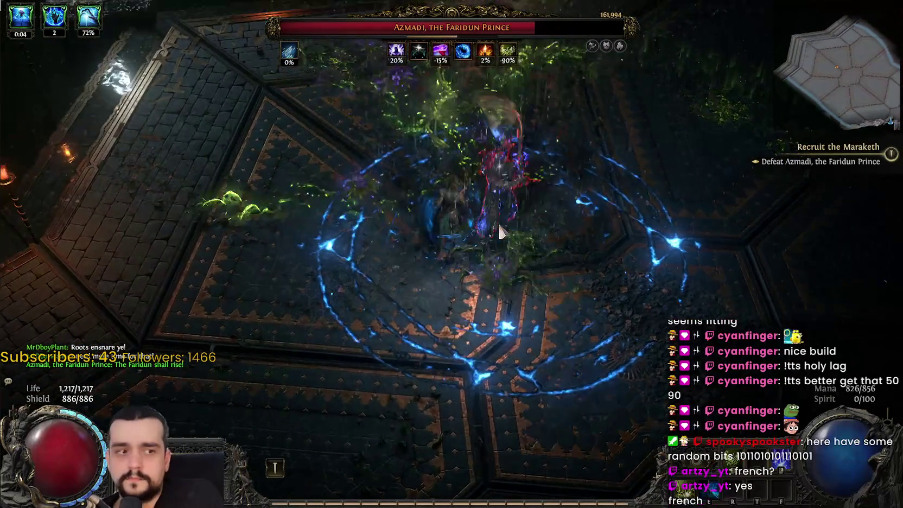
{"action": "left_click", "coordinate": [381, 209]}
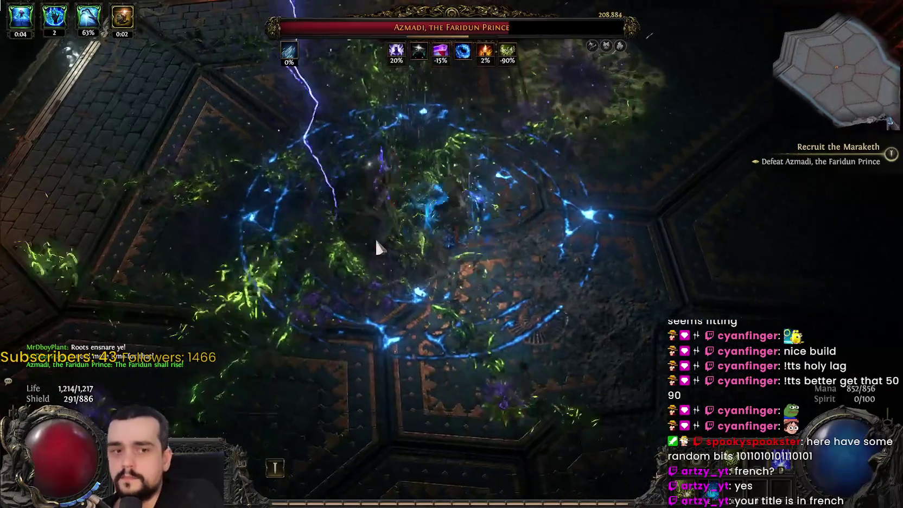
{"action": "left_click", "coordinate": [346, 198]}
{"action": "left_click", "coordinate": [363, 215]}
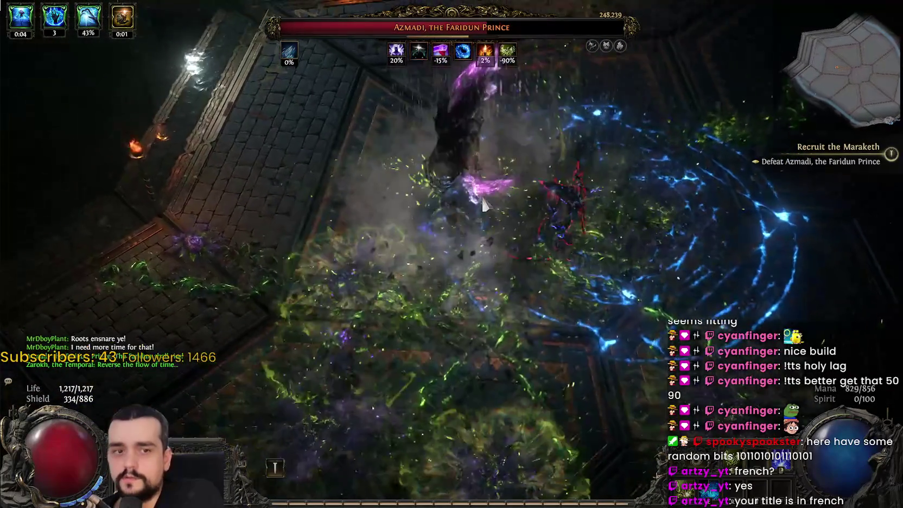
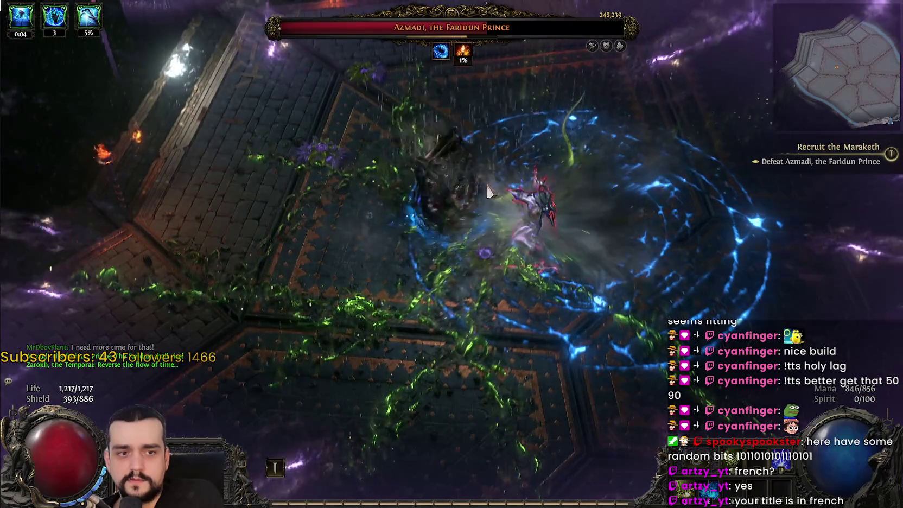
Cast spells at Azmadi, the Faridun Prince, dodging his fire ring until his health bar empties.
{"action": "left_click", "coordinate": [526, 221]}
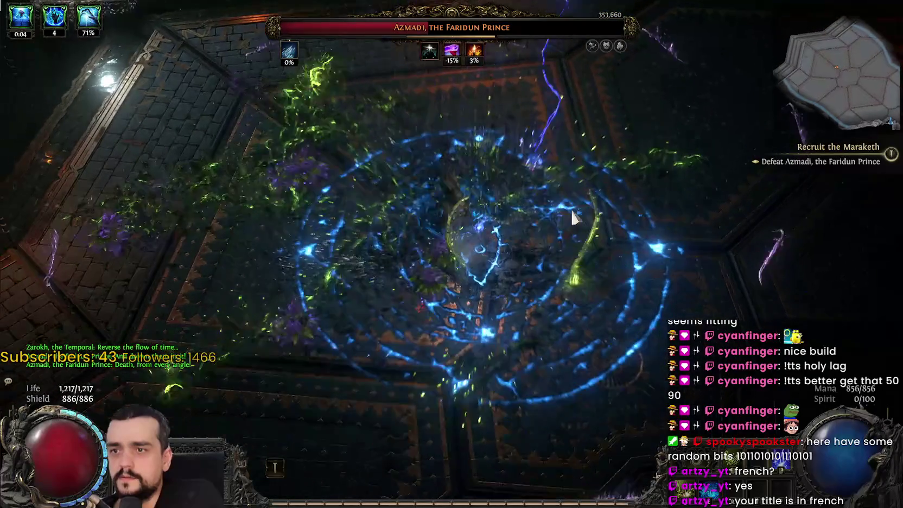
{"action": "left_click", "coordinate": [524, 170]}
{"action": "left_click", "coordinate": [523, 170]}
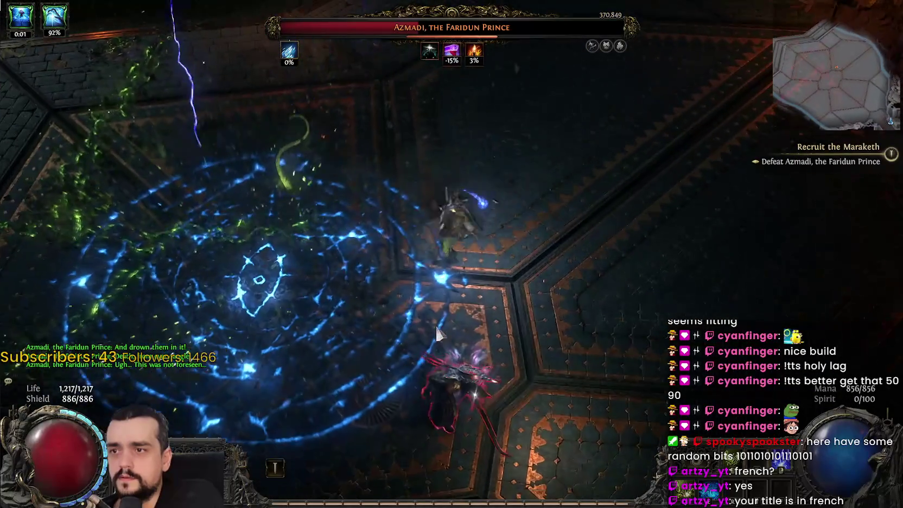
{"action": "left_click", "coordinate": [437, 333]}
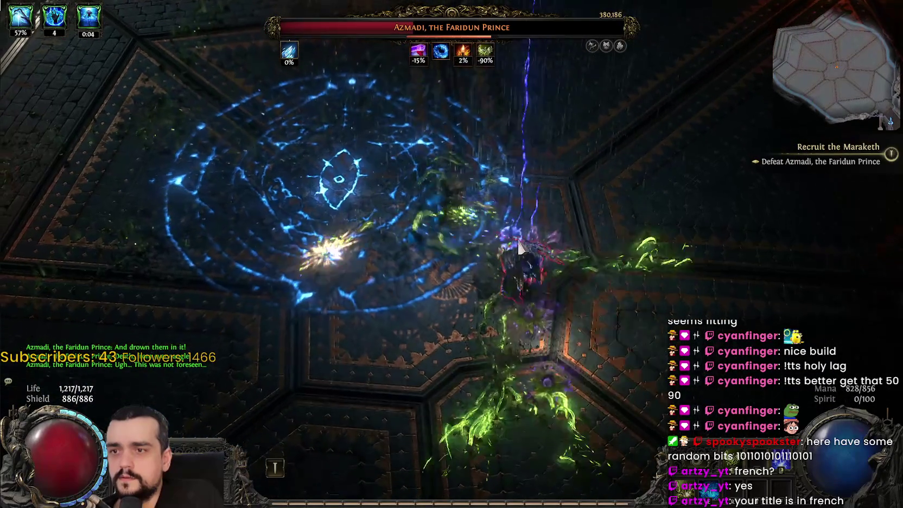
{"action": "left_click", "coordinate": [525, 245]}
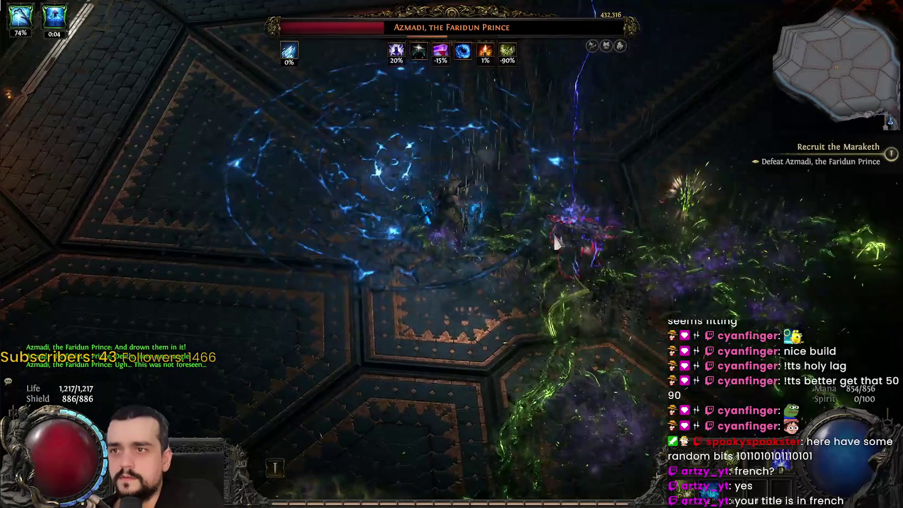
{"action": "left_click", "coordinate": [554, 242]}
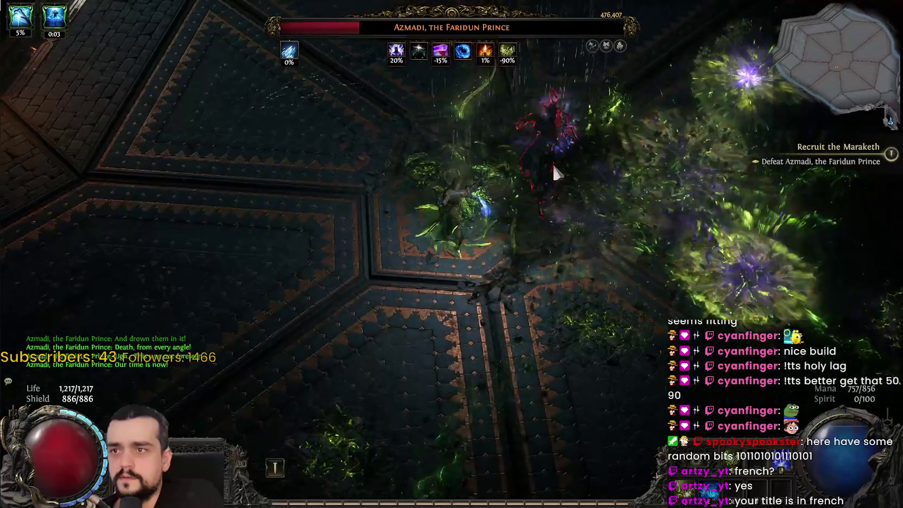
{"action": "left_click", "coordinate": [418, 185]}
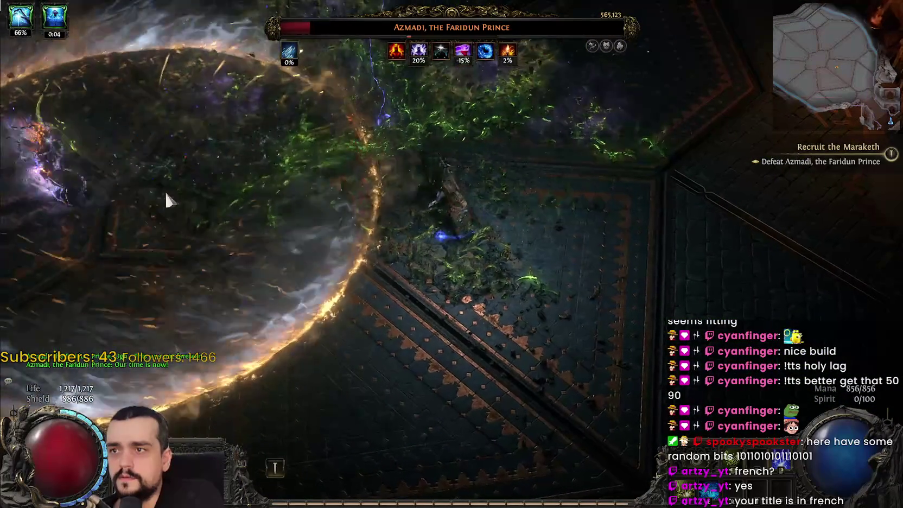
{"action": "left_click", "coordinate": [103, 202]}
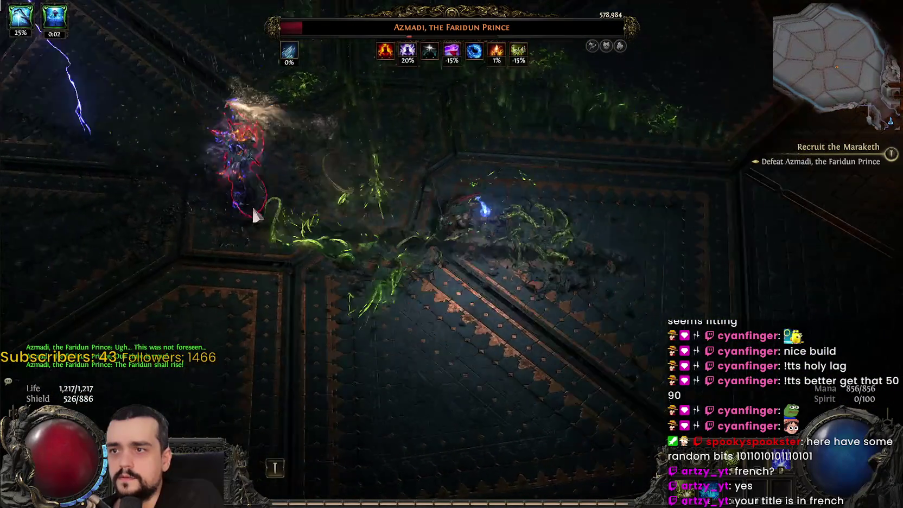
{"action": "left_click", "coordinate": [559, 222]}
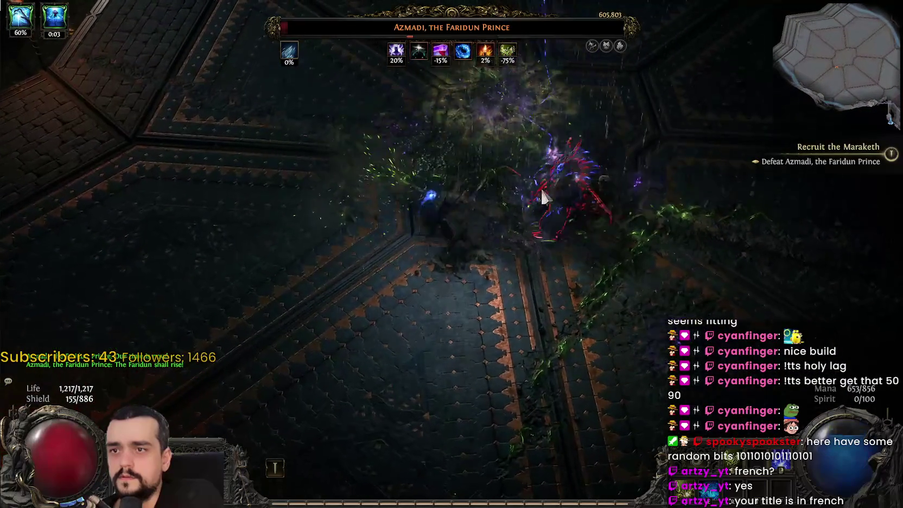
{"action": "left_click", "coordinate": [541, 181]}
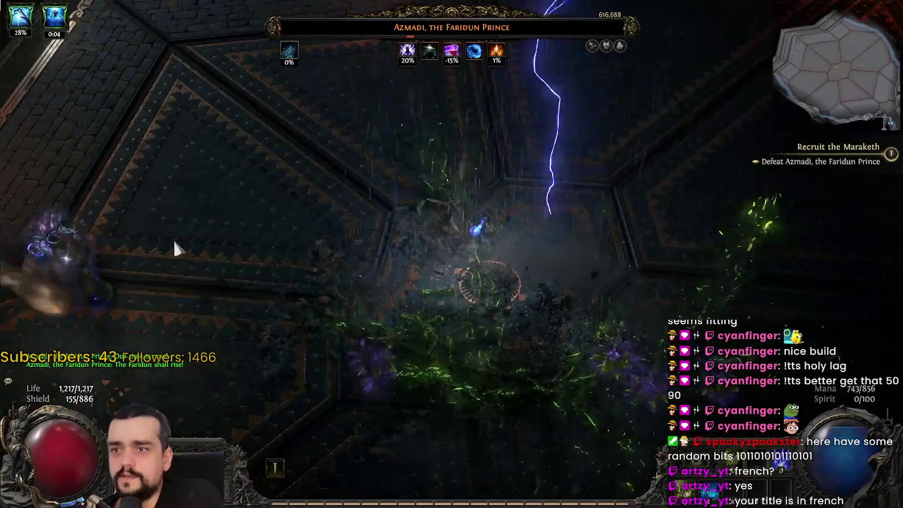
{"action": "left_click", "coordinate": [175, 244]}
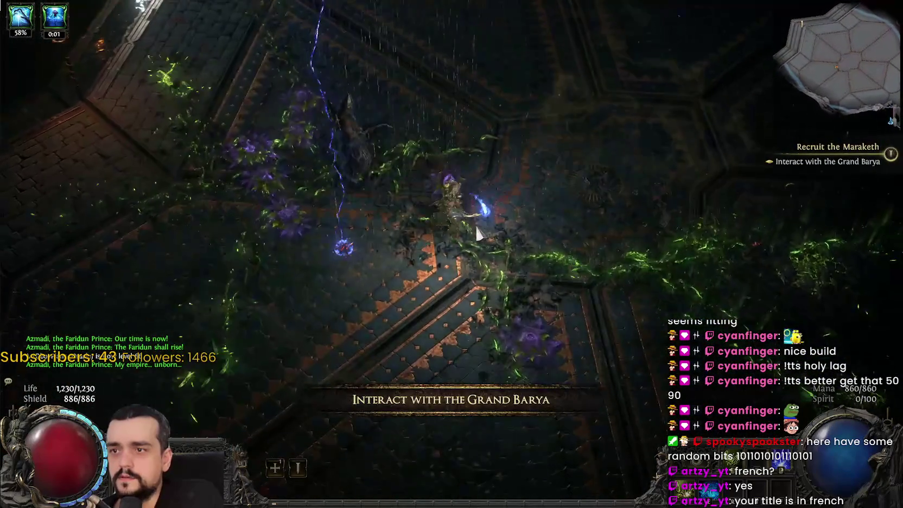
Walk to Jado and continue through his dialogue until Recruit the Maraketh completes.
{"action": "left_click", "coordinate": [412, 242]}
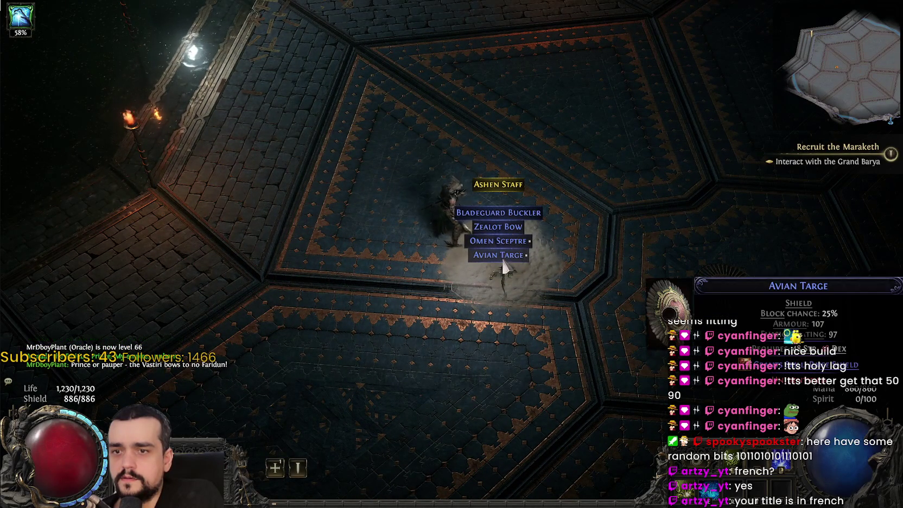
{"action": "mouse_move", "coordinate": [503, 277]}
{"action": "left_mouse_down"}
{"action": "mouse_move", "coordinate": [641, 189]}
{"action": "mouse_move", "coordinate": [145, 155]}
{"action": "mouse_move", "coordinate": [165, 51]}
{"action": "mouse_move", "coordinate": [366, 7]}
{"action": "mouse_move", "coordinate": [332, 77]}
{"action": "mouse_move", "coordinate": [380, 136]}
{"action": "mouse_move", "coordinate": [461, 206]}
{"action": "mouse_move", "coordinate": [567, 263]}
{"action": "mouse_move", "coordinate": [573, 256]}
{"action": "mouse_move", "coordinate": [522, 249]}
{"action": "left_mouse_up"}
{"action": "left_click", "coordinate": [532, 382]}
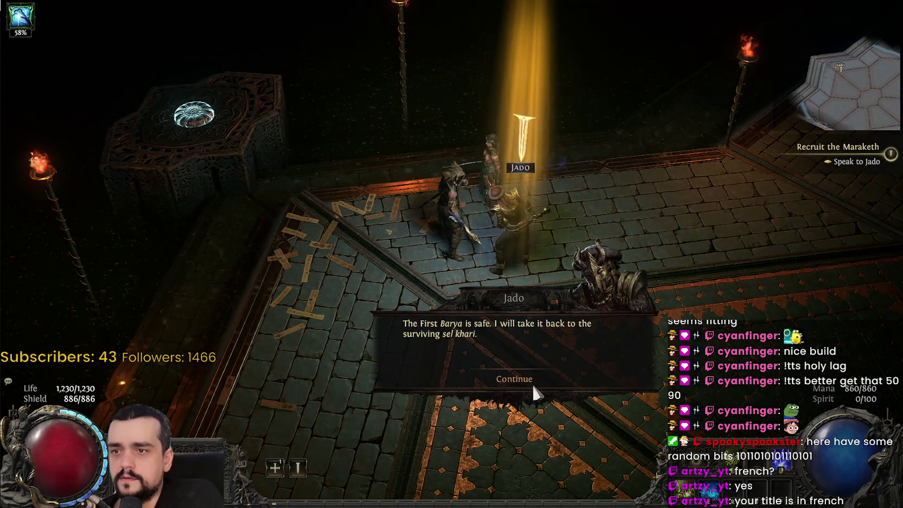
{"action": "left_click", "coordinate": [532, 385]}
{"action": "left_click", "coordinate": [532, 386]}
{"action": "left_click", "coordinate": [530, 386]}
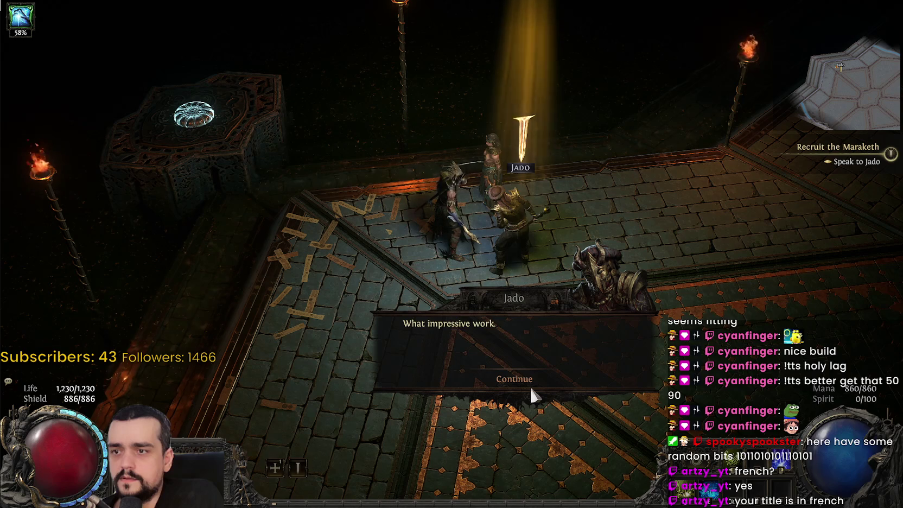
{"action": "left_click", "coordinate": [529, 386]}
{"action": "left_click", "coordinate": [522, 387]}
Bring up the Qimah Reservoir overlay map and walk down-left through the reservoir.
{"action": "mouse_move", "coordinate": [524, 395]}
{"action": "left_mouse_down"}
{"action": "mouse_move", "coordinate": [521, 347]}
{"action": "mouse_move", "coordinate": [695, 232]}
{"action": "mouse_move", "coordinate": [656, 267]}
{"action": "mouse_move", "coordinate": [621, 136]}
{"action": "mouse_move", "coordinate": [555, 130]}
{"action": "mouse_move", "coordinate": [480, 449]}
{"action": "left_mouse_up"}
{"action": "key", "text": "Tab"}
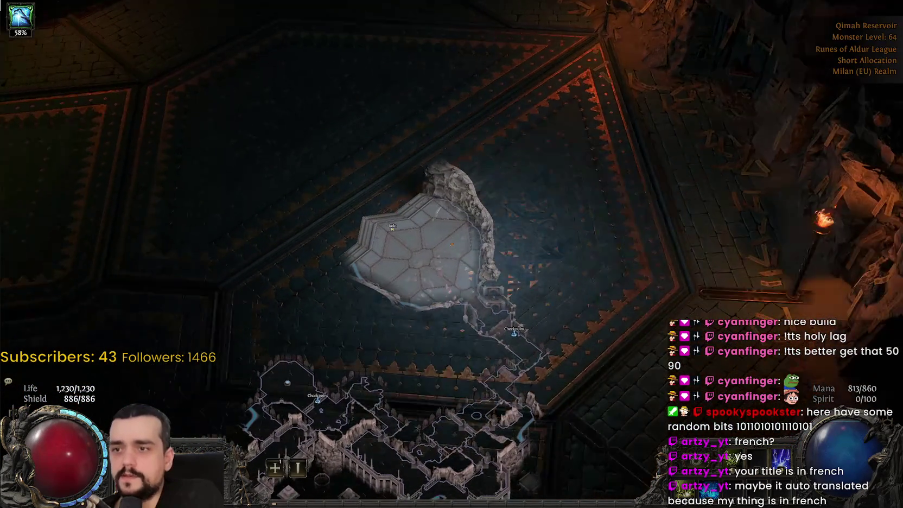
{"action": "mouse_move", "coordinate": [291, 421]}
{"action": "left_mouse_down"}
{"action": "mouse_move", "coordinate": [276, 477]}
{"action": "mouse_move", "coordinate": [15, 121]}
{"action": "mouse_move", "coordinate": [59, 136]}
{"action": "mouse_move", "coordinate": [125, 90]}
{"action": "mouse_move", "coordinate": [319, 438]}
{"action": "left_mouse_up"}
{"action": "left_click", "coordinate": [276, 469]}
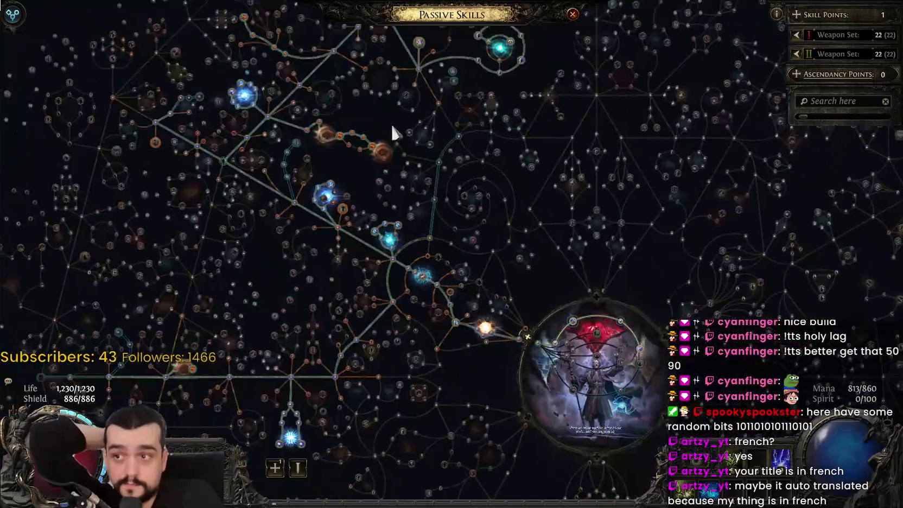
Pan and zoom around the passive tree to search for the spell nodes.
{"action": "left_click_drag", "start_coordinate": [394, 132], "coordinate": [532, 239]}
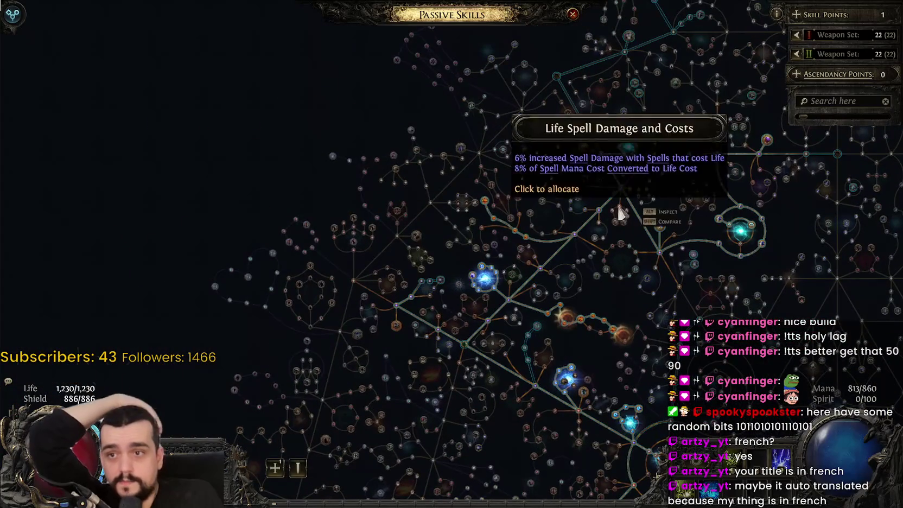
{"action": "scroll", "coordinate": [620, 214], "scroll_direction": "up", "scroll_amount": 6}
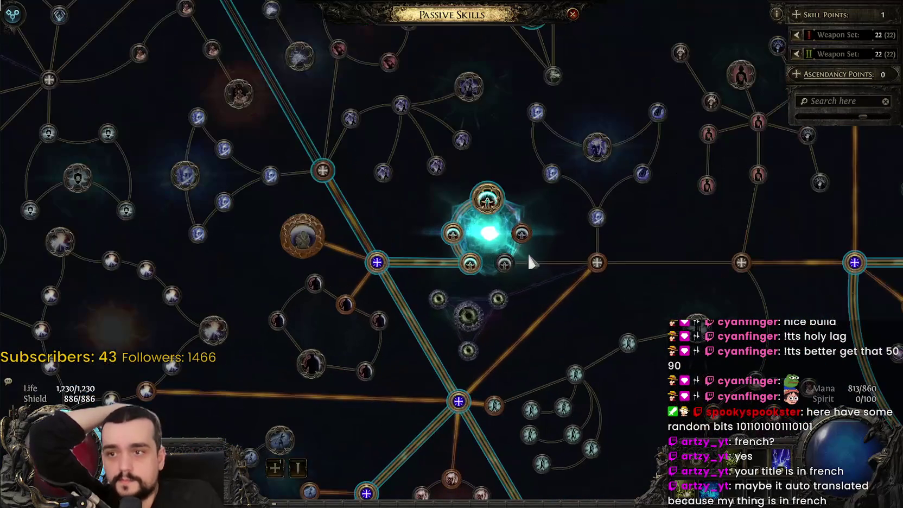
{"action": "scroll", "coordinate": [534, 249], "scroll_direction": "down", "scroll_amount": 1}
{"action": "scroll", "coordinate": [572, 255], "scroll_direction": "down", "scroll_amount": 6}
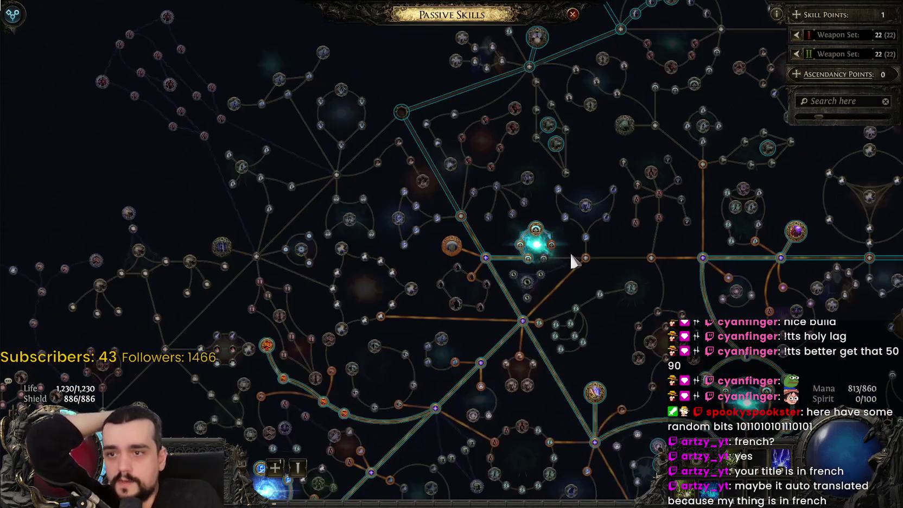
{"action": "scroll", "coordinate": [510, 261], "scroll_direction": "down", "scroll_amount": 5}
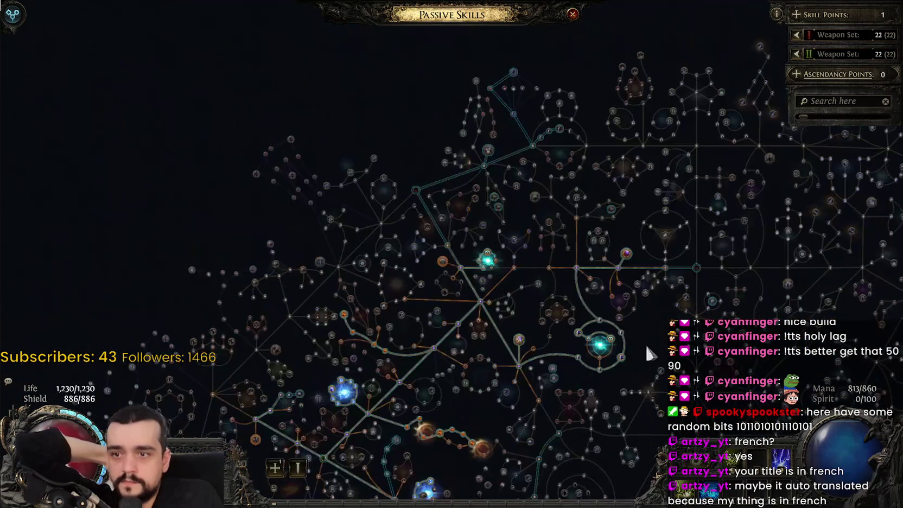
{"action": "left_click_drag", "start_coordinate": [645, 350], "coordinate": [677, 118]}
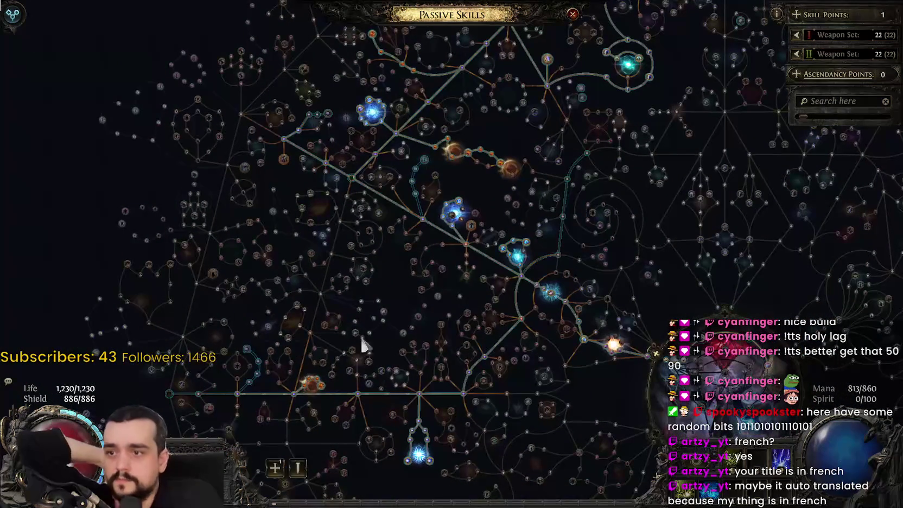
{"action": "scroll", "coordinate": [498, 369], "scroll_direction": "up", "scroll_amount": 5}
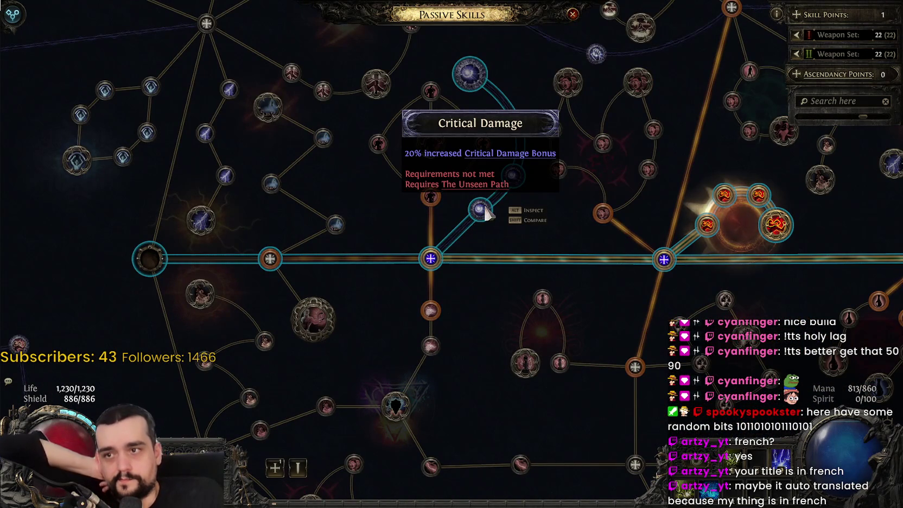
{"action": "scroll", "coordinate": [487, 205], "scroll_direction": "down", "scroll_amount": 5}
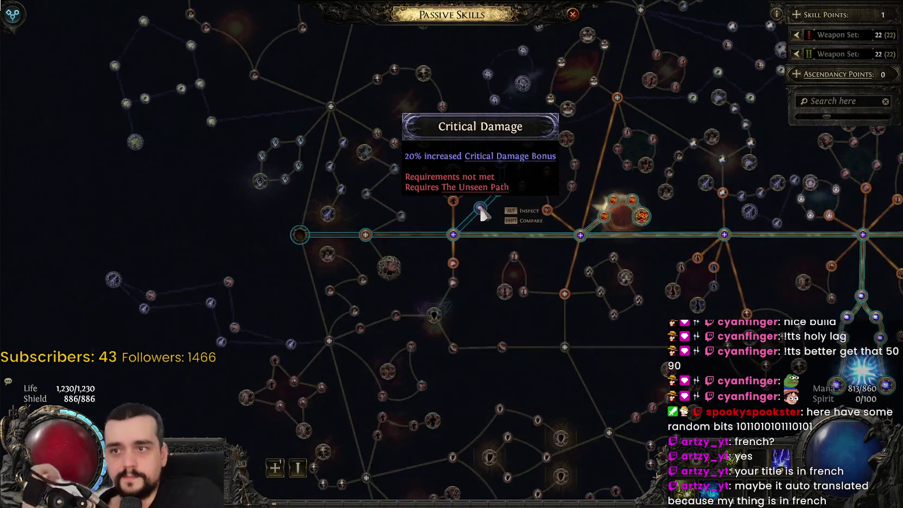
{"action": "scroll", "coordinate": [695, 237], "scroll_direction": "up", "scroll_amount": 3}
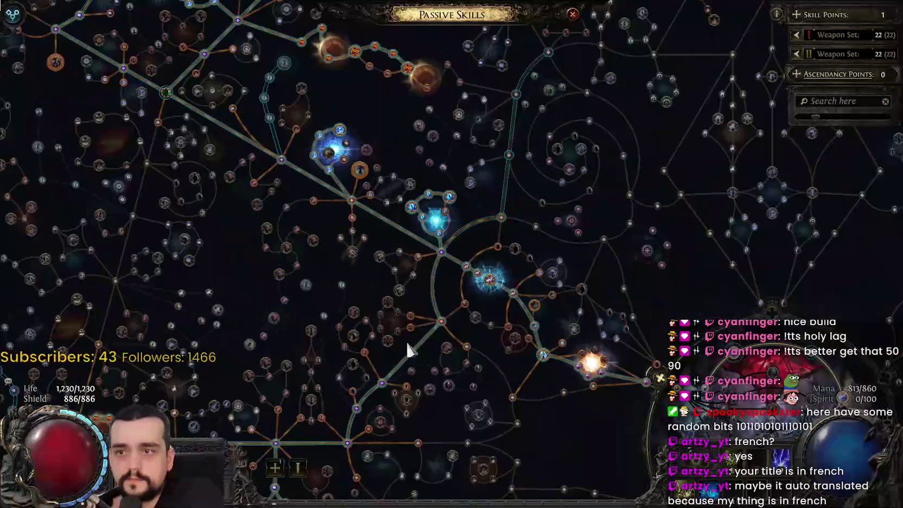
Allocate the Spell Critical Damage passive and apply the point.
{"action": "left_click_drag", "start_coordinate": [380, 222], "coordinate": [475, 402]}
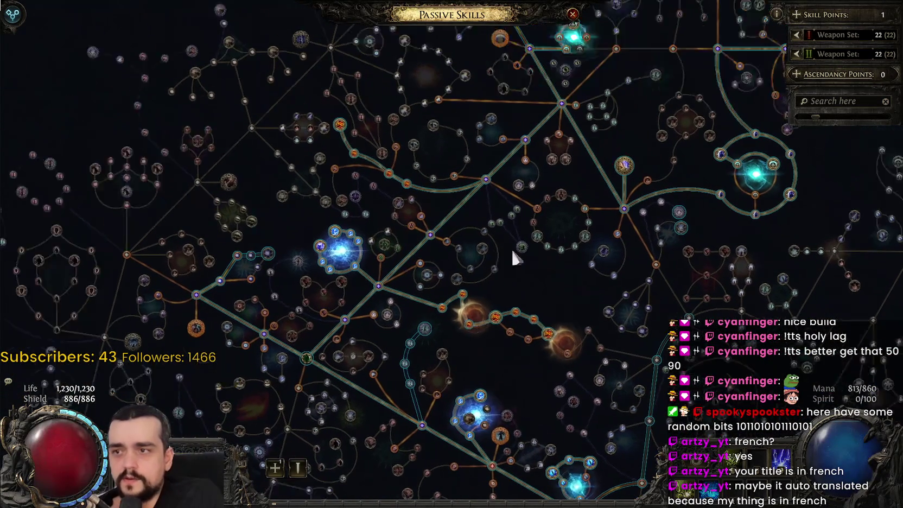
{"action": "left_click_drag", "start_coordinate": [512, 256], "coordinate": [697, 264]}
{"action": "scroll", "coordinate": [464, 339], "scroll_direction": "up", "scroll_amount": 4}
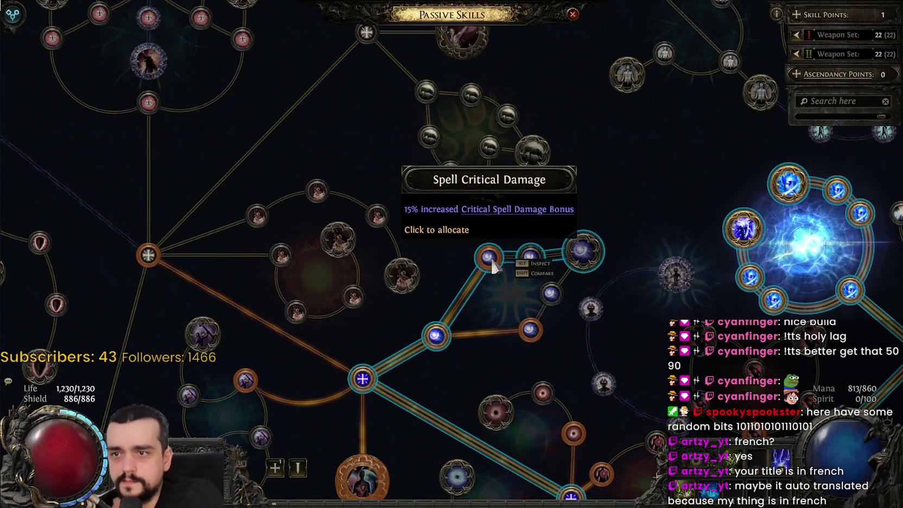
{"action": "left_click", "coordinate": [490, 263]}
{"action": "left_click", "coordinate": [419, 455]}
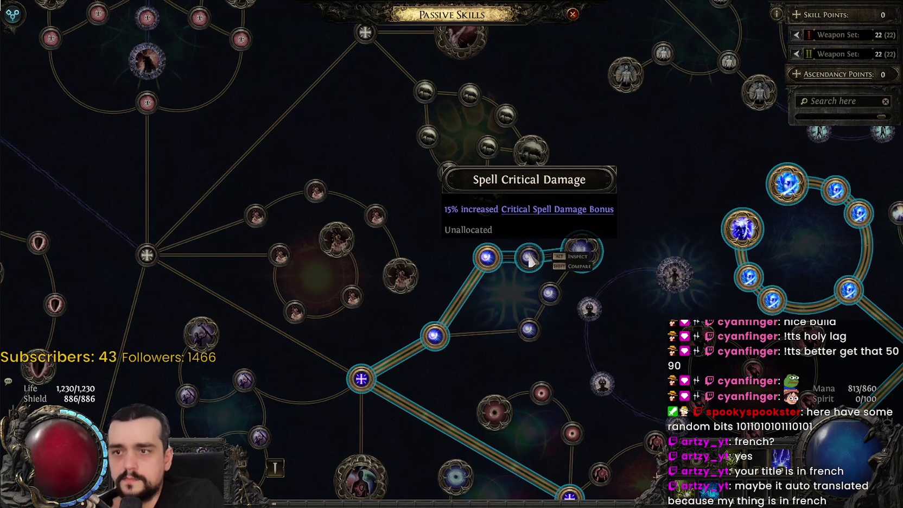
Close the passive tree and travel to Qimah Reservoir from the world map.
{"action": "key", "text": "p"}
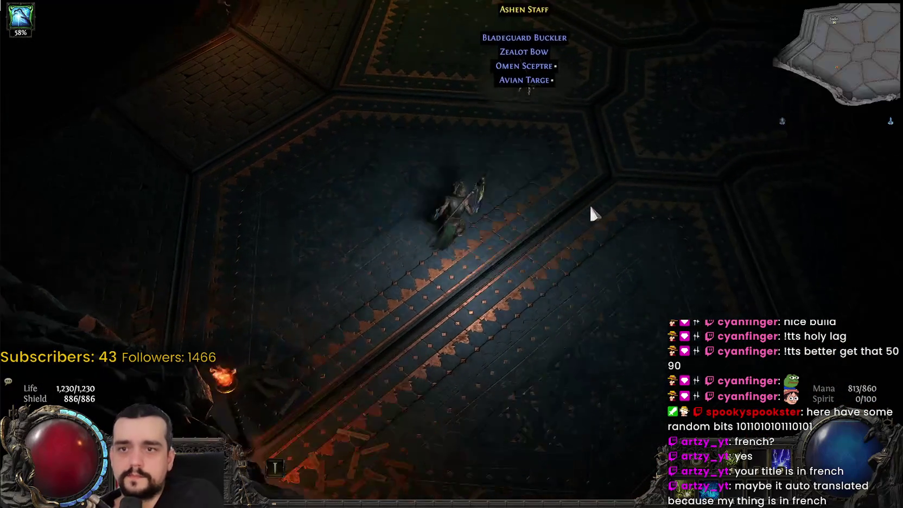
{"action": "key", "text": "w"}
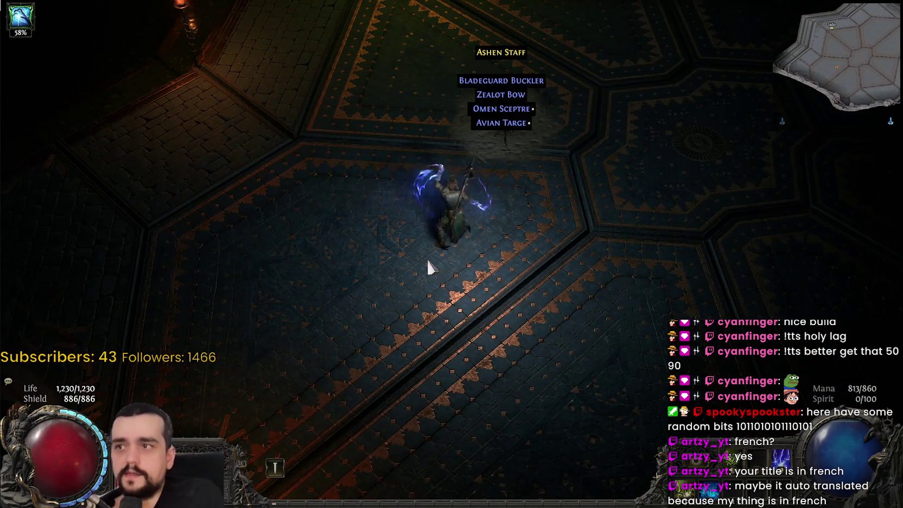
{"action": "key", "text": "u"}
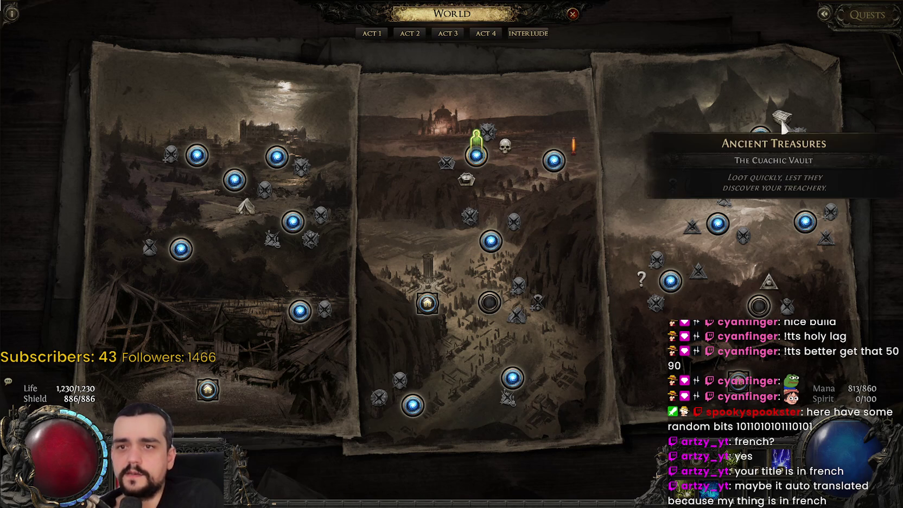
{"action": "left_click", "coordinate": [485, 167]}
Walk to a checkpoint and fast-travel to a farther checkpoint deep in the reservoir.
{"action": "key", "text": "Tab"}
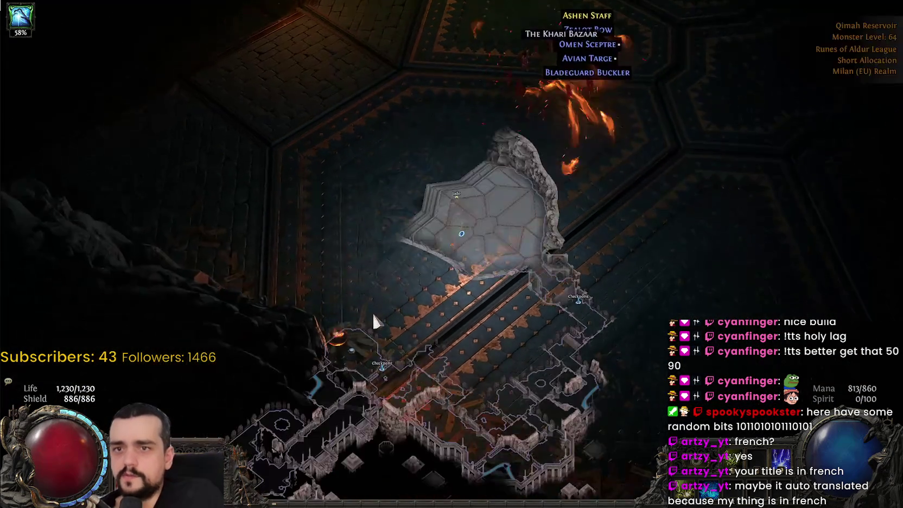
{"action": "left_click", "coordinate": [562, 313]}
{"action": "mouse_move", "coordinate": [645, 305]}
{"action": "left_mouse_down"}
{"action": "mouse_move", "coordinate": [649, 315]}
{"action": "mouse_move", "coordinate": [659, 270]}
{"action": "mouse_move", "coordinate": [647, 256]}
{"action": "mouse_move", "coordinate": [638, 340]}
{"action": "mouse_move", "coordinate": [578, 358]}
{"action": "mouse_move", "coordinate": [628, 318]}
{"action": "left_mouse_up"}
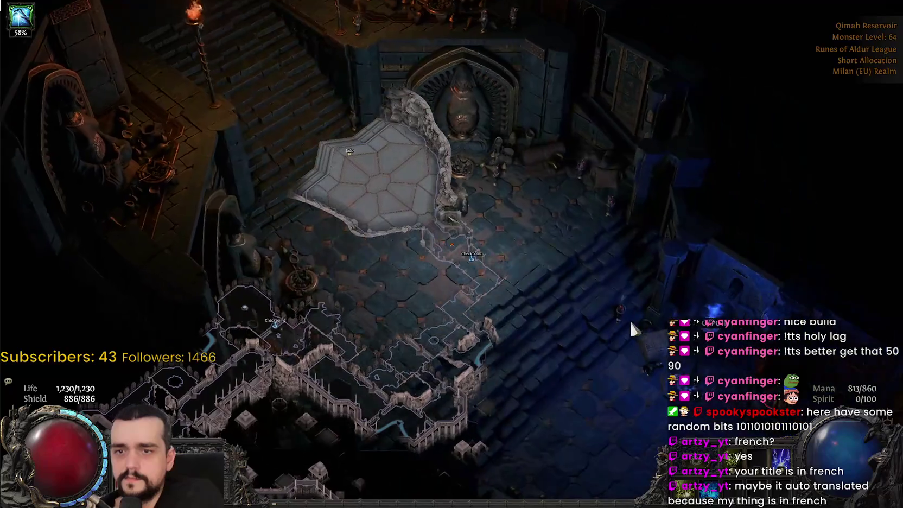
{"action": "left_click", "coordinate": [628, 318]}
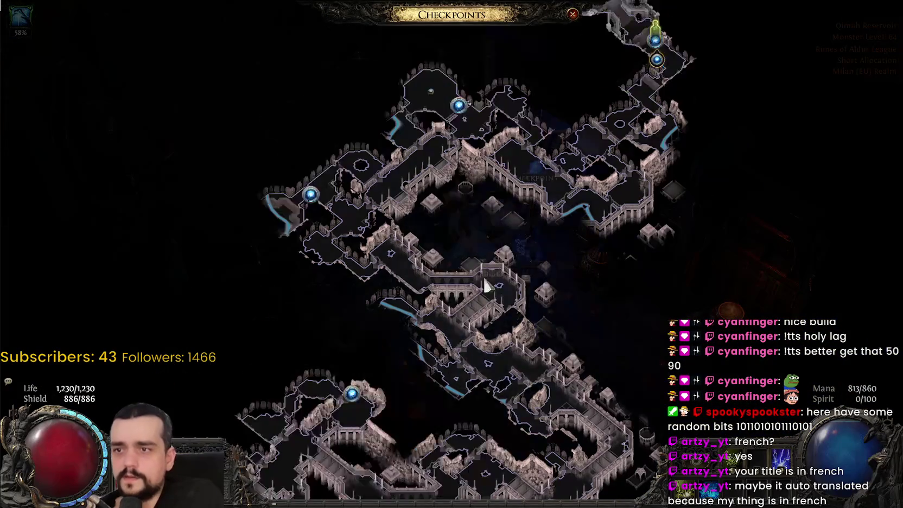
{"action": "mouse_move", "coordinate": [486, 285]}
{"action": "left_mouse_down"}
{"action": "mouse_move", "coordinate": [467, 322]}
{"action": "mouse_move", "coordinate": [456, 291]}
{"action": "mouse_move", "coordinate": [477, 125]}
{"action": "mouse_move", "coordinate": [429, 156]}
{"action": "mouse_move", "coordinate": [542, 297]}
{"action": "left_mouse_up"}
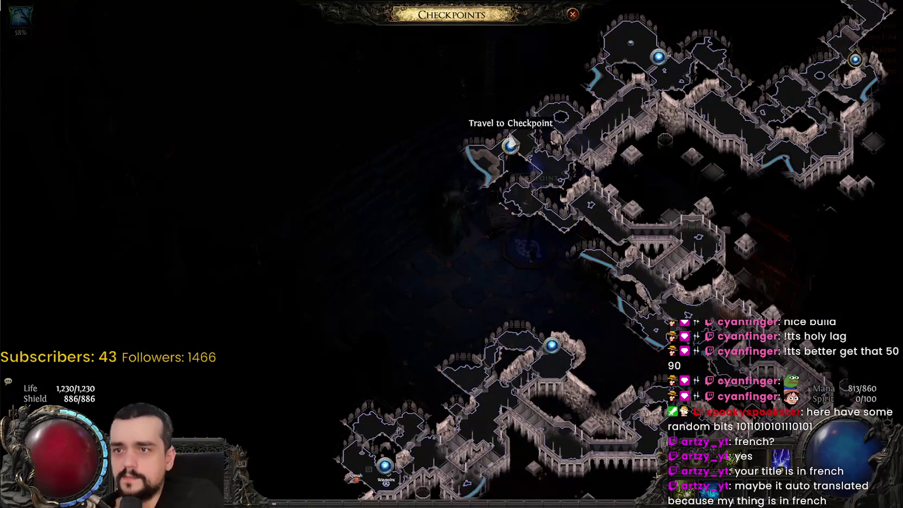
{"action": "left_click", "coordinate": [512, 147]}
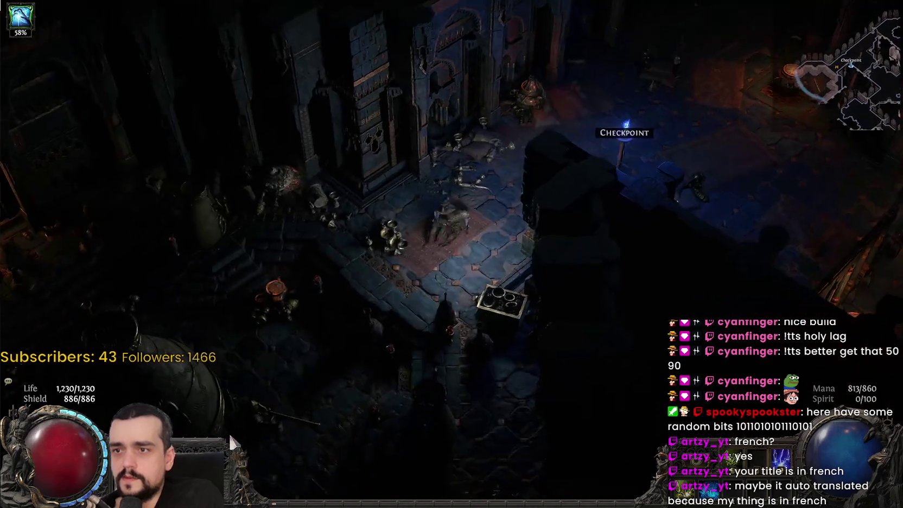
{"action": "left_click", "coordinate": [230, 436]}
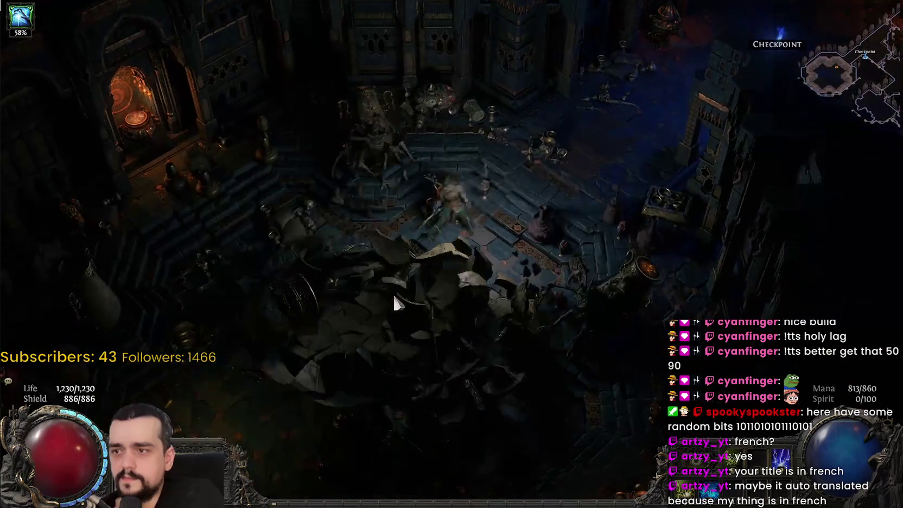
Fight Bloodbilge with lightning and fire skills until it dies.
{"action": "key", "text": "q"}
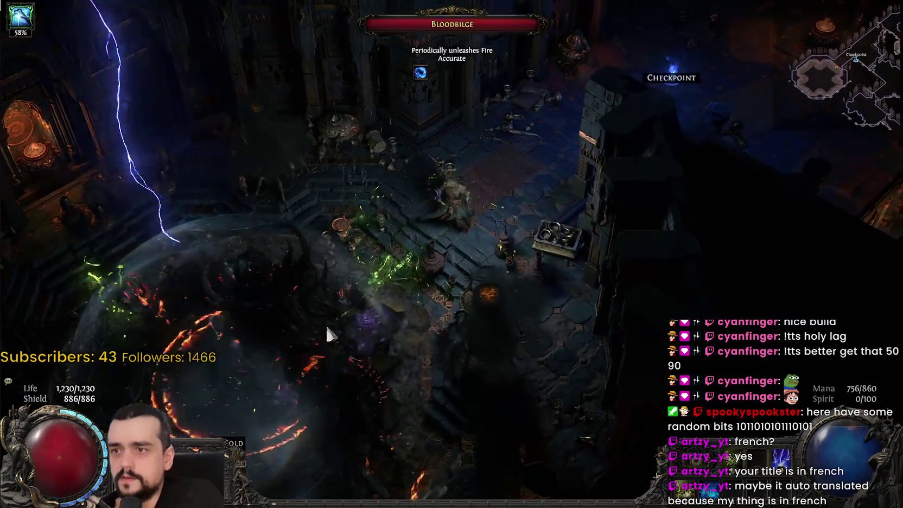
{"action": "left_click", "coordinate": [459, 369]}
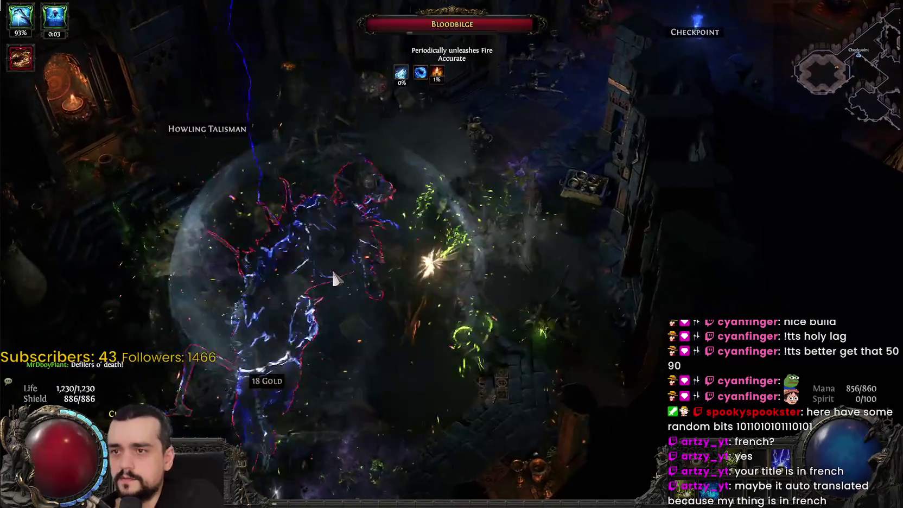
{"action": "left_click", "coordinate": [414, 266]}
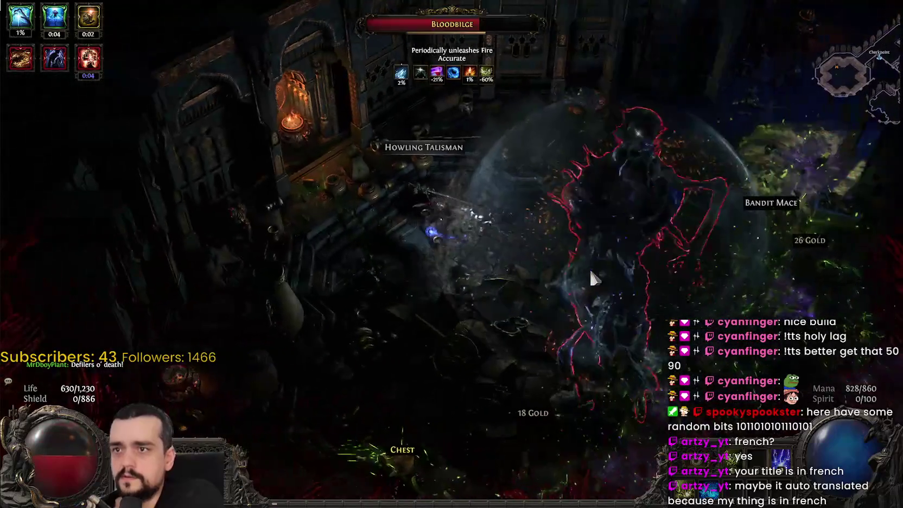
{"action": "left_click", "coordinate": [589, 268]}
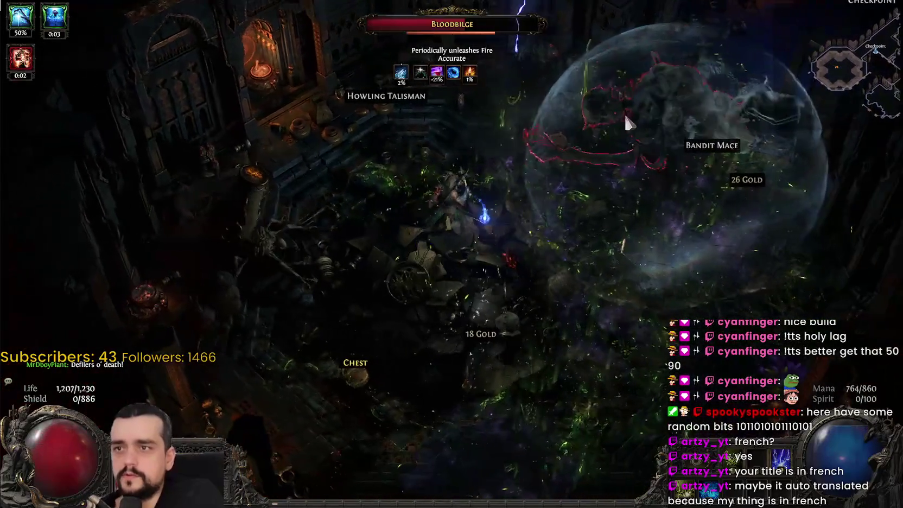
{"action": "left_click", "coordinate": [625, 116]}
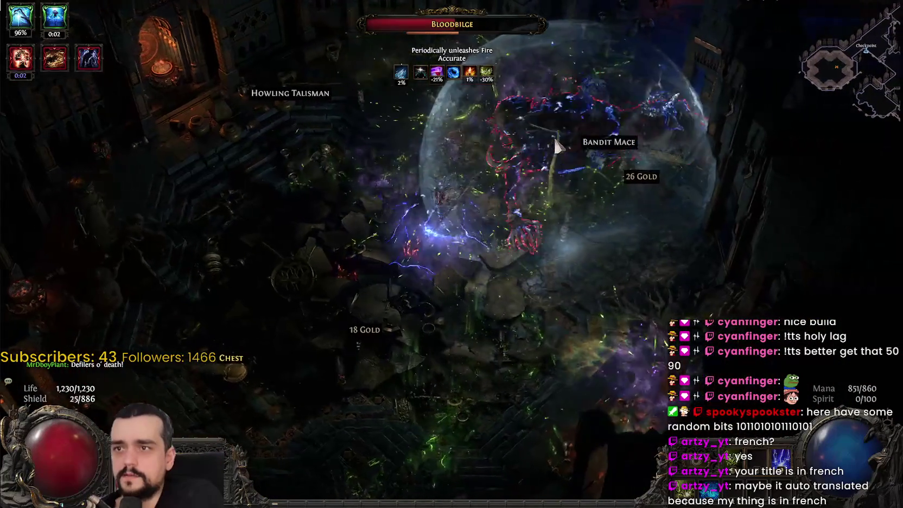
{"action": "left_click", "coordinate": [534, 169]}
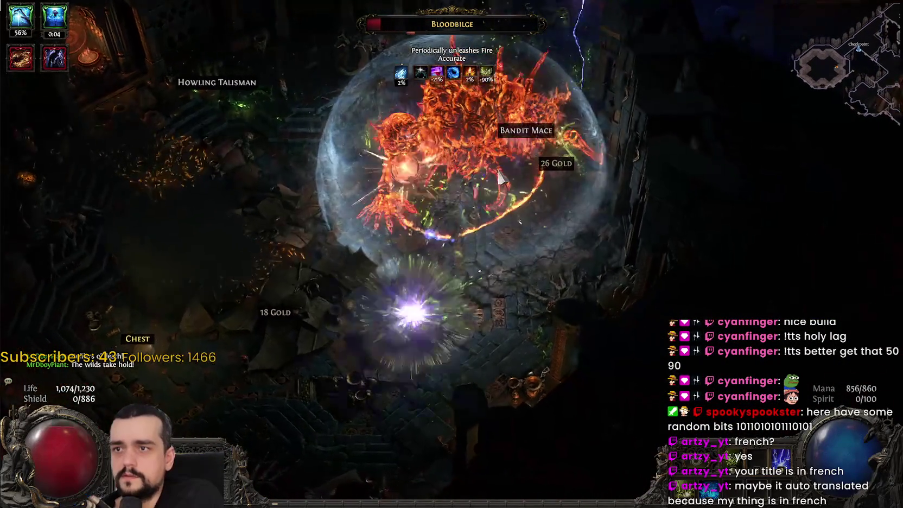
{"action": "left_click", "coordinate": [498, 176]}
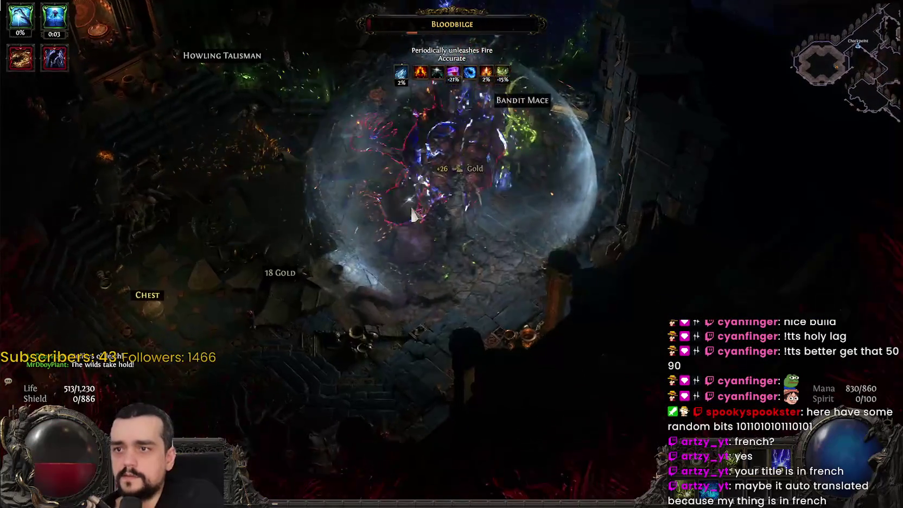
Pick up the Vaal Orb, Waystone and skill gem, kill the Urnwalker, and loot the chest's 646 gold.
{"action": "left_click", "coordinate": [382, 242]}
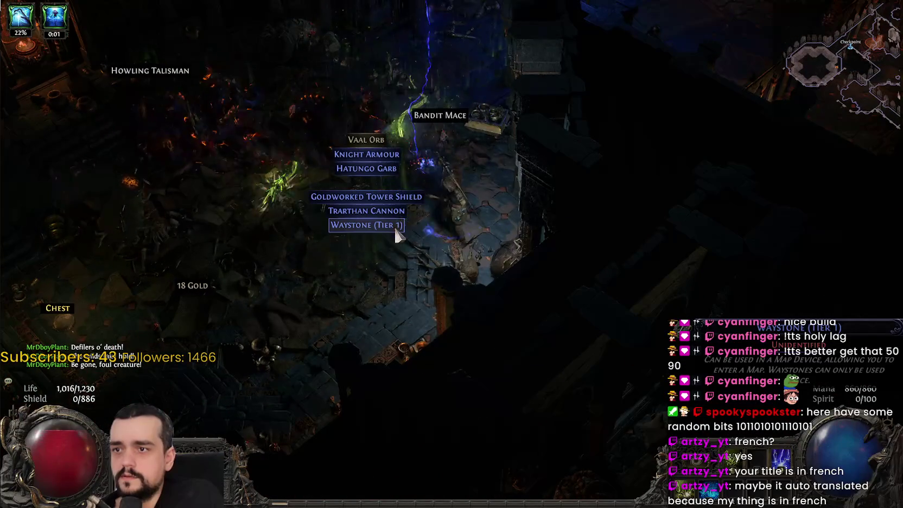
{"action": "left_click", "coordinate": [392, 224]}
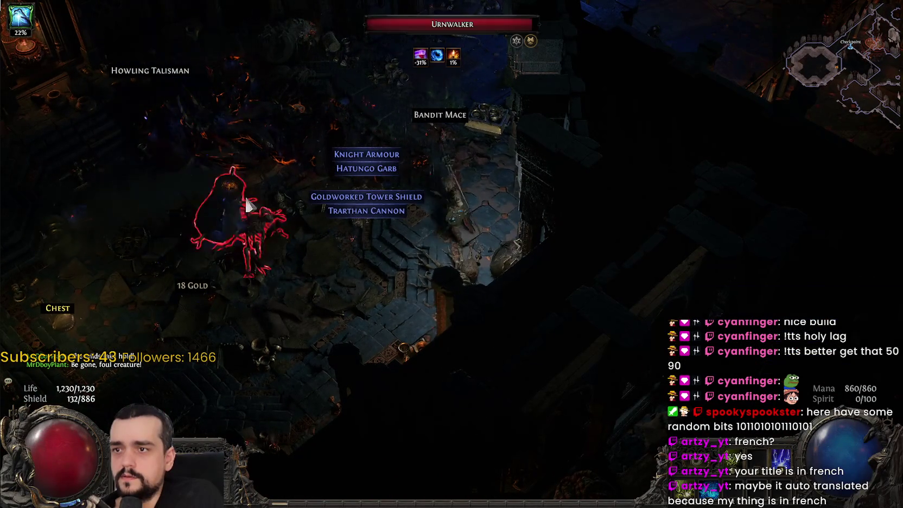
{"action": "left_click", "coordinate": [242, 230]}
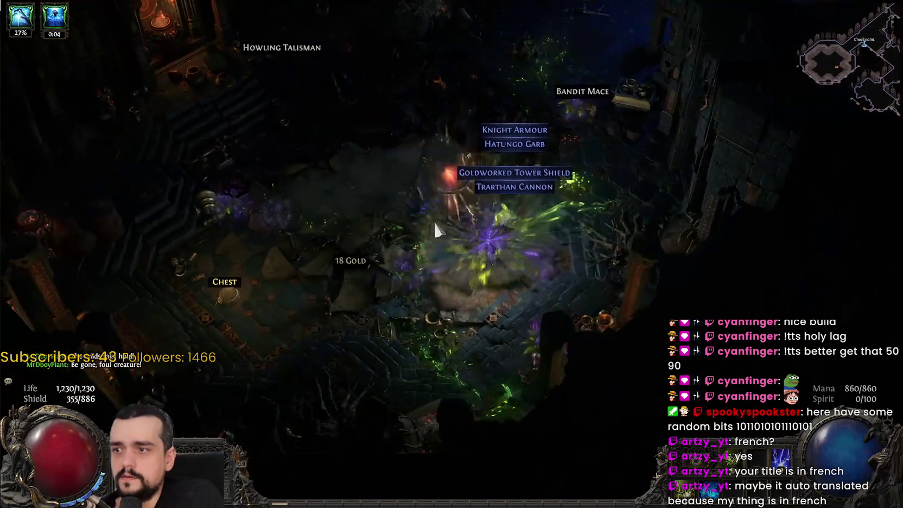
{"action": "left_click", "coordinate": [361, 304]}
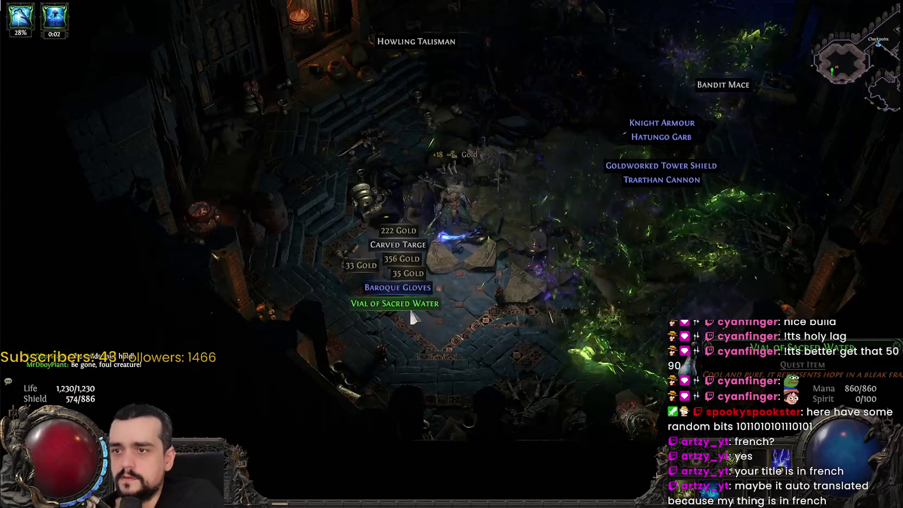
{"action": "mouse_move", "coordinate": [414, 309]}
{"action": "left_mouse_down"}
{"action": "mouse_move", "coordinate": [471, 274]}
{"action": "mouse_move", "coordinate": [610, 116]}
{"action": "mouse_move", "coordinate": [706, 27]}
{"action": "mouse_move", "coordinate": [715, 37]}
{"action": "left_mouse_up"}
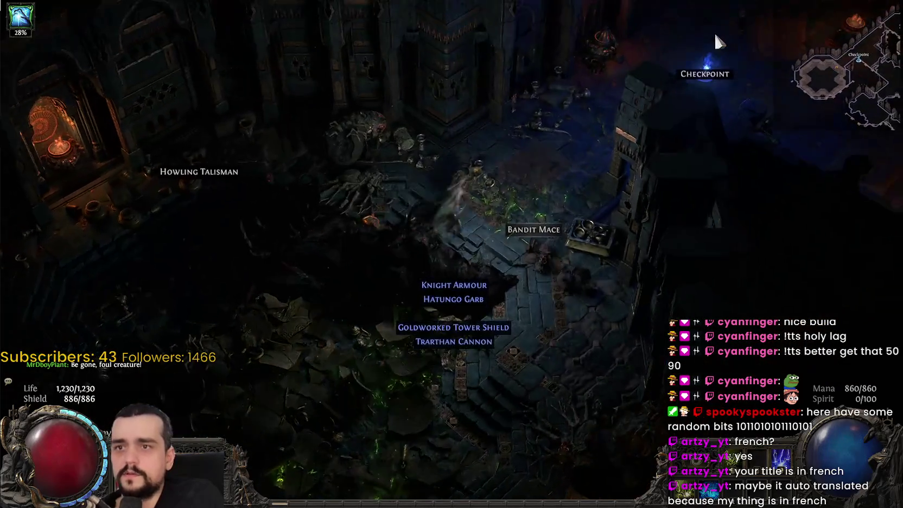
Fast-travel to the checkpoint by the Sacred Well and use the well.
{"action": "left_click", "coordinate": [621, 119]}
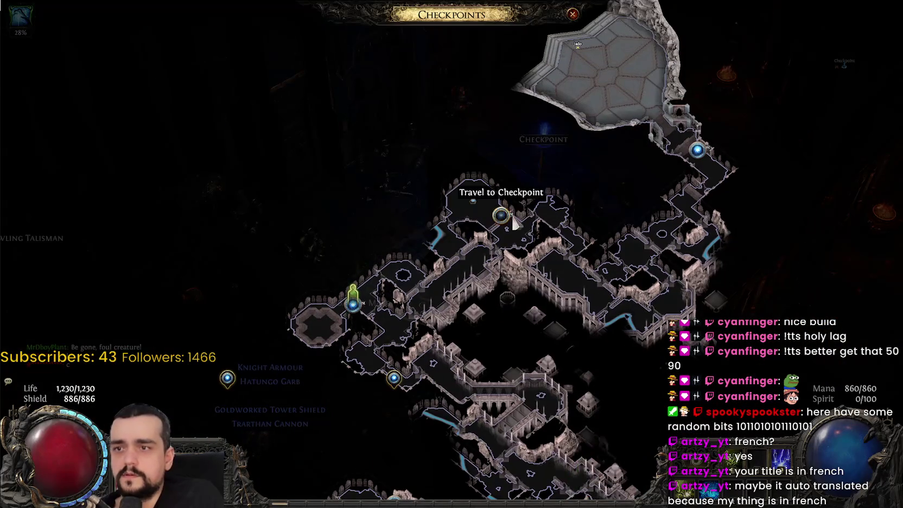
{"action": "left_click", "coordinate": [520, 214]}
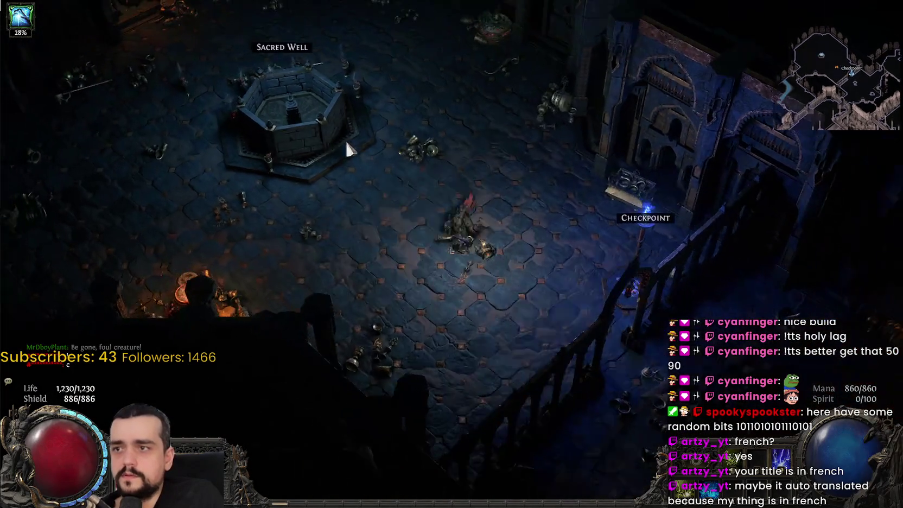
{"action": "left_click", "coordinate": [347, 142]}
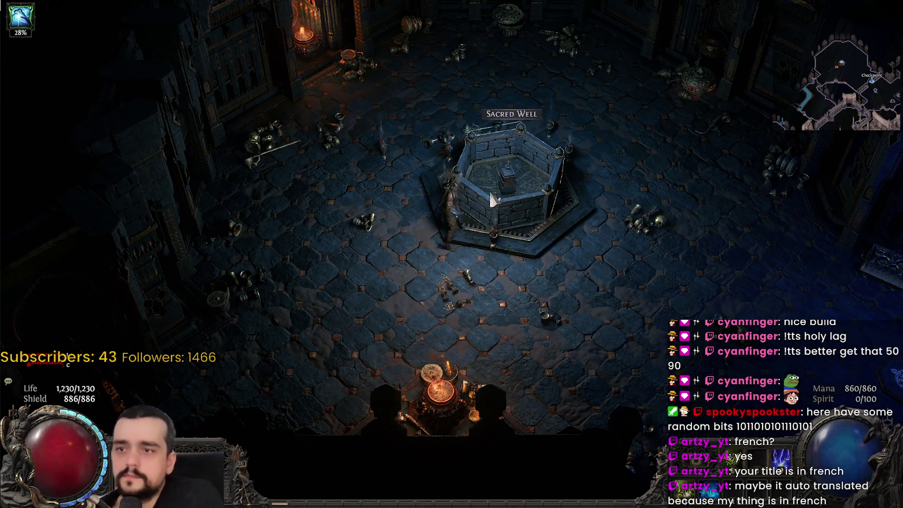
{"action": "left_click", "coordinate": [492, 199]}
{"action": "left_click", "coordinate": [538, 317]}
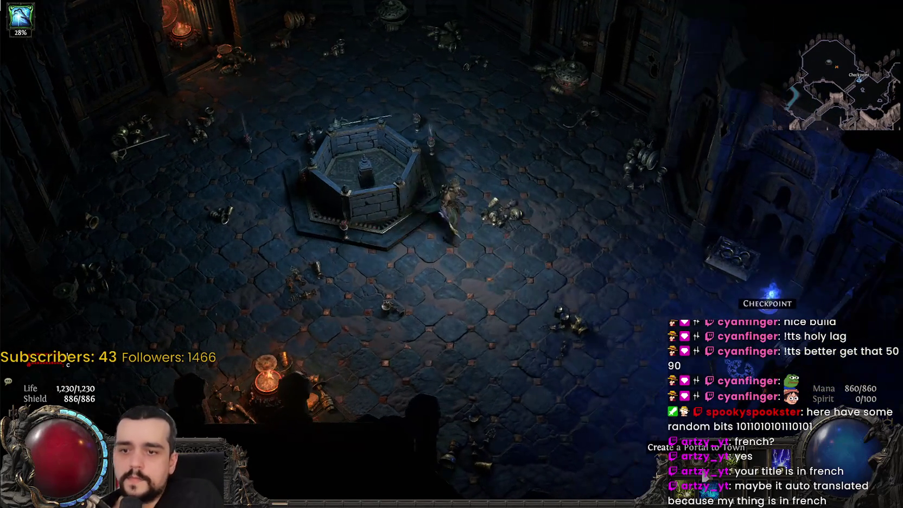